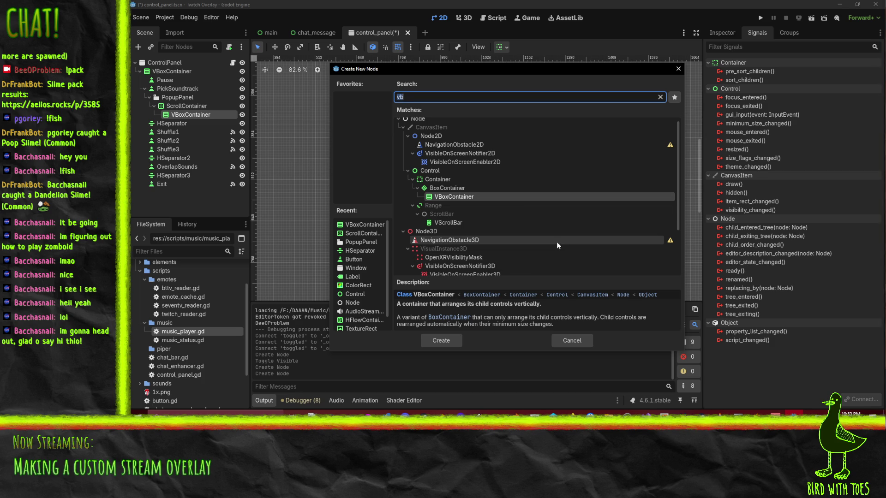
Cancel adding a node, delete the PopupPanel branch under PickSoundtrack, and bring up PickSoundtrack's actions.
{"action": "type", "text": "button"}
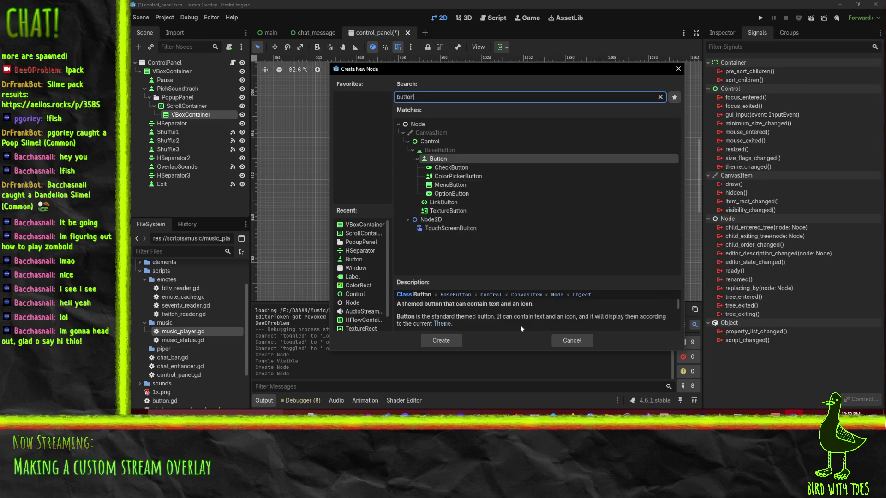
{"action": "left_click", "coordinate": [568, 343]}
{"action": "left_click", "coordinate": [184, 98]}
{"action": "key", "text": "Delete"}
{"action": "key", "text": "Return"}
{"action": "left_click", "coordinate": [190, 89]}
{"action": "right_click", "coordinate": [190, 90]}
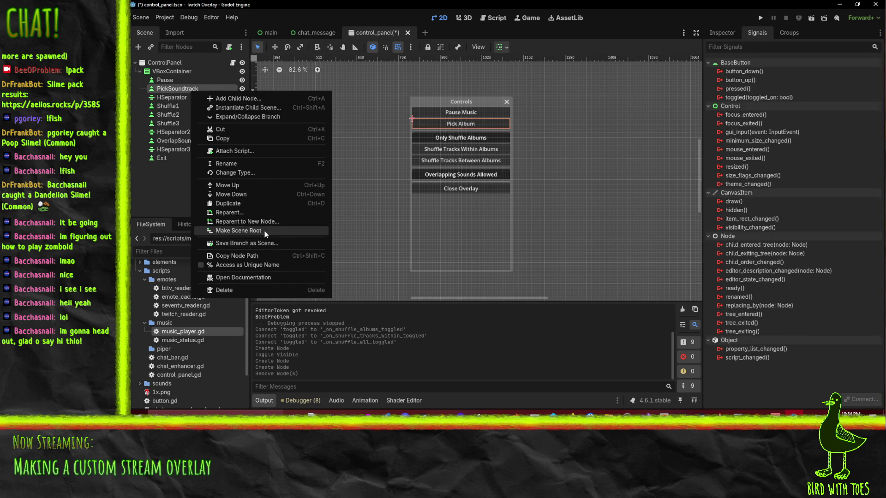
Change PickSoundtrack's node type to MenuButton and view its properties in the Inspector.
{"action": "left_click", "coordinate": [246, 172]}
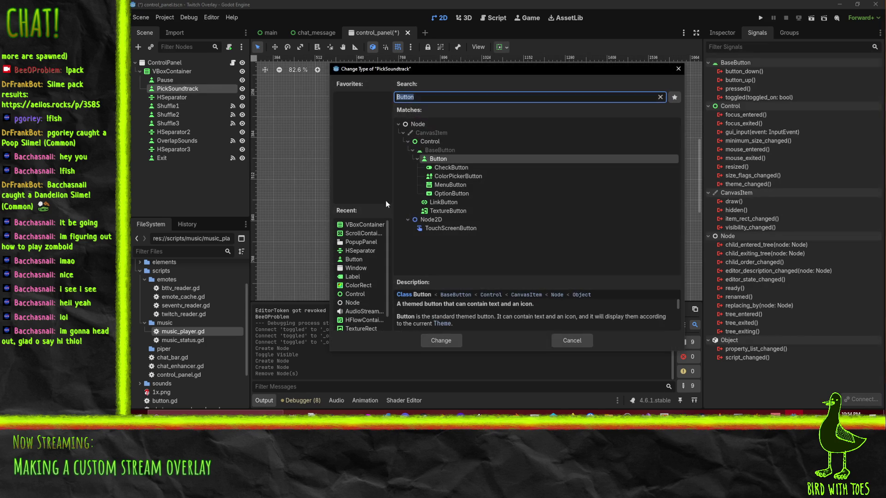
{"action": "left_click", "coordinate": [441, 185]}
{"action": "left_click", "coordinate": [440, 341]}
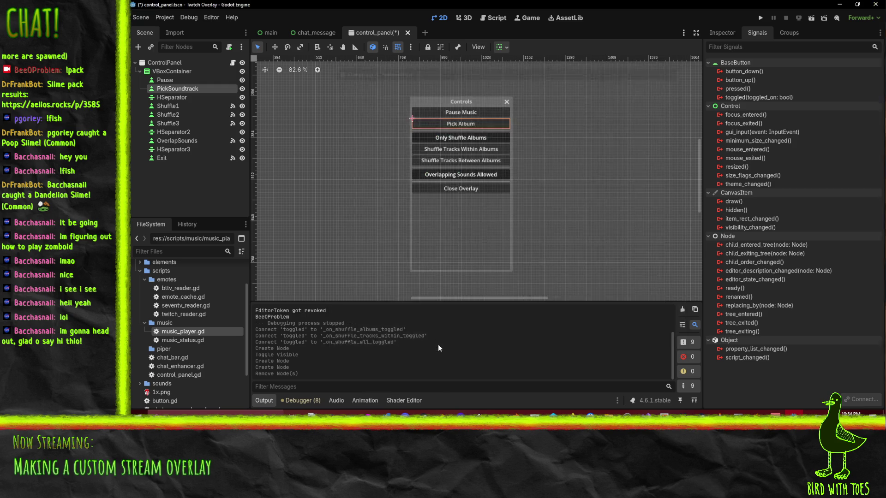
{"action": "left_click", "coordinate": [184, 88]}
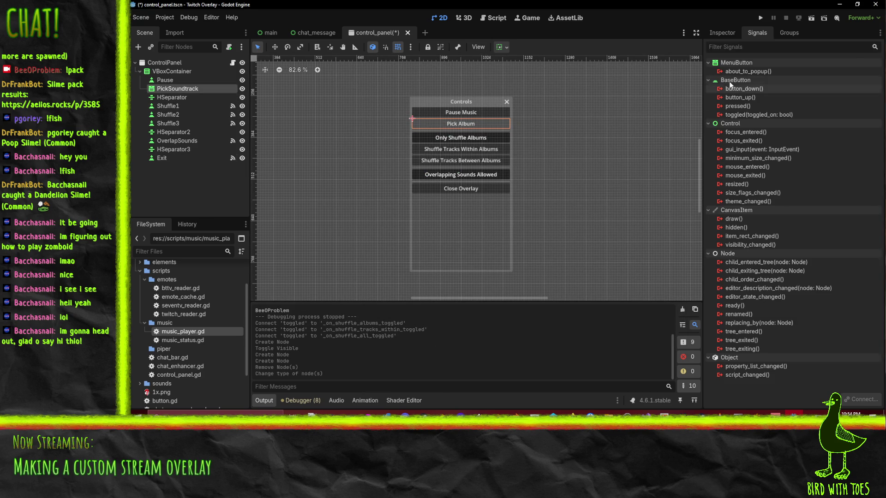
{"action": "left_click", "coordinate": [717, 32]}
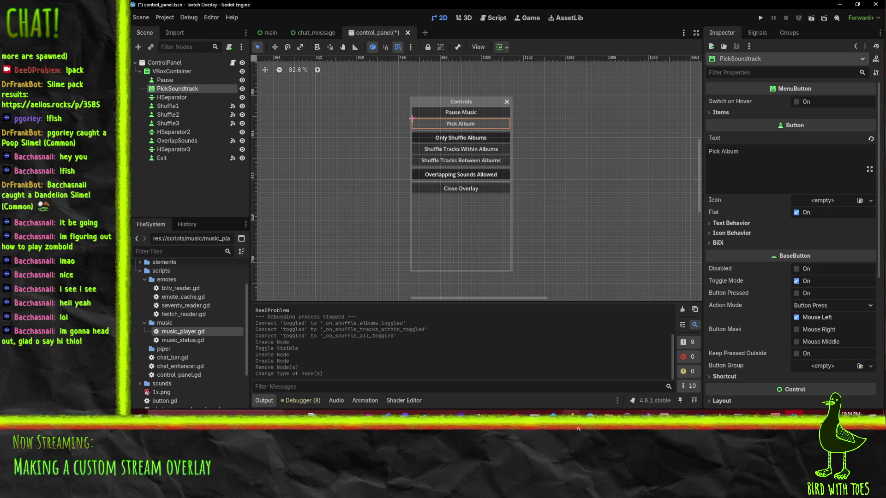
{"action": "left_click", "coordinate": [590, 413]}
Search 'godot menubutton' and read the MenuButton docs' Methods section, then return to Godot.
{"action": "left_click", "coordinate": [508, 377]}
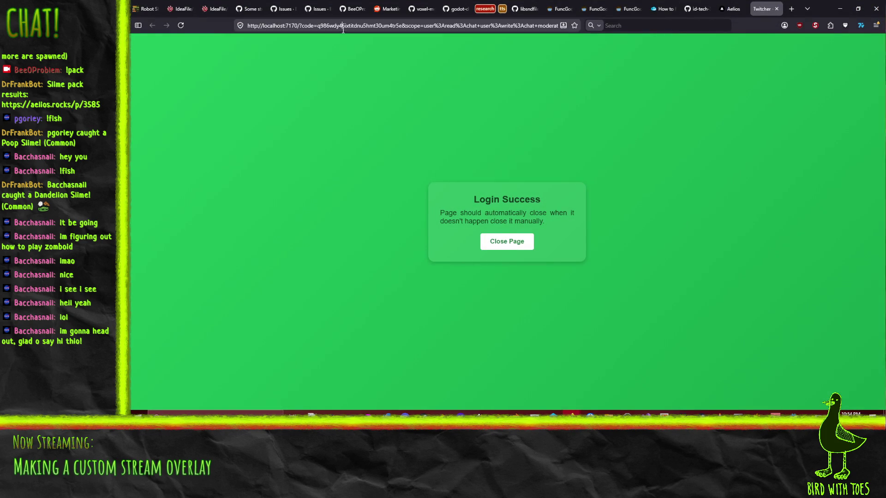
{"action": "left_click", "coordinate": [341, 27]}
{"action": "type", "text": "godot menubutton"}
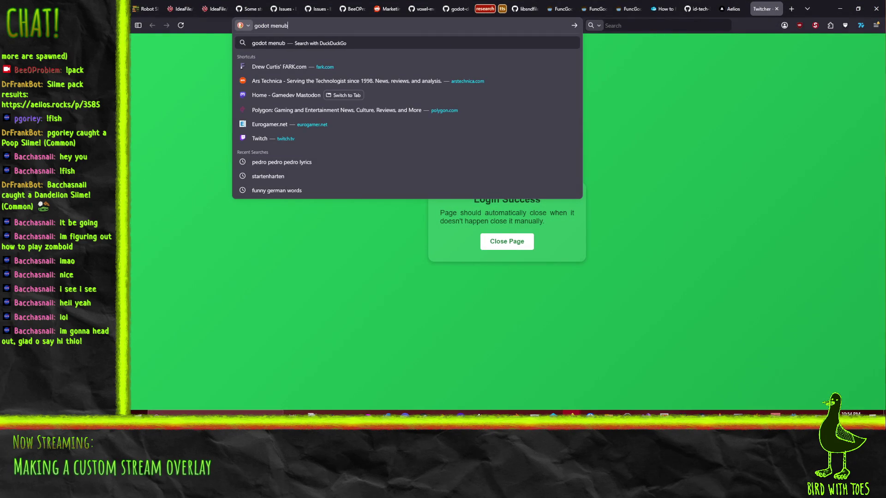
{"action": "key", "text": "Return"}
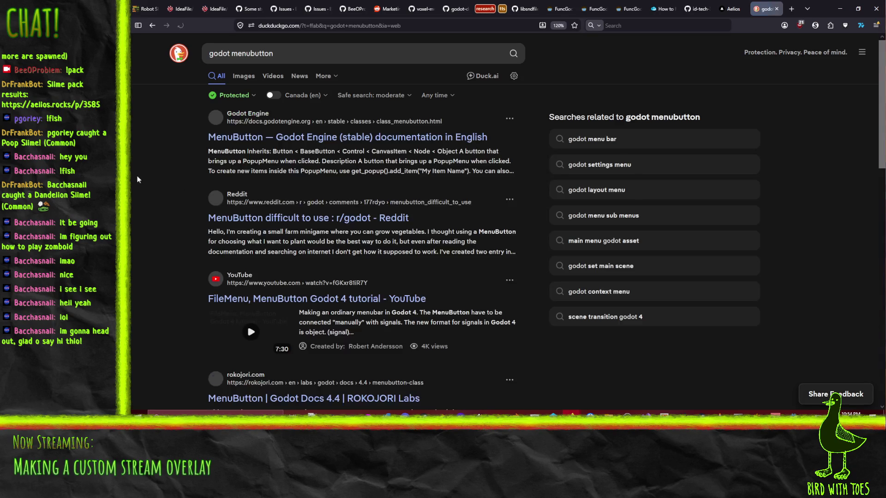
{"action": "left_click", "coordinate": [277, 137]}
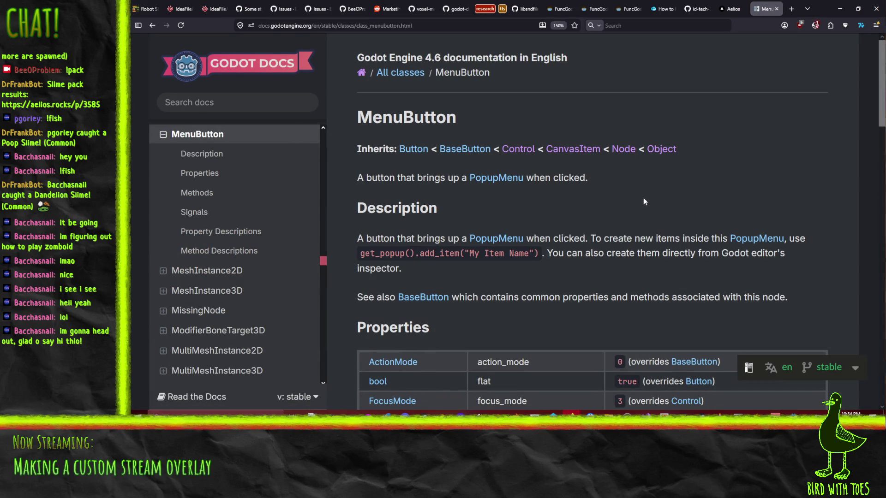
{"action": "scroll", "coordinate": [641, 199], "scroll_direction": "down", "scroll_amount": 2}
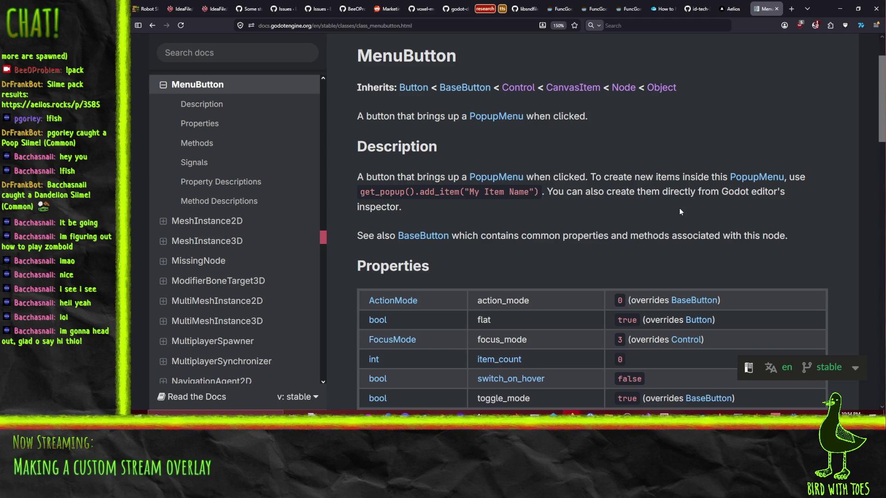
{"action": "scroll", "coordinate": [680, 212], "scroll_direction": "down", "scroll_amount": 2}
{"action": "scroll", "coordinate": [544, 164], "scroll_direction": "down", "scroll_amount": 6}
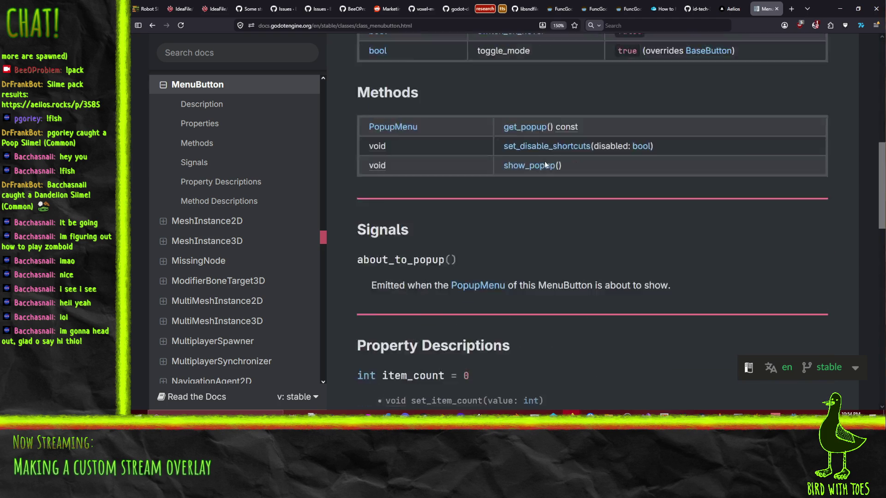
{"action": "scroll", "coordinate": [570, 165], "scroll_direction": "up", "scroll_amount": 1}
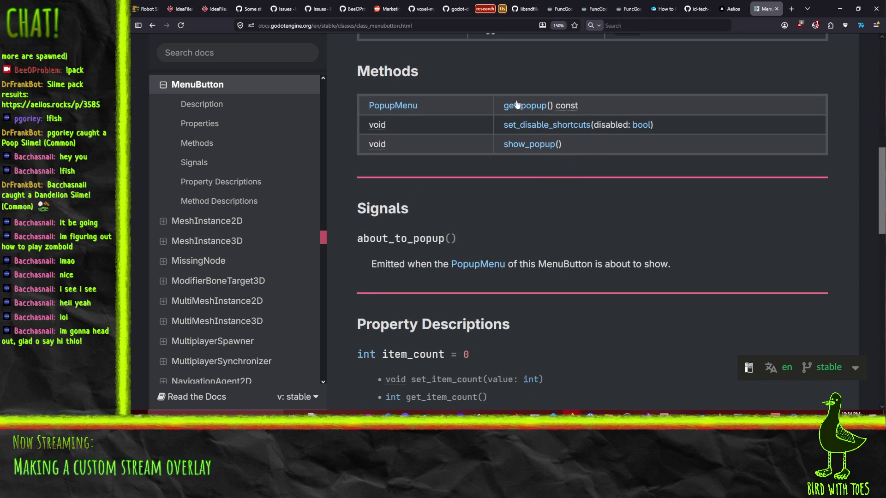
{"action": "left_click", "coordinate": [841, 8]}
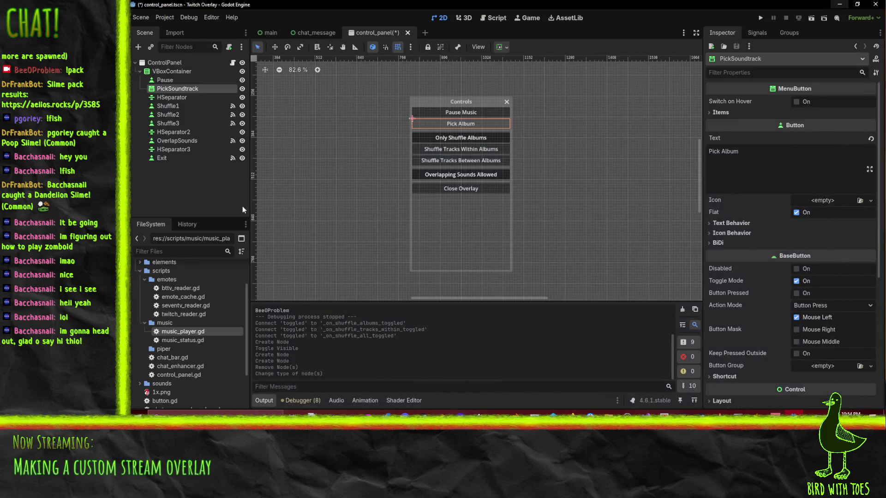
Expand the MenuButton's Items list and add a first entry titled 'An album'.
{"action": "scroll", "coordinate": [754, 136], "scroll_direction": "down", "scroll_amount": 5}
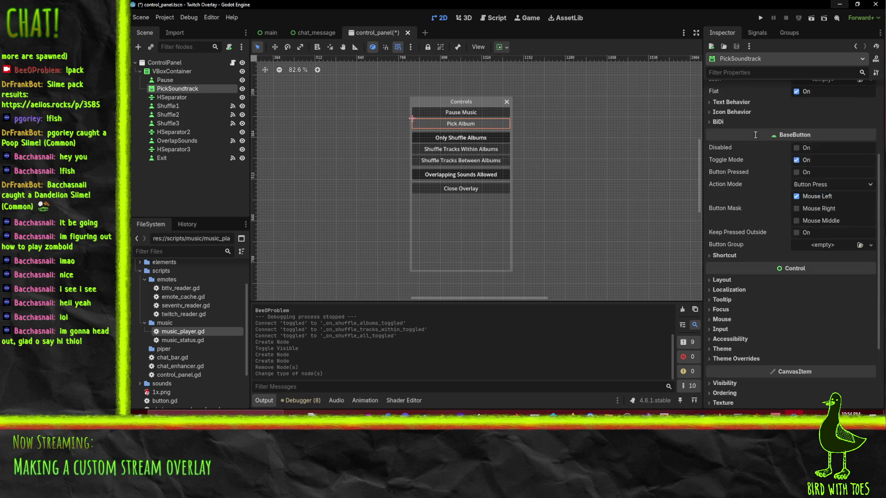
{"action": "scroll", "coordinate": [757, 135], "scroll_direction": "down", "scroll_amount": 2}
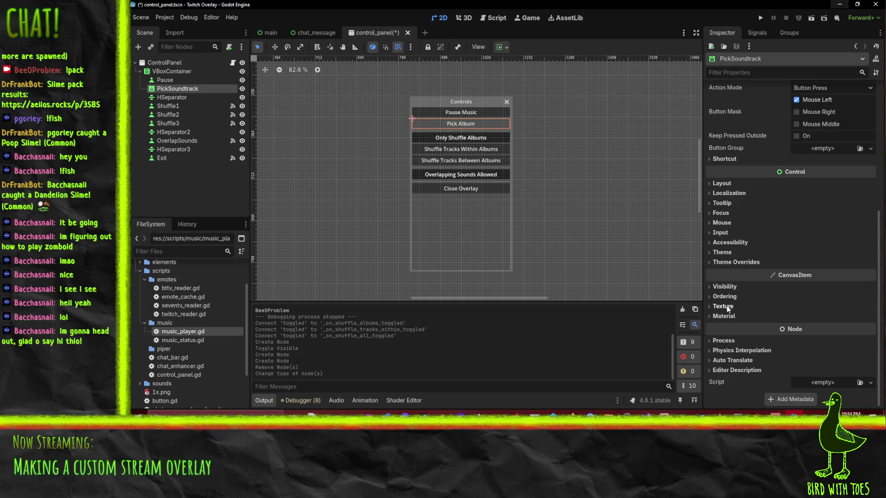
{"action": "scroll", "coordinate": [737, 346], "scroll_direction": "up", "scroll_amount": 4}
{"action": "scroll", "coordinate": [737, 347], "scroll_direction": "up", "scroll_amount": 3}
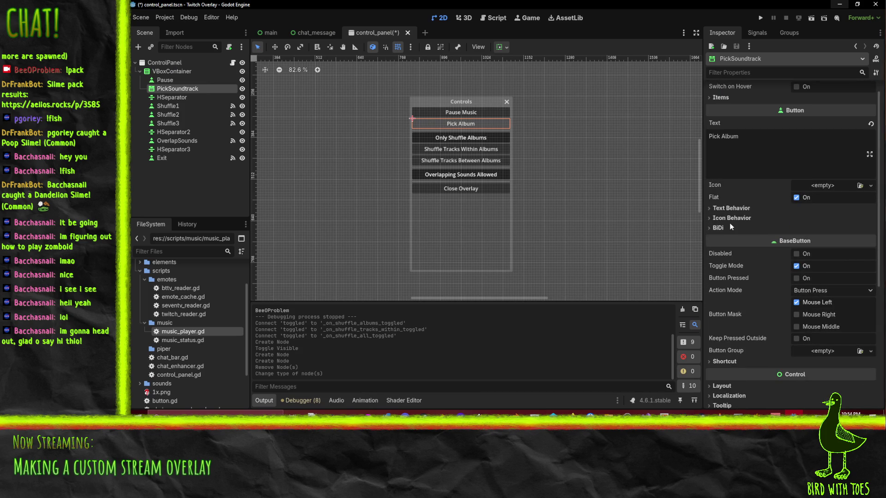
{"action": "scroll", "coordinate": [729, 222], "scroll_direction": "up", "scroll_amount": 1}
{"action": "left_click", "coordinate": [718, 113]}
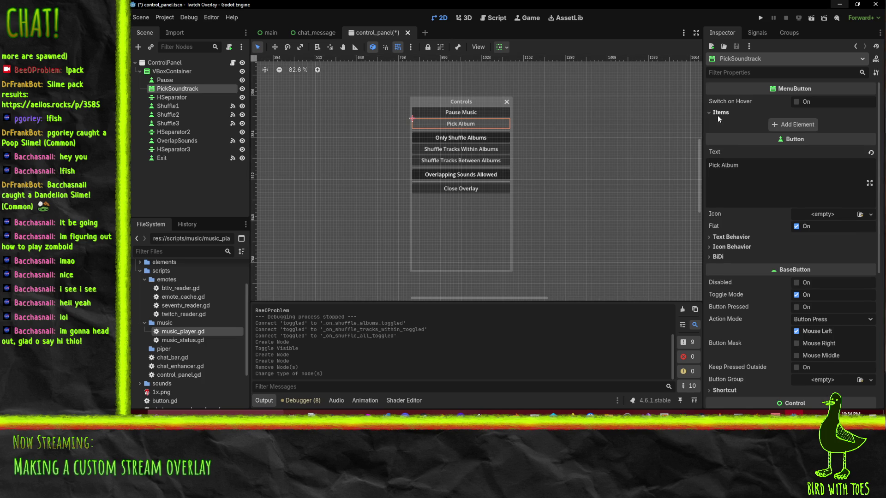
{"action": "left_click", "coordinate": [807, 125]}
{"action": "left_click", "coordinate": [807, 124]}
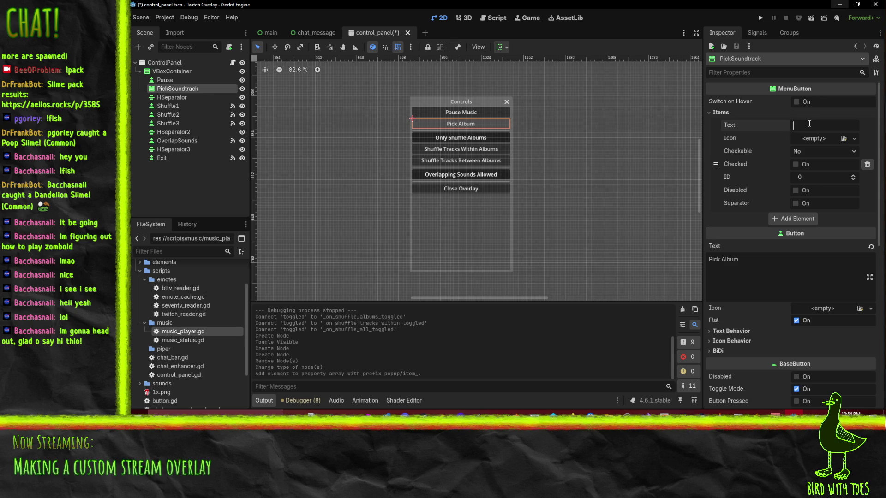
{"action": "type", "text": "An album"}
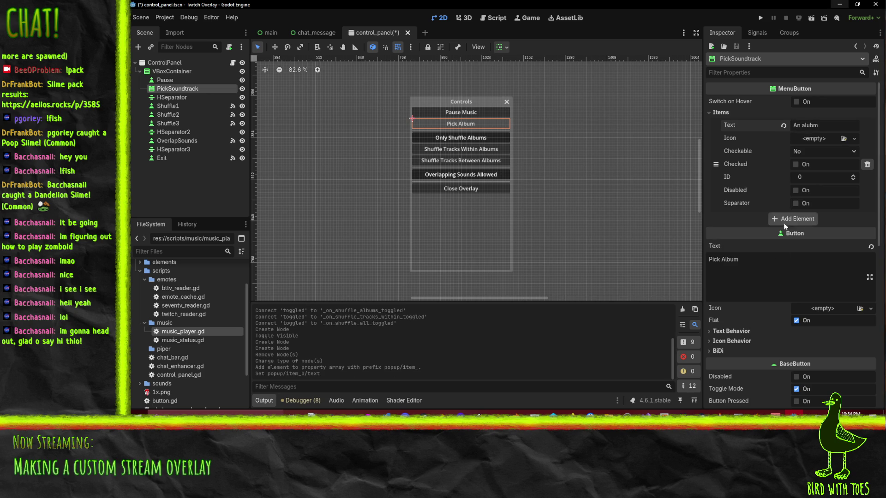
Add a second menu item titled 'Another album'.
{"action": "left_click", "coordinate": [787, 218]}
{"action": "left_click", "coordinate": [809, 219]}
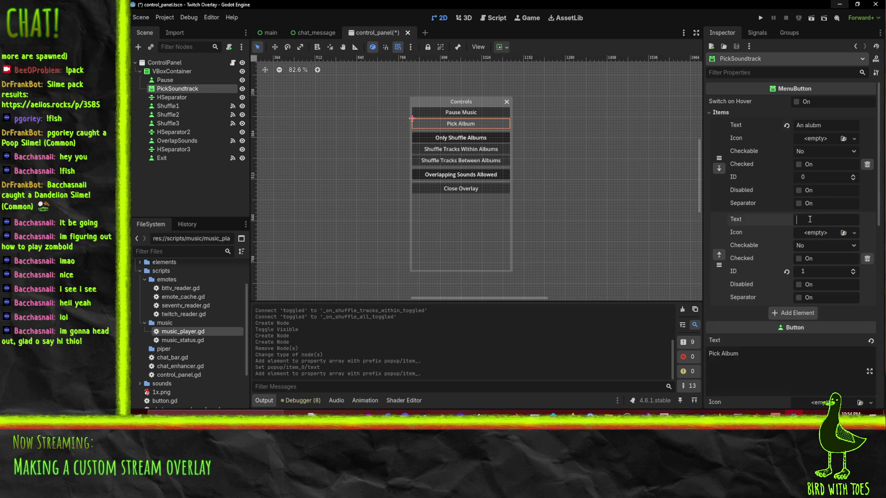
{"action": "type", "text": "Another alb"}
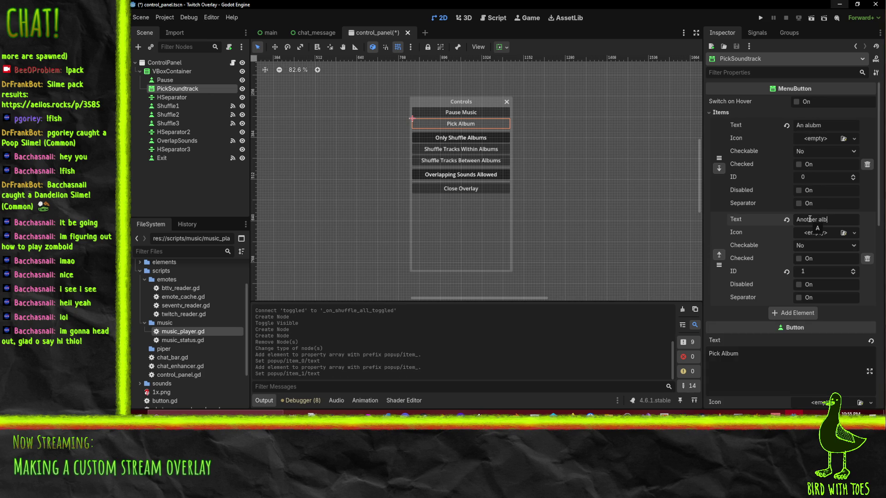
{"action": "type", "text": "um"}
{"action": "key", "text": "Escape"}
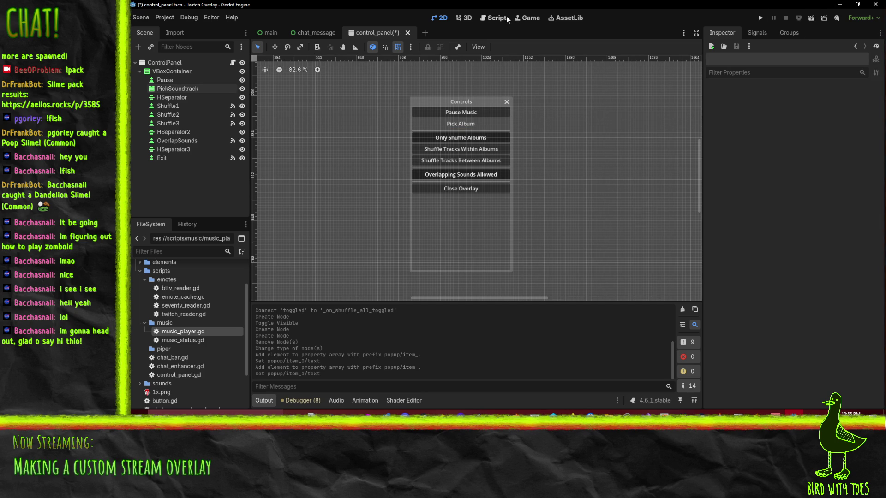
{"action": "left_click", "coordinate": [527, 18]}
{"action": "left_click", "coordinate": [439, 18]}
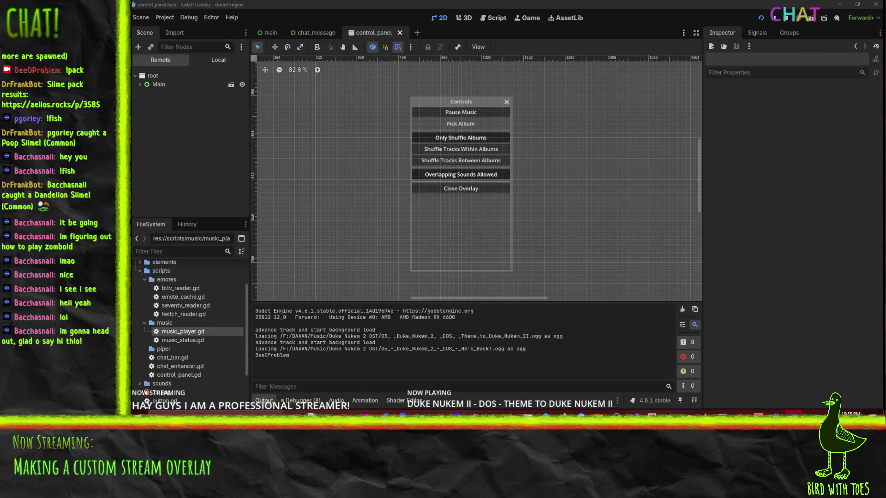
{"action": "key", "text": "F6"}
{"action": "left_click", "coordinate": [457, 131]}
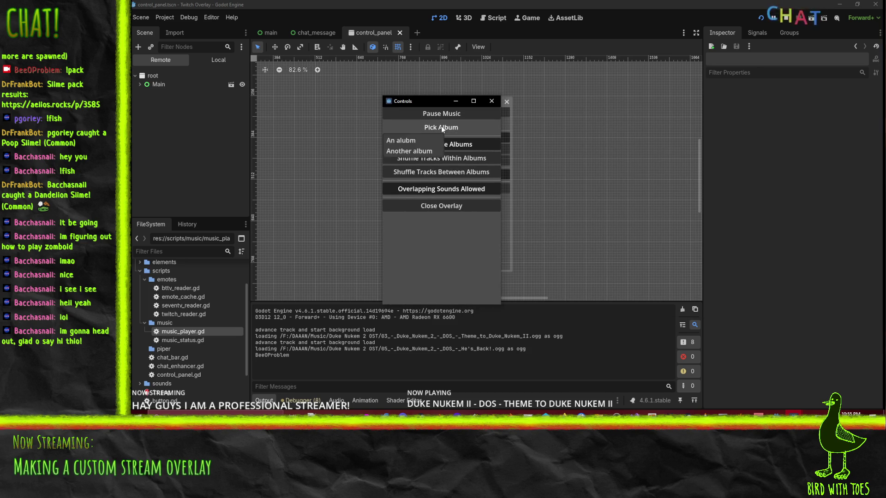
{"action": "left_click", "coordinate": [441, 126]}
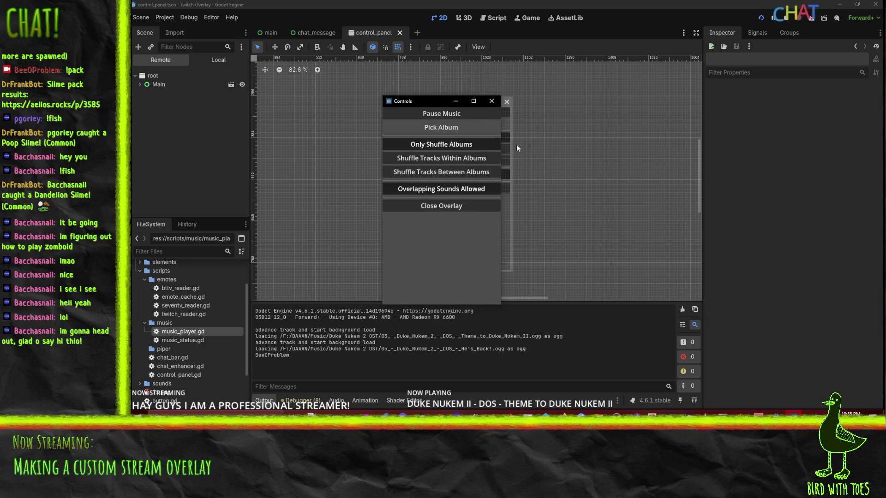
{"action": "left_click", "coordinate": [491, 101]}
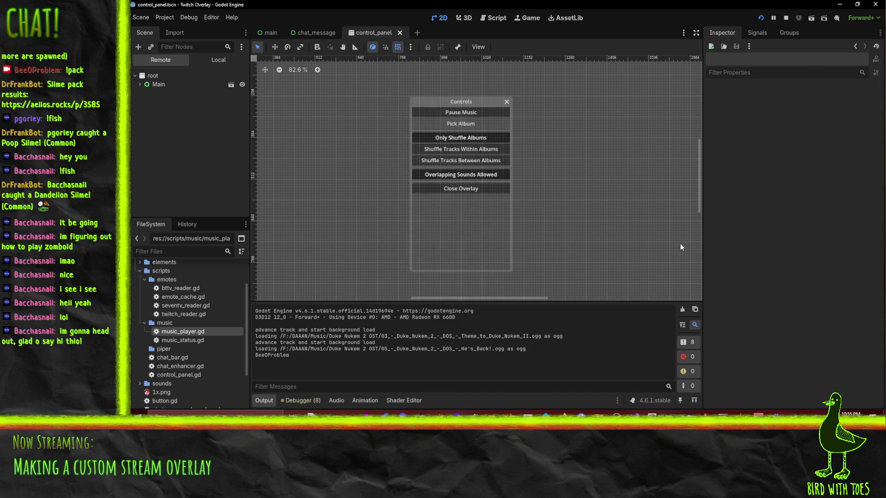
{"action": "right_click", "coordinate": [167, 90]}
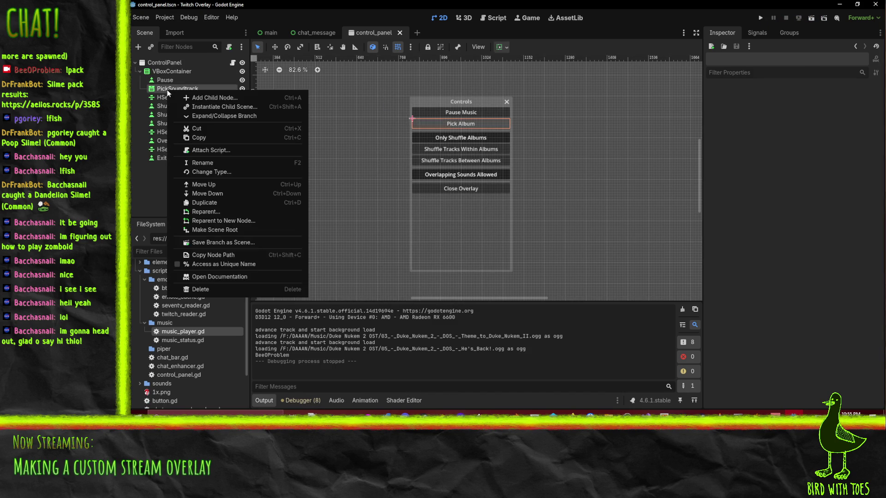
Turn PickSoundtrack's Toggle Mode off and back on, then expand Theme Overrides.
{"action": "left_click", "coordinate": [154, 87]}
{"action": "scroll", "coordinate": [790, 241], "scroll_direction": "down", "scroll_amount": 5}
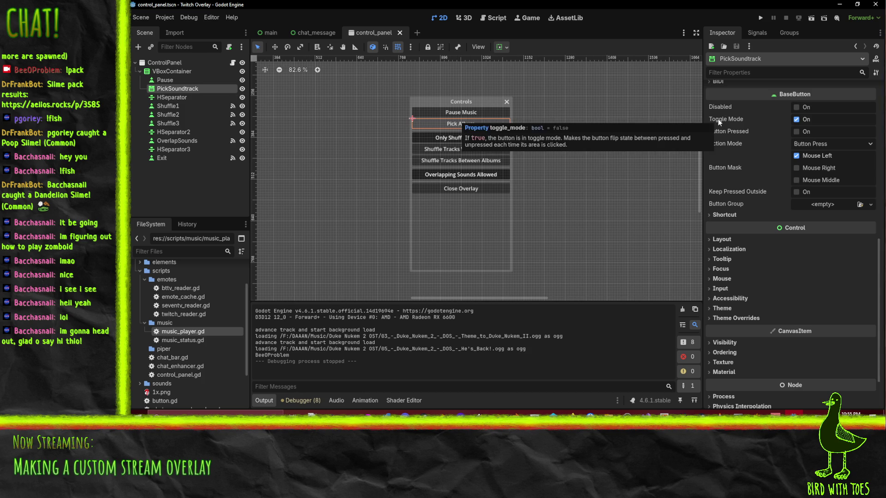
{"action": "left_click", "coordinate": [815, 121]}
{"action": "left_click", "coordinate": [796, 119]}
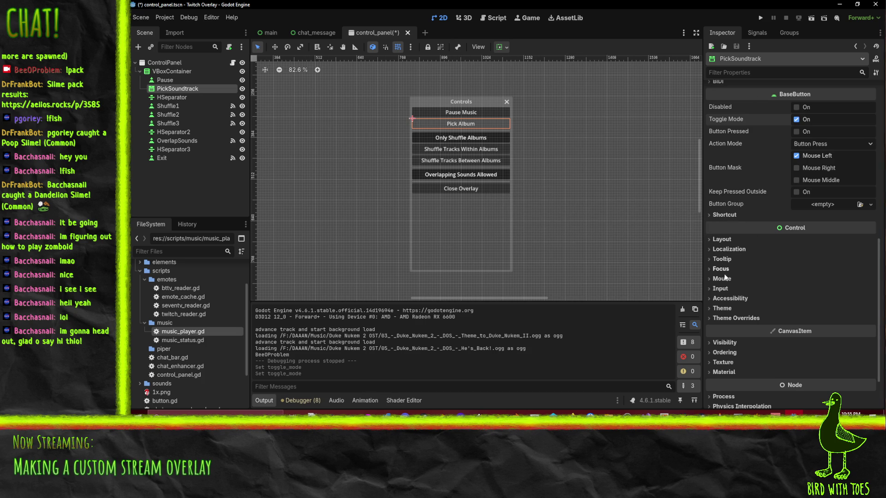
{"action": "left_click", "coordinate": [736, 317]}
{"action": "scroll", "coordinate": [738, 308], "scroll_direction": "down", "scroll_amount": 3}
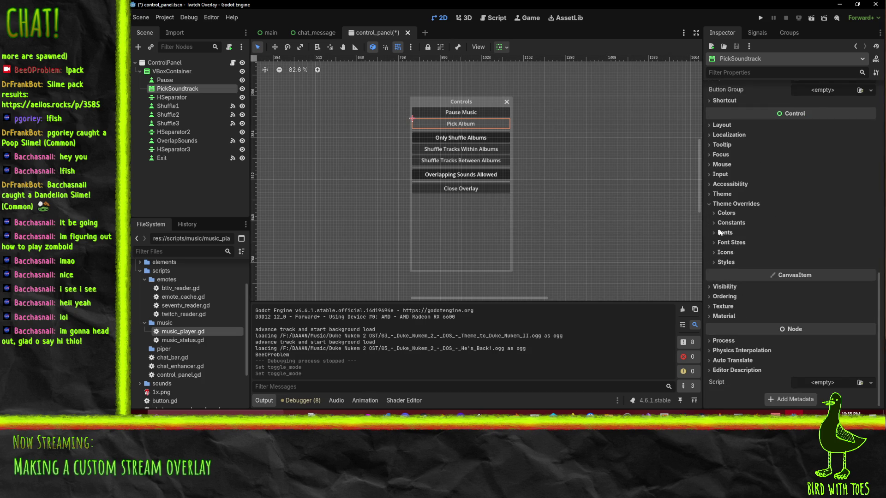
Reopen Theme Overrides and expand its Colors and Constants sections.
{"action": "left_click", "coordinate": [730, 204]}
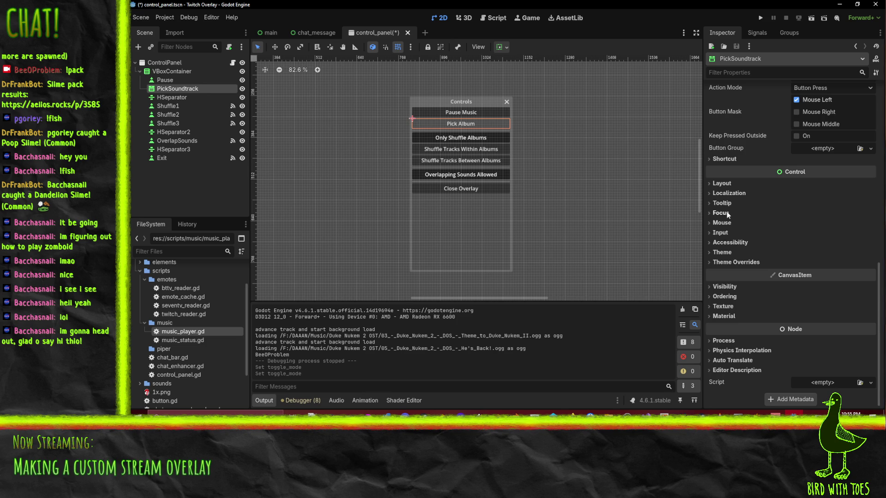
{"action": "left_click", "coordinate": [734, 262]}
{"action": "left_click", "coordinate": [733, 272]}
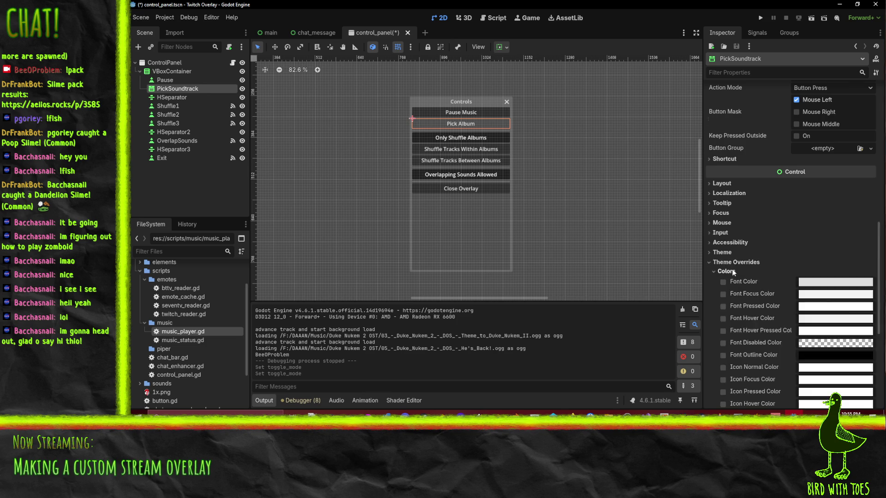
{"action": "scroll", "coordinate": [734, 272], "scroll_direction": "down", "scroll_amount": 3}
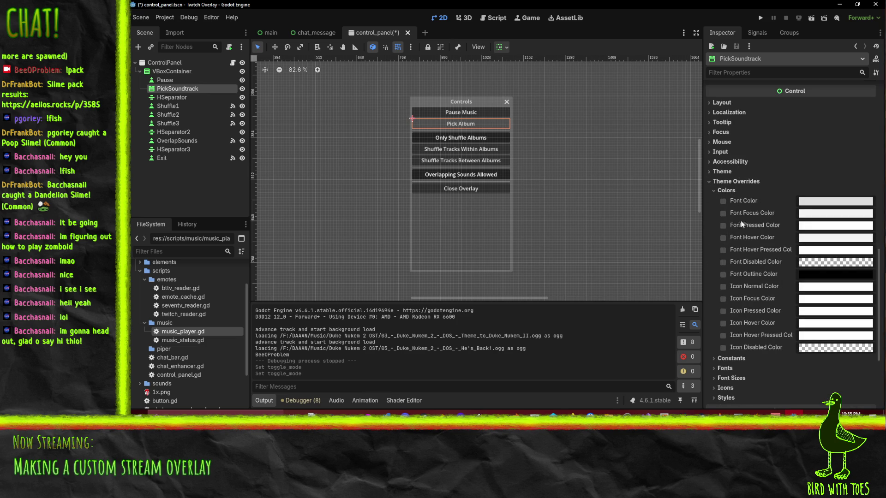
{"action": "scroll", "coordinate": [753, 263], "scroll_direction": "down", "scroll_amount": 2}
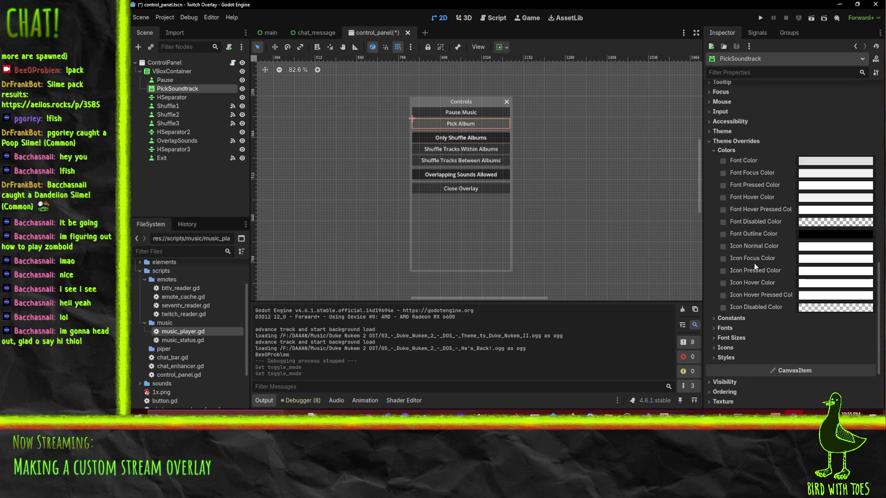
{"action": "left_click", "coordinate": [728, 318]}
{"action": "scroll", "coordinate": [730, 316], "scroll_direction": "down", "scroll_amount": 4}
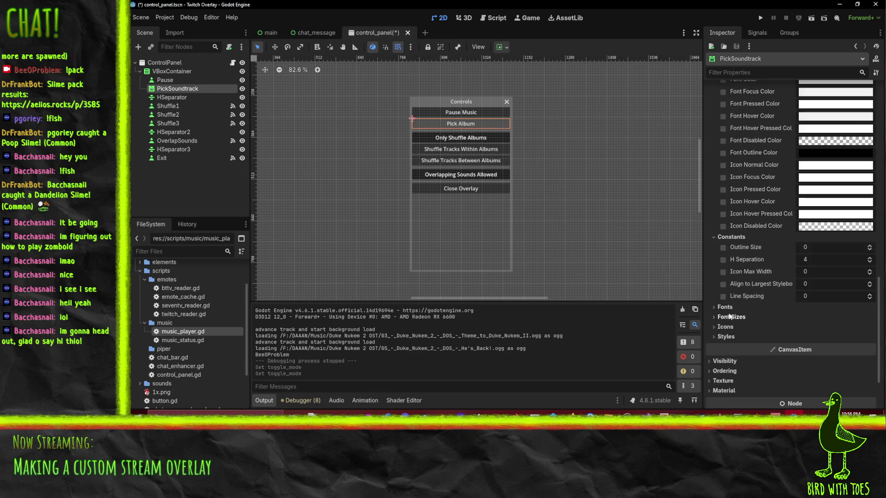
Try Outline Size at 1 and 2, then return it to 0 and remove the override.
{"action": "left_click", "coordinate": [869, 245]}
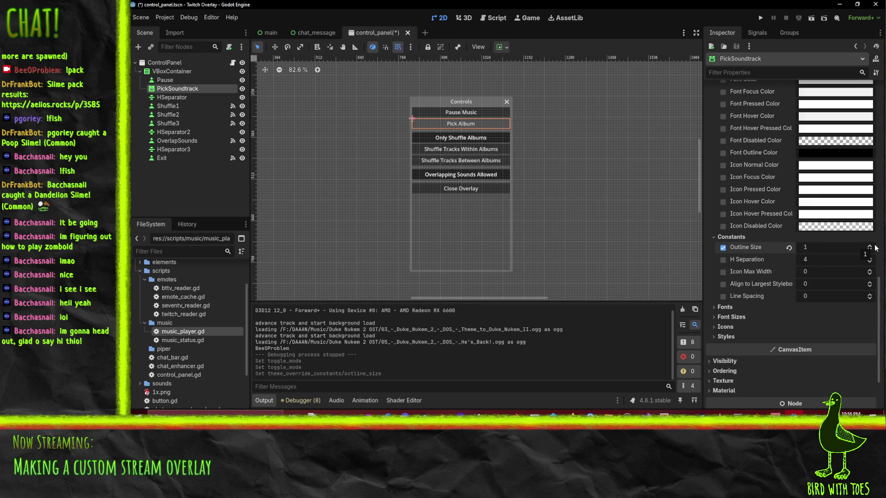
{"action": "left_click", "coordinate": [869, 246]}
{"action": "scroll", "coordinate": [503, 132], "scroll_direction": "up", "scroll_amount": 6}
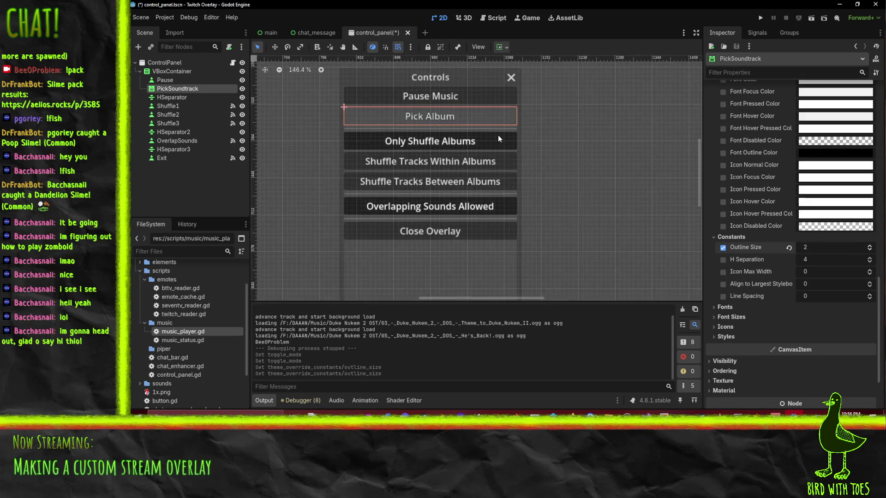
{"action": "scroll", "coordinate": [497, 135], "scroll_direction": "up", "scroll_amount": 1}
{"action": "left_click", "coordinate": [869, 251]}
{"action": "left_click", "coordinate": [869, 252]}
{"action": "left_click", "coordinate": [724, 249]}
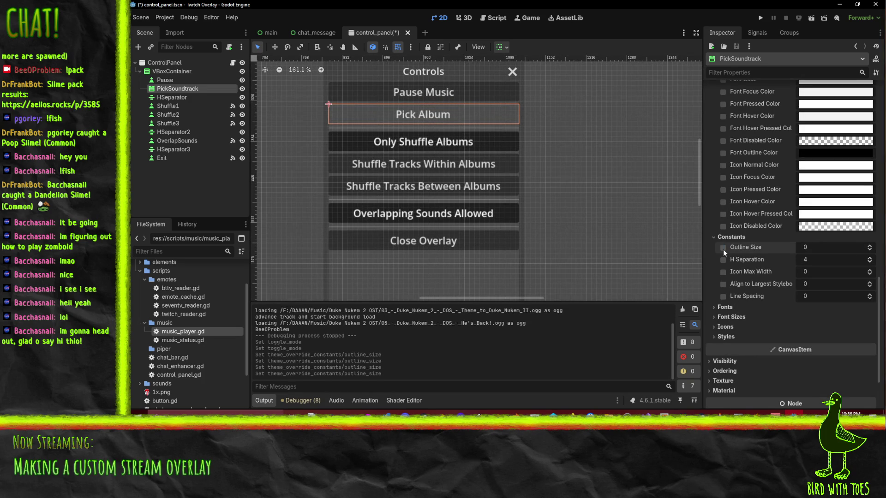
{"action": "left_click", "coordinate": [725, 337]}
{"action": "scroll", "coordinate": [736, 320], "scroll_direction": "down", "scroll_amount": 5}
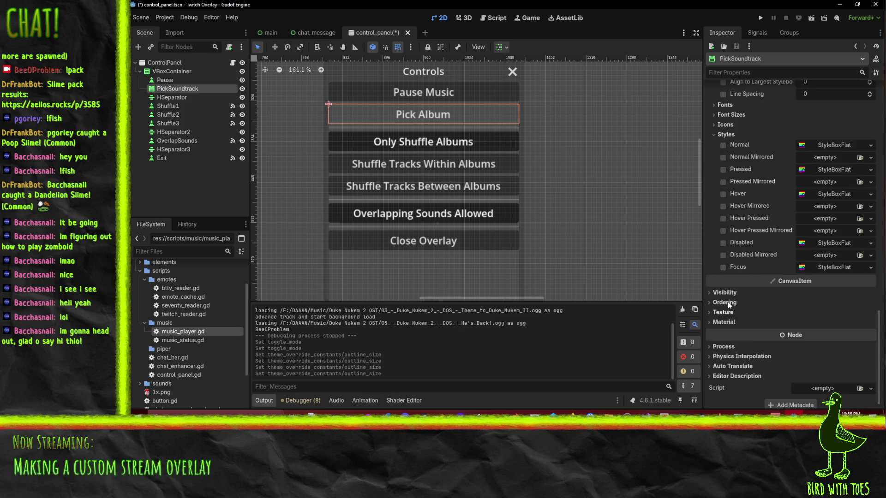
Copy the Normal StyleBoxFlat and paste it back as a unique Normal override.
{"action": "left_click", "coordinate": [821, 145]}
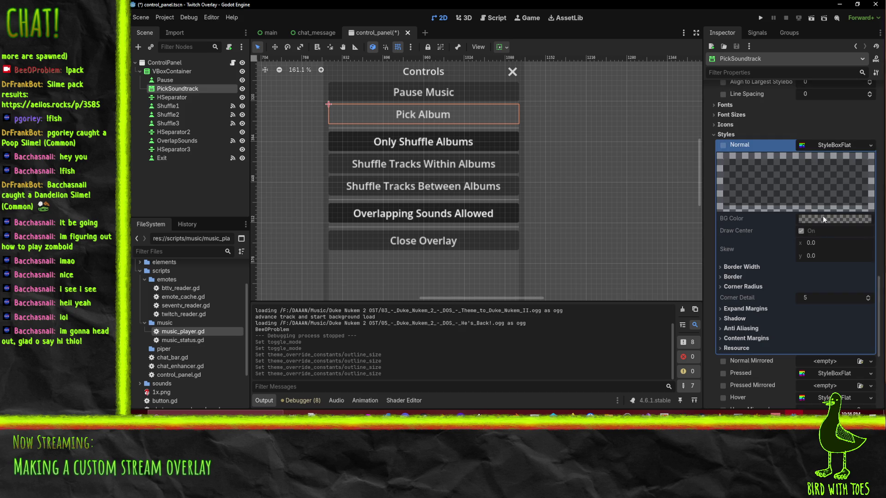
{"action": "right_click", "coordinate": [822, 148]}
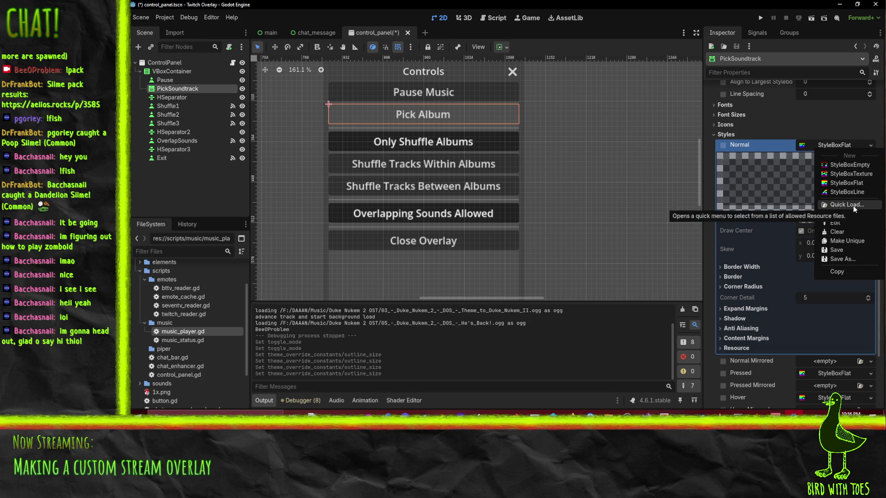
{"action": "left_click", "coordinate": [836, 272]}
{"action": "left_click", "coordinate": [835, 148]}
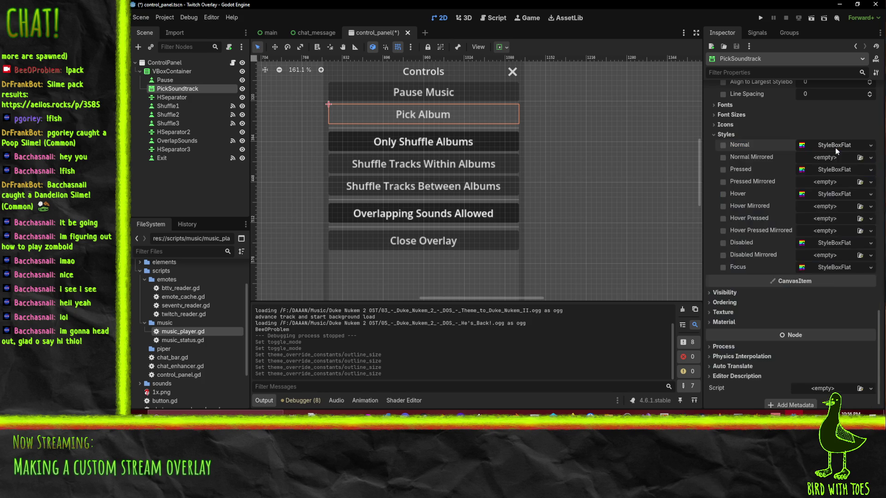
{"action": "right_click", "coordinate": [835, 147]}
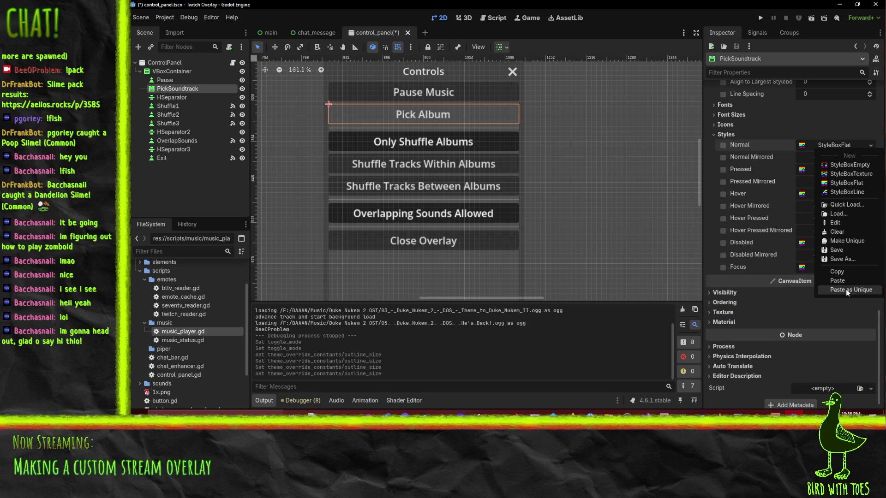
{"action": "left_click", "coordinate": [847, 289]}
Set the Normal style's background colour to opaque grey 2e2e2e with the eyedropper.
{"action": "left_click", "coordinate": [817, 144]}
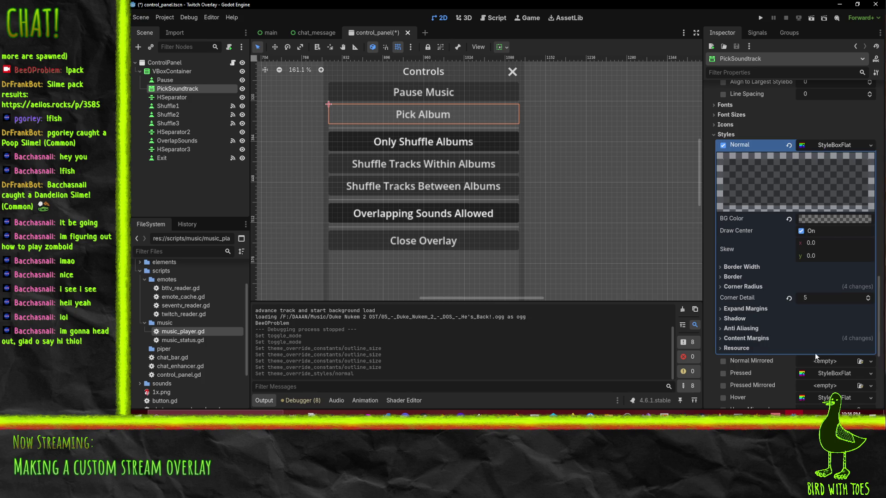
{"action": "left_click", "coordinate": [823, 219]}
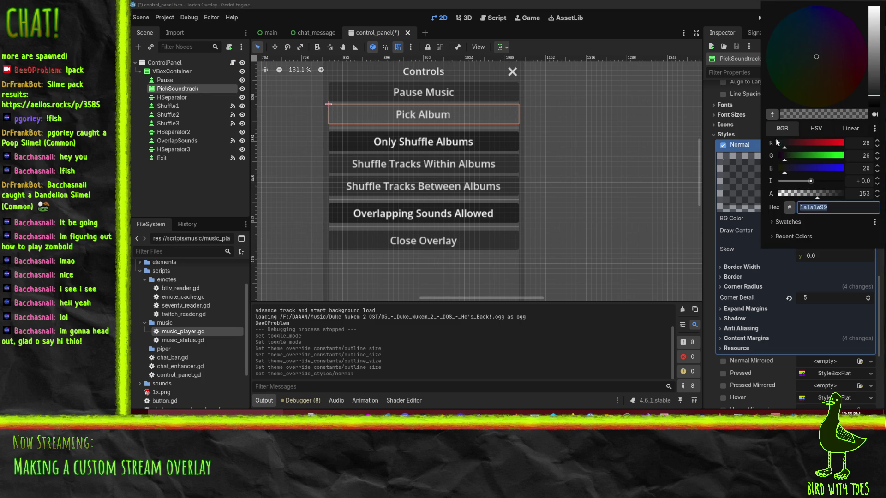
{"action": "left_click", "coordinate": [772, 115]}
{"action": "left_click", "coordinate": [527, 102]}
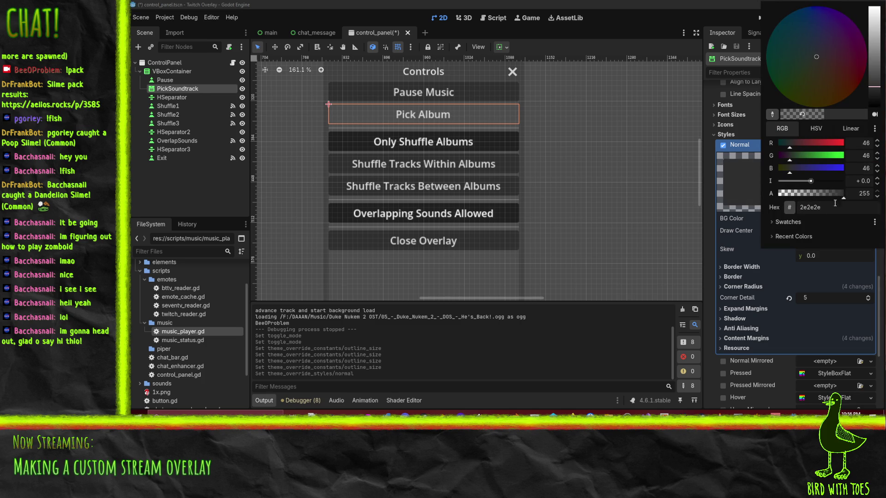
{"action": "left_click", "coordinate": [805, 267]}
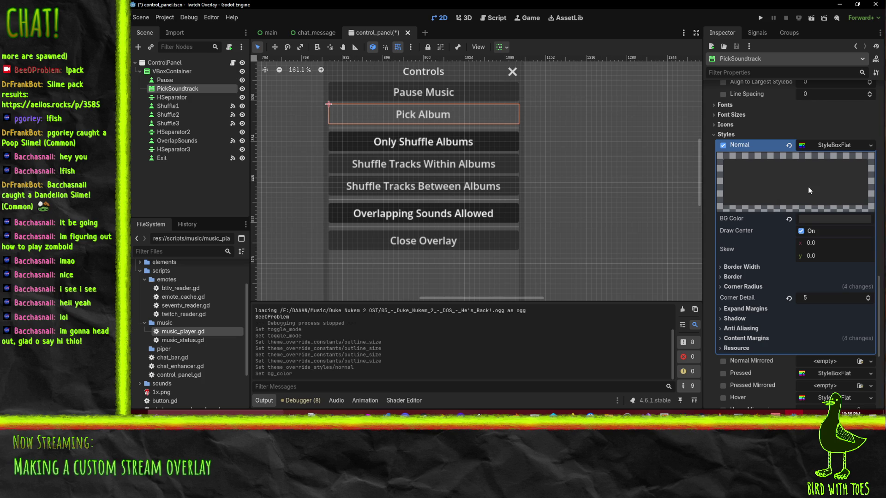
{"action": "left_click", "coordinate": [826, 144]}
{"action": "left_click", "coordinate": [722, 170]}
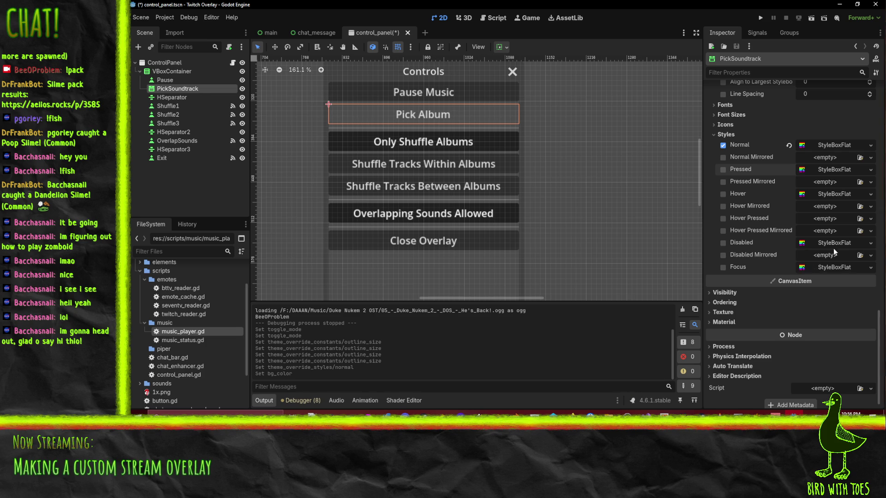
Expand Border Width and raise the left border to 4 px.
{"action": "left_click", "coordinate": [829, 144]}
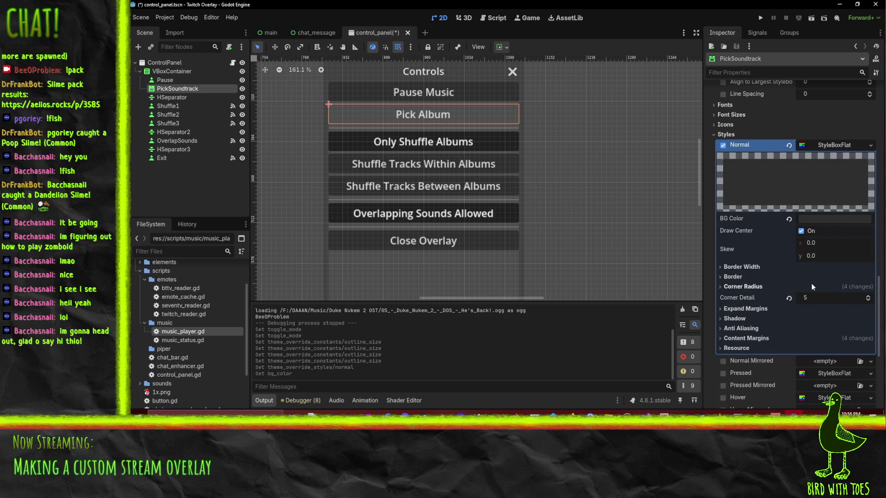
{"action": "left_click", "coordinate": [742, 267]}
{"action": "left_click", "coordinate": [868, 276]}
{"action": "left_click", "coordinate": [868, 276]}
{"action": "left_click", "coordinate": [868, 276]}
{"action": "left_click", "coordinate": [868, 276]}
{"action": "left_click", "coordinate": [868, 288]}
Raise the top, right and bottom border widths to 4 px.
{"action": "left_click", "coordinate": [868, 288]}
{"action": "left_click", "coordinate": [868, 288]}
{"action": "left_click", "coordinate": [868, 288]}
{"action": "left_click", "coordinate": [867, 299]}
{"action": "left_click", "coordinate": [867, 299]}
{"action": "left_click", "coordinate": [868, 300]}
{"action": "left_click", "coordinate": [868, 300]}
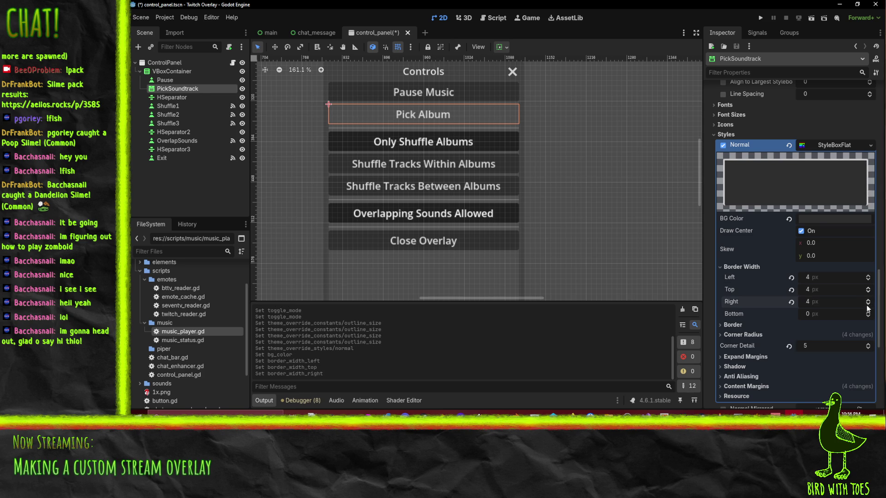
{"action": "left_click", "coordinate": [868, 312]}
{"action": "left_click", "coordinate": [867, 311]}
{"action": "left_click", "coordinate": [867, 312]}
{"action": "left_click", "coordinate": [868, 312]}
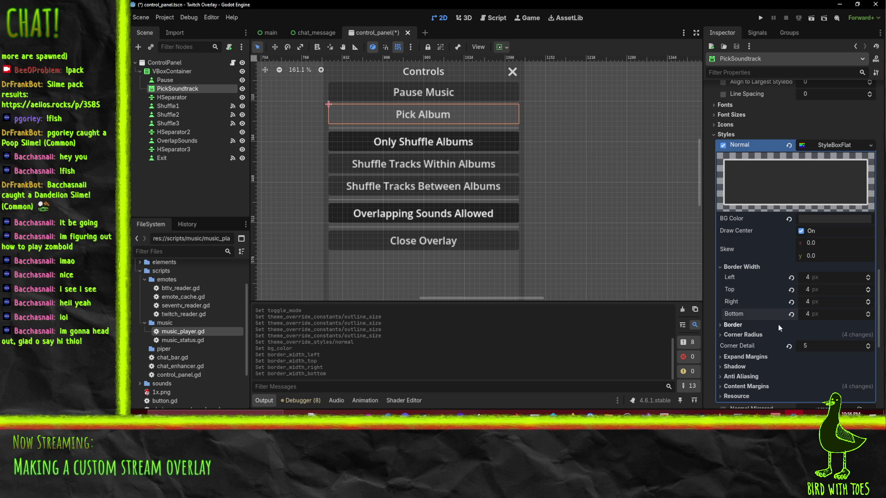
{"action": "left_click", "coordinate": [735, 335]}
Make the border colour fully opaque light grey cccccc, then save and run the project.
{"action": "left_click", "coordinate": [734, 326]}
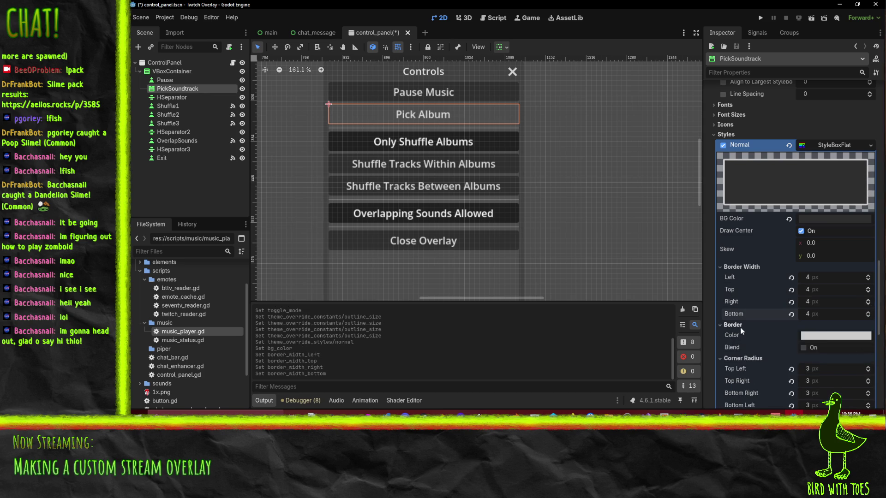
{"action": "left_click", "coordinate": [836, 336]}
{"action": "left_click", "coordinate": [837, 289]}
{"action": "type", "text": "7f"}
{"action": "key", "text": "Return"}
{"action": "left_click_drag", "start_coordinate": [787, 275], "coordinate": [869, 256]}
{"action": "left_click", "coordinate": [729, 293]}
{"action": "scroll", "coordinate": [588, 185], "scroll_direction": "down", "scroll_amount": 2}
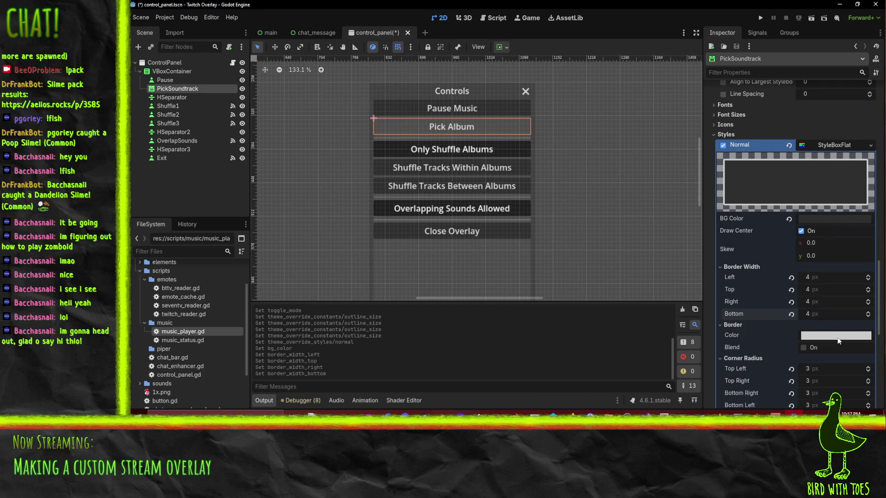
{"action": "left_click", "coordinate": [759, 19]}
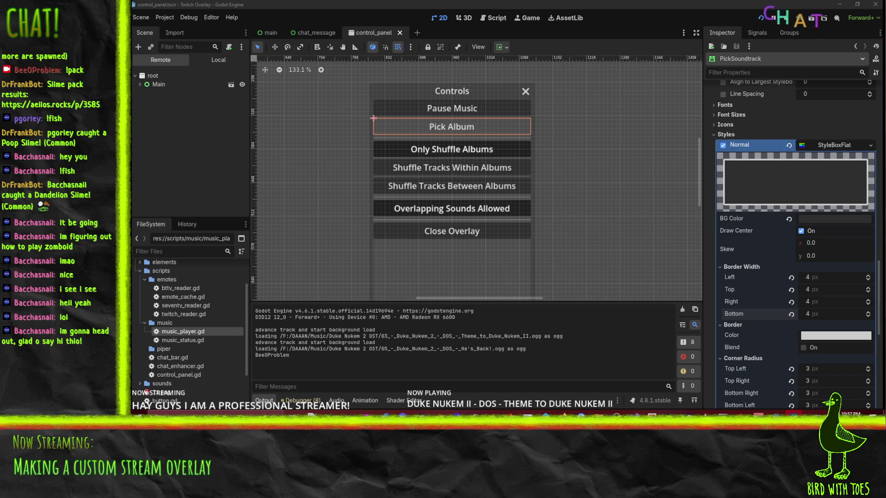
In the running Controls window, toggle Overlapping Sounds, pick an album from Pick Album, then stop.
{"action": "left_click_drag", "start_coordinate": [511, 78], "coordinate": [408, 89]}
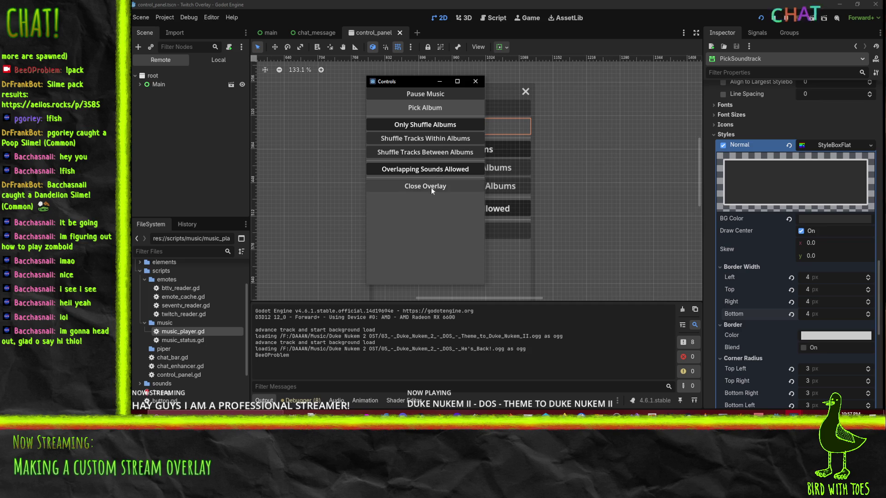
{"action": "left_click", "coordinate": [427, 170]}
{"action": "left_click", "coordinate": [426, 172]}
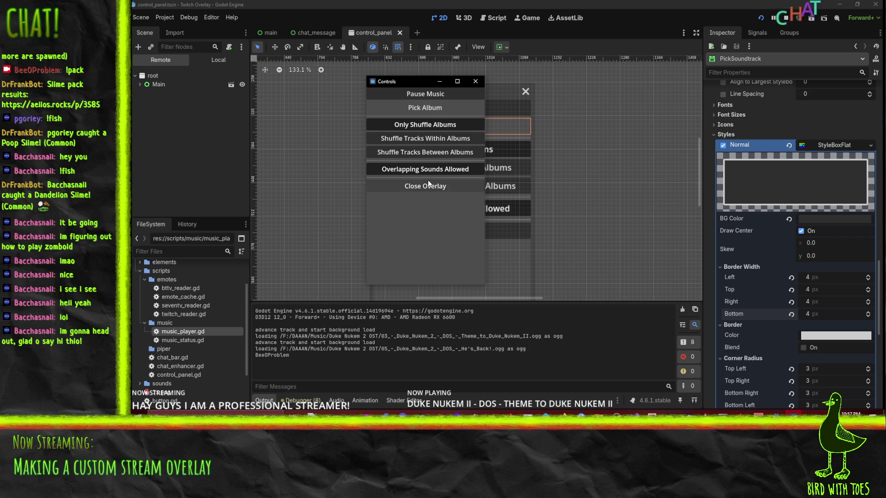
{"action": "left_click", "coordinate": [428, 107]}
{"action": "left_click", "coordinate": [392, 121]}
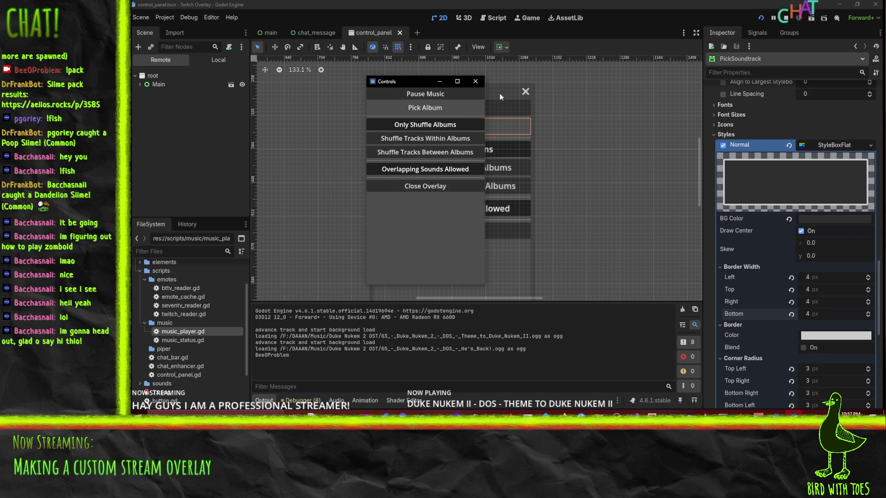
{"action": "left_click", "coordinate": [424, 185]}
{"action": "scroll", "coordinate": [802, 174], "scroll_direction": "up", "scroll_amount": 2}
{"action": "left_click", "coordinate": [825, 187]}
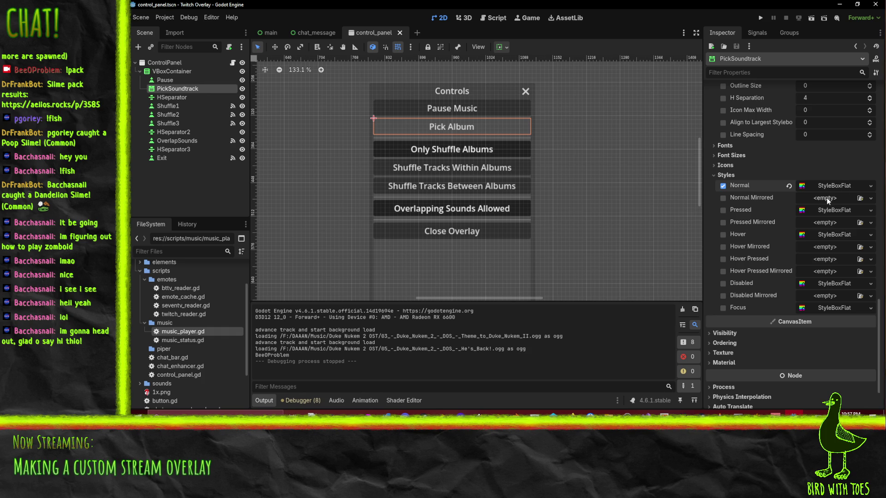
Paste the copied StyleBoxFlat into PickSoundtrack's Focus style override.
{"action": "left_click", "coordinate": [826, 309]}
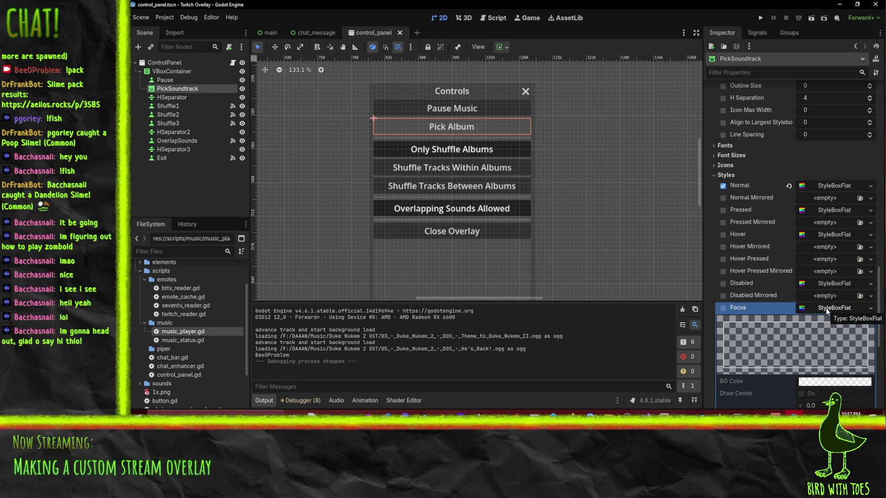
{"action": "left_click", "coordinate": [826, 309]}
{"action": "left_click", "coordinate": [826, 309]}
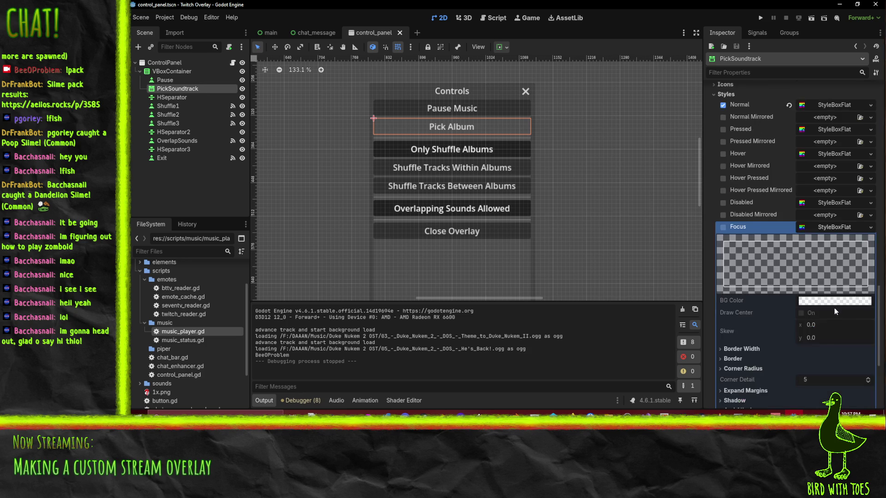
{"action": "scroll", "coordinate": [826, 310], "scroll_direction": "down", "scroll_amount": 2}
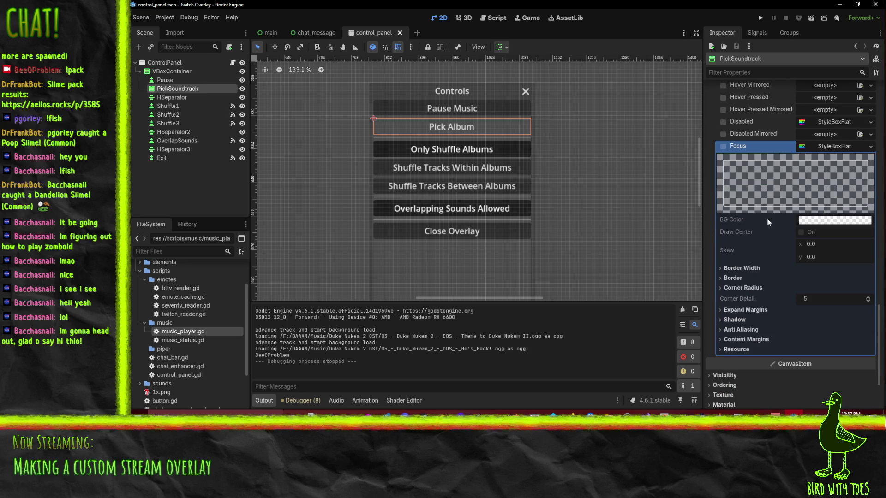
{"action": "left_click", "coordinate": [833, 152]}
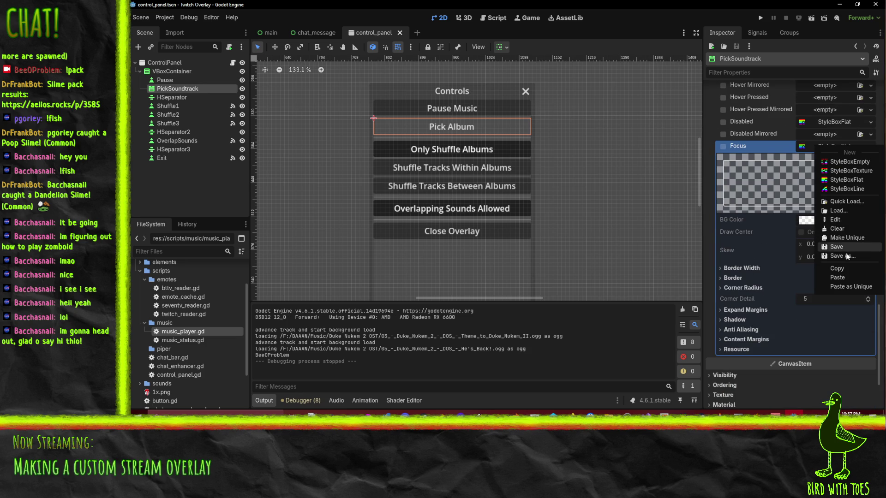
{"action": "key", "text": "Escape"}
{"action": "left_click", "coordinate": [830, 146]}
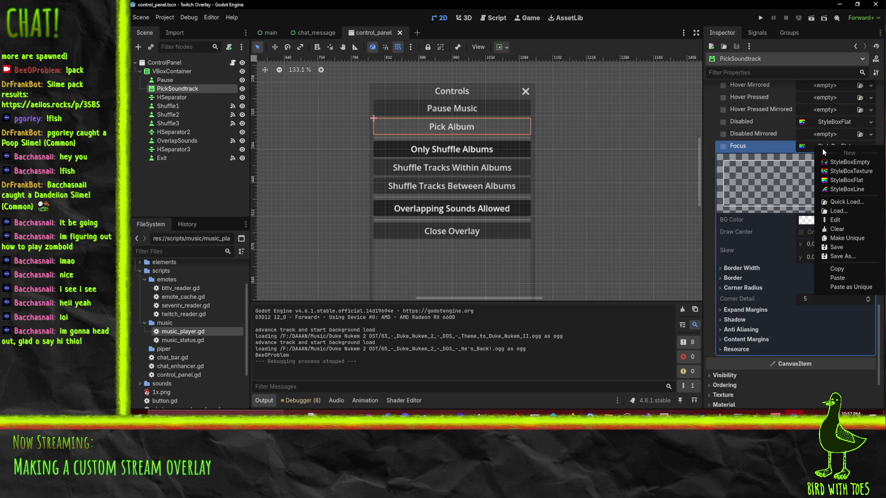
{"action": "left_click", "coordinate": [844, 280]}
Set the Focus style's background to grey 969696 using HSV with hue 0.
{"action": "left_click", "coordinate": [822, 222]}
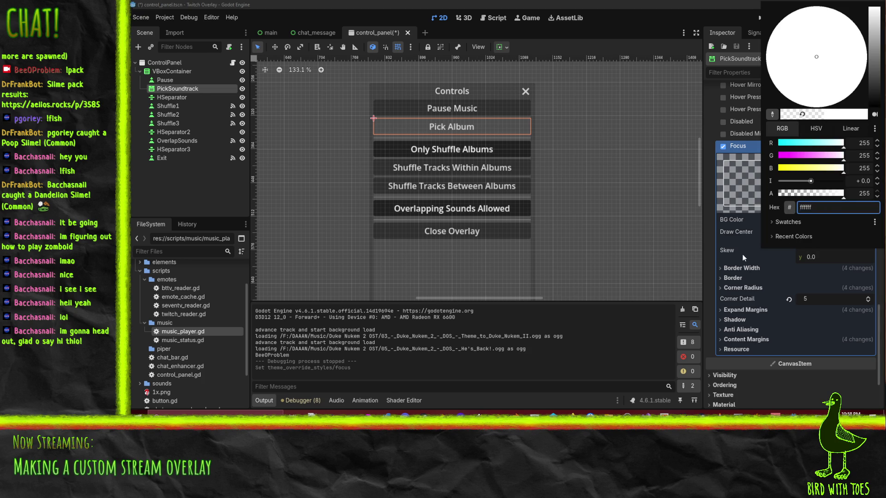
{"action": "key", "text": "Escape"}
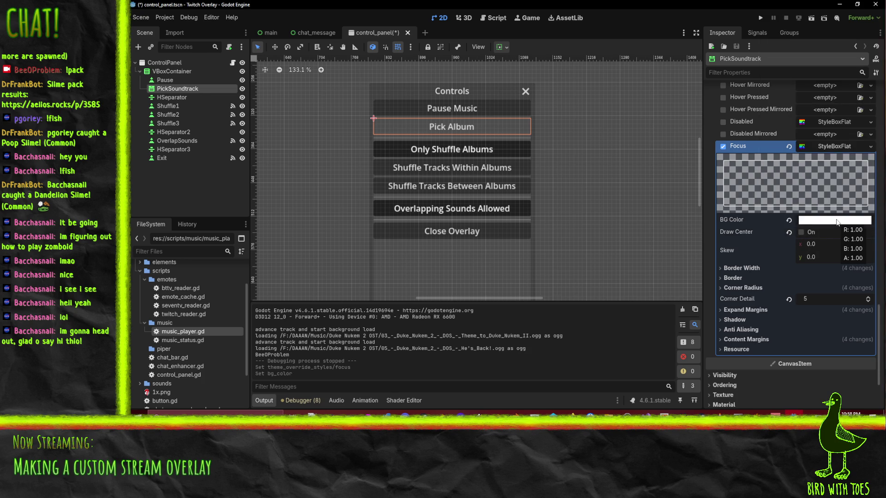
{"action": "left_click", "coordinate": [837, 222]}
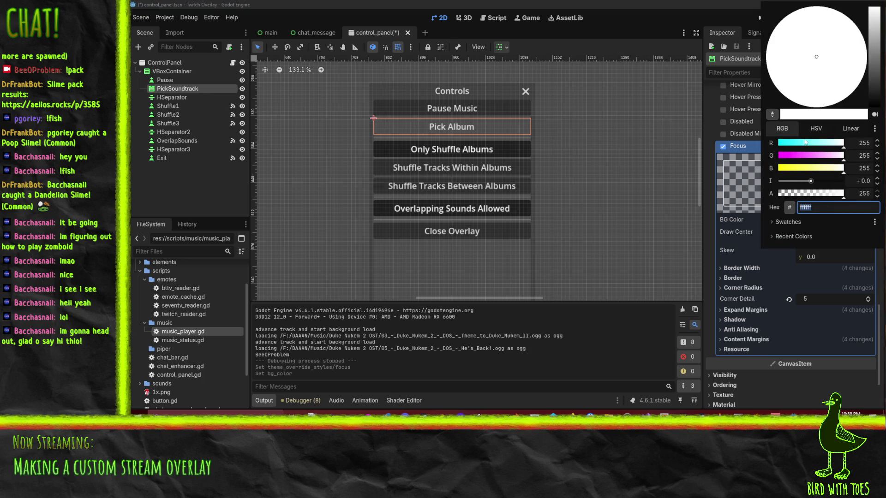
{"action": "left_click", "coordinate": [815, 129]}
{"action": "left_click_drag", "start_coordinate": [802, 144], "coordinate": [778, 144]}
{"action": "left_click_drag", "start_coordinate": [835, 172], "coordinate": [830, 169]}
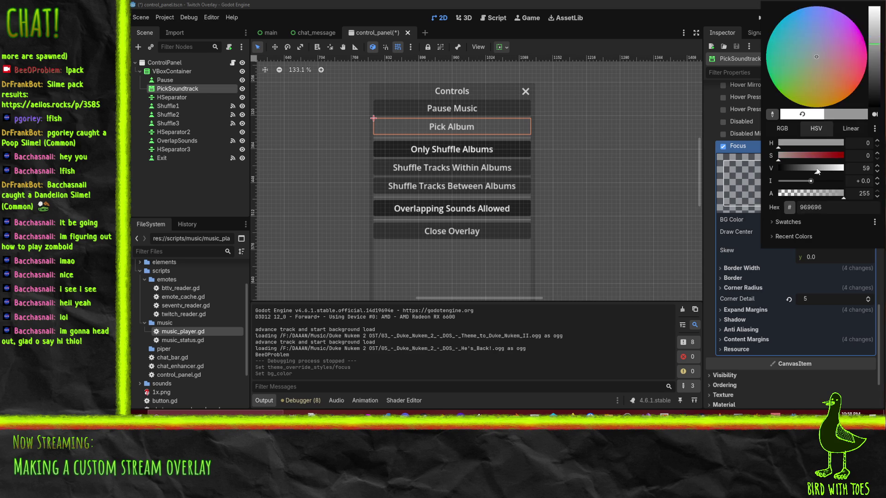
{"action": "left_click", "coordinate": [741, 252]}
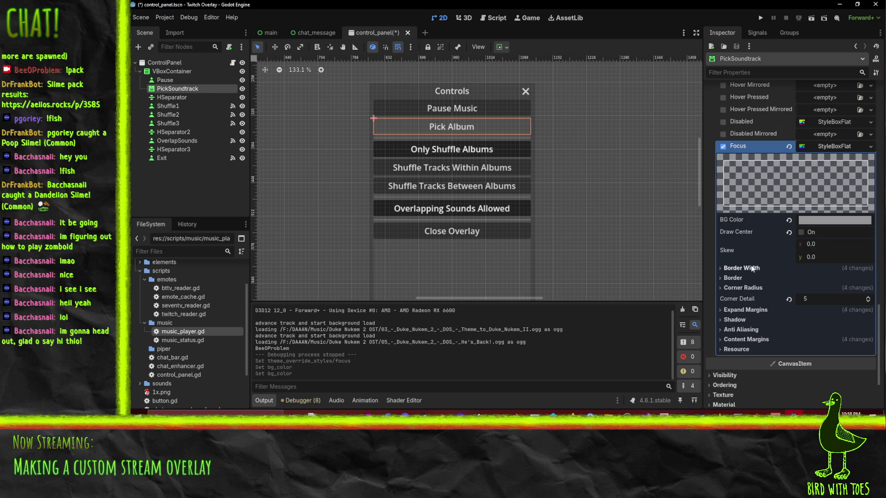
{"action": "mouse_move", "coordinate": [730, 257]}
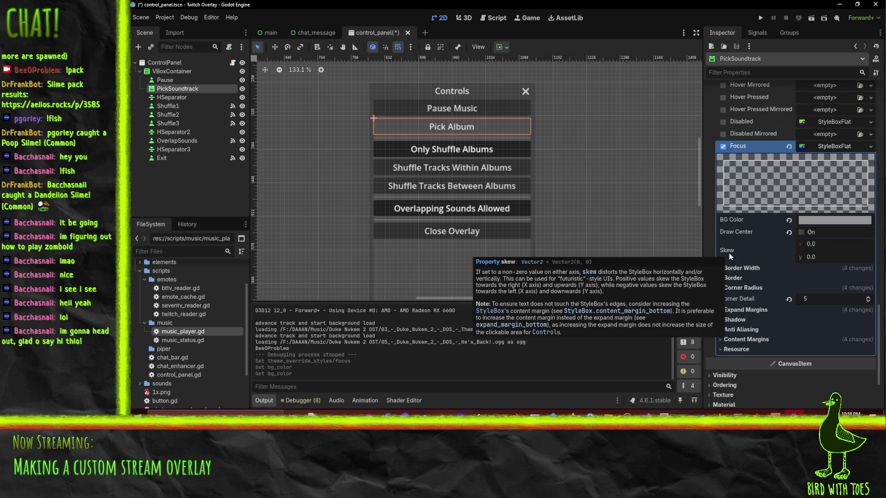
{"action": "left_click", "coordinate": [729, 278]}
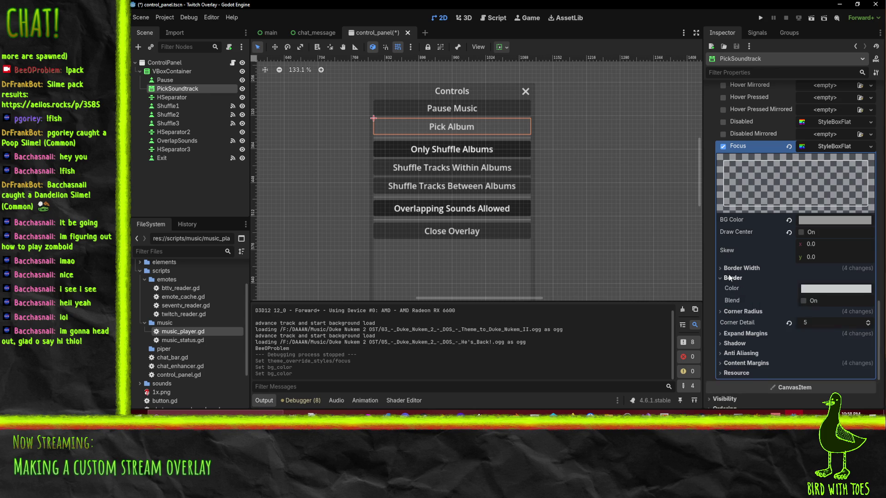
Expand the Normal StyleBoxFlat and set its left, top and right border widths to 2 px.
{"action": "left_click", "coordinate": [730, 278]}
{"action": "left_click", "coordinate": [737, 288]}
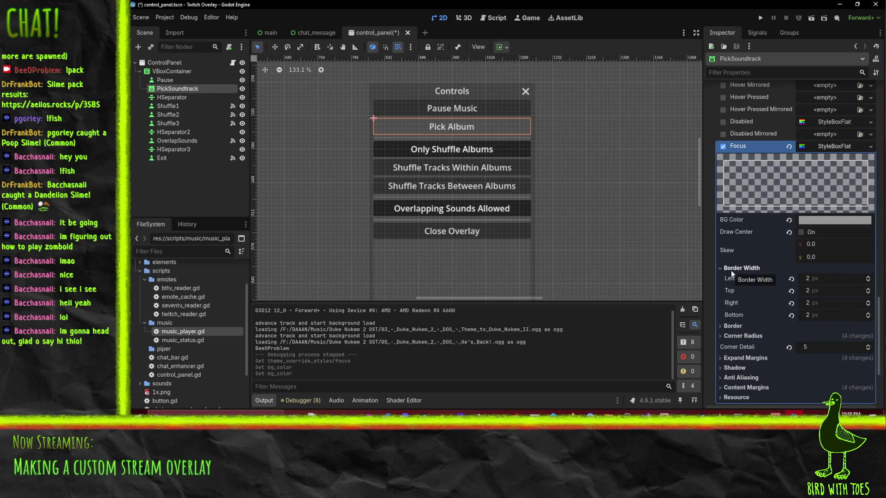
{"action": "left_click", "coordinate": [737, 287]}
{"action": "scroll", "coordinate": [762, 290], "scroll_direction": "up", "scroll_amount": 6}
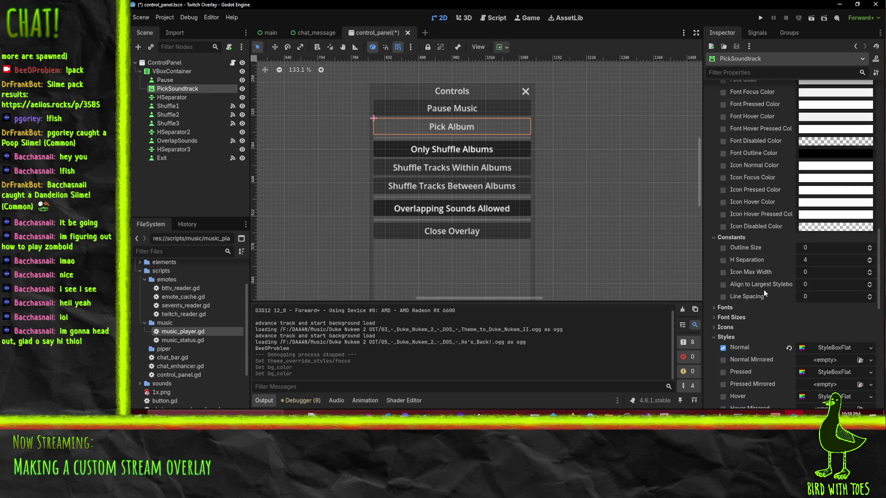
{"action": "left_click", "coordinate": [800, 345]}
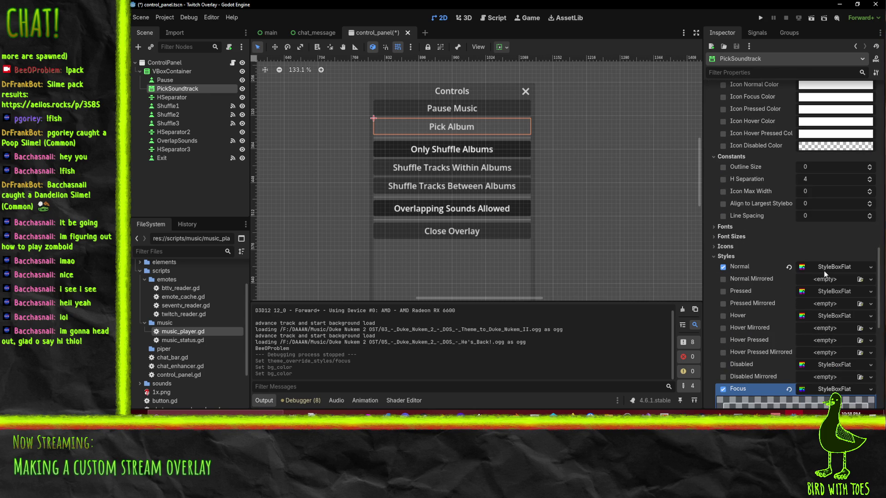
{"action": "scroll", "coordinate": [825, 283], "scroll_direction": "down", "scroll_amount": 3}
{"action": "scroll", "coordinate": [825, 283], "scroll_direction": "down", "scroll_amount": 1}
{"action": "scroll", "coordinate": [833, 361], "scroll_direction": "down", "scroll_amount": 2}
{"action": "double_click", "coordinate": [868, 279]}
{"action": "double_click", "coordinate": [867, 292]}
{"action": "double_click", "coordinate": [867, 304]}
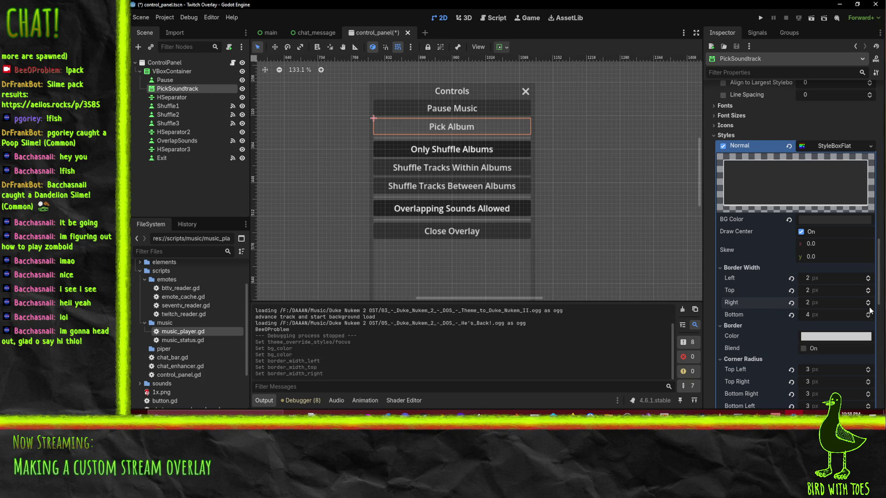
{"action": "left_click", "coordinate": [868, 314]}
Make the Normal style's border colour black and set the bottom border to 2 px.
{"action": "left_click", "coordinate": [832, 336]}
{"action": "left_click_drag", "start_coordinate": [824, 258], "coordinate": [671, 259]}
{"action": "left_click", "coordinate": [670, 258]}
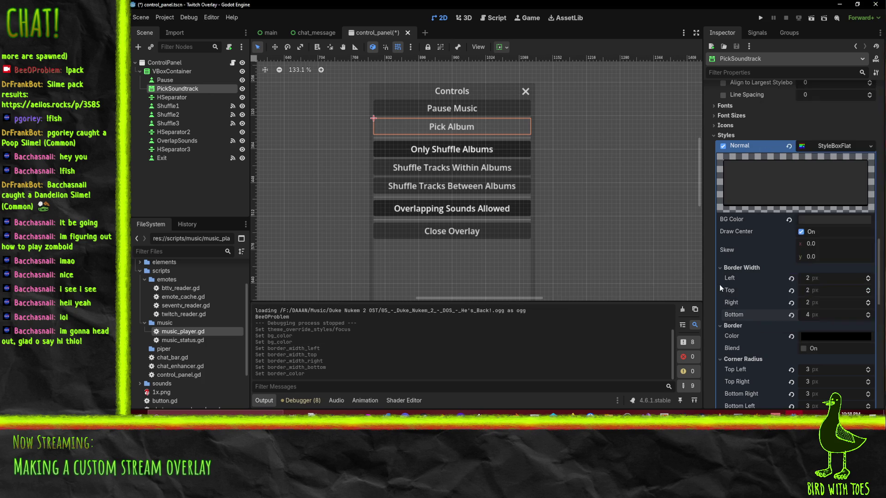
{"action": "left_click", "coordinate": [868, 316]}
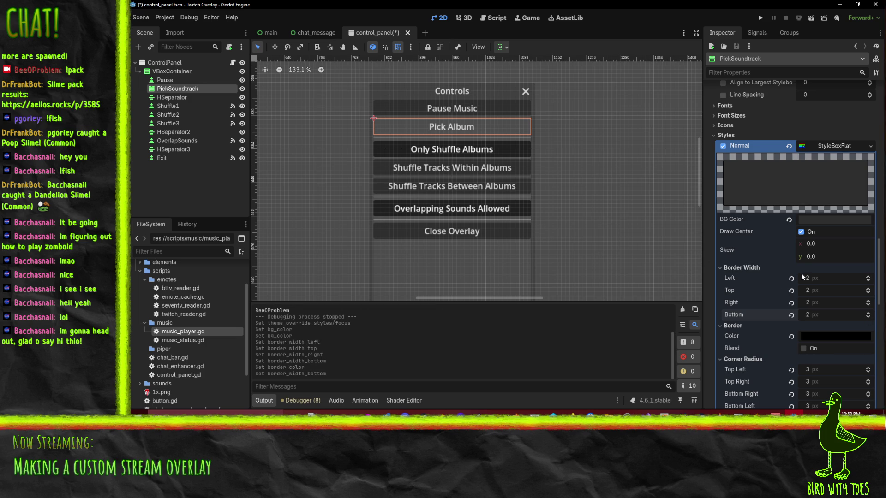
Turn on Draw Center for the Focus style.
{"action": "scroll", "coordinate": [799, 273], "scroll_direction": "down", "scroll_amount": 5}
{"action": "scroll", "coordinate": [746, 174], "scroll_direction": "down", "scroll_amount": 3}
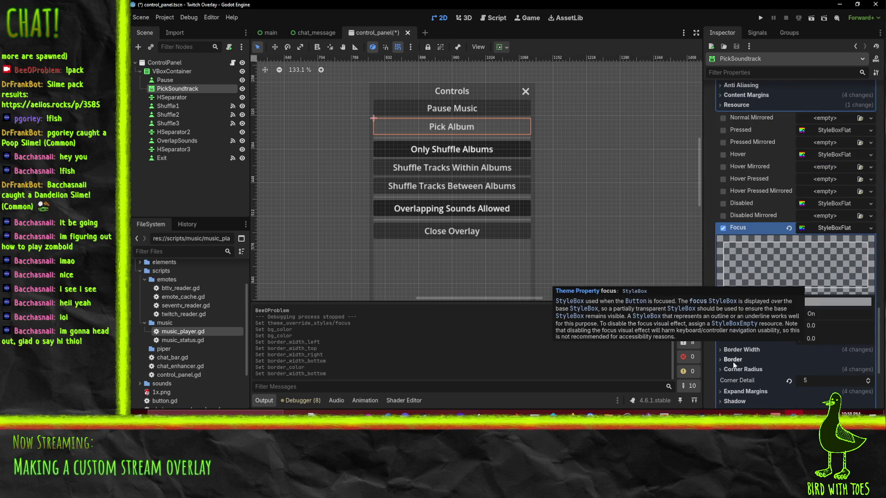
{"action": "scroll", "coordinate": [749, 320], "scroll_direction": "down", "scroll_amount": 2}
{"action": "left_click", "coordinate": [805, 233]}
{"action": "scroll", "coordinate": [774, 248], "scroll_direction": "up", "scroll_amount": 10}
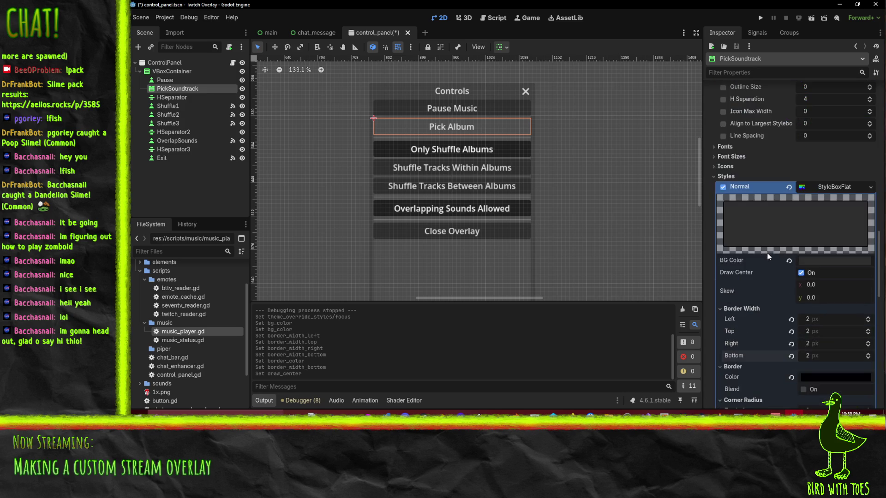
Set the Normal style's background colour alpha to 0.
{"action": "left_click", "coordinate": [850, 262]}
{"action": "left_click", "coordinate": [867, 203]}
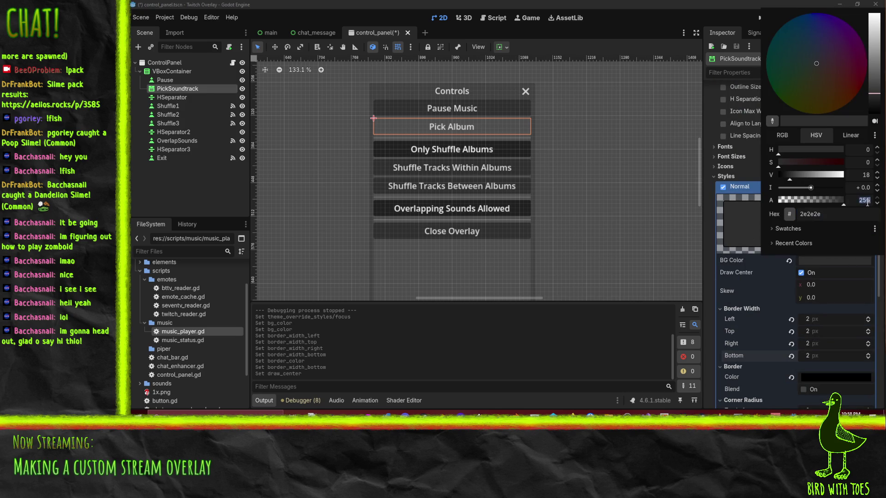
{"action": "key", "text": "Return"}
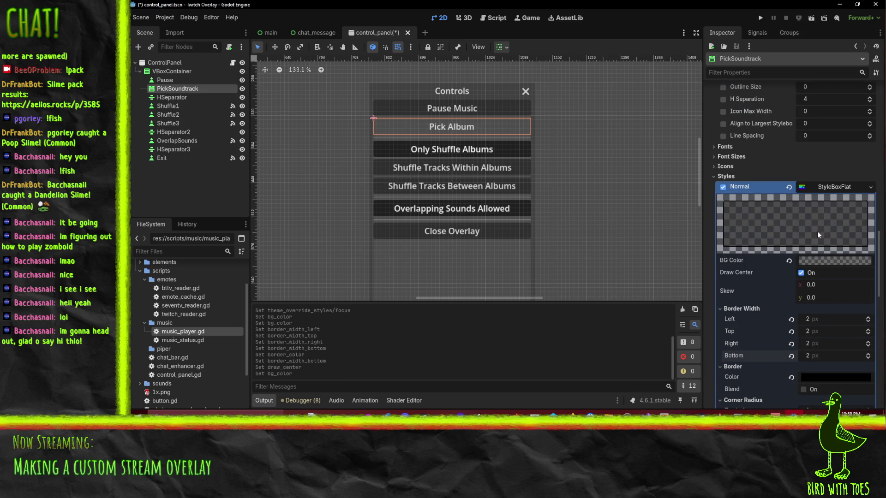
{"action": "scroll", "coordinate": [754, 245], "scroll_direction": "down", "scroll_amount": 5}
Set the Focus style's background colour to hex 00000000 for full transparency.
{"action": "left_click", "coordinate": [831, 254]}
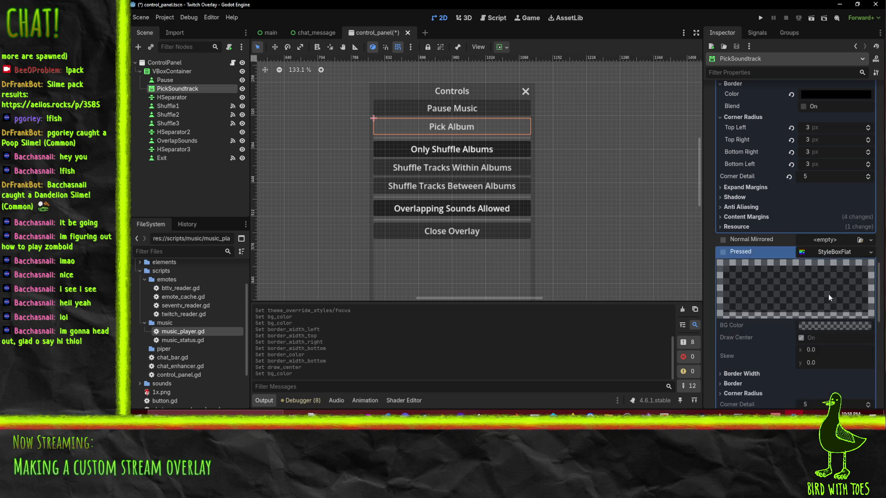
{"action": "scroll", "coordinate": [842, 325], "scroll_direction": "down", "scroll_amount": 2}
{"action": "scroll", "coordinate": [842, 325], "scroll_direction": "up", "scroll_amount": 4}
{"action": "scroll", "coordinate": [825, 318], "scroll_direction": "up", "scroll_amount": 2}
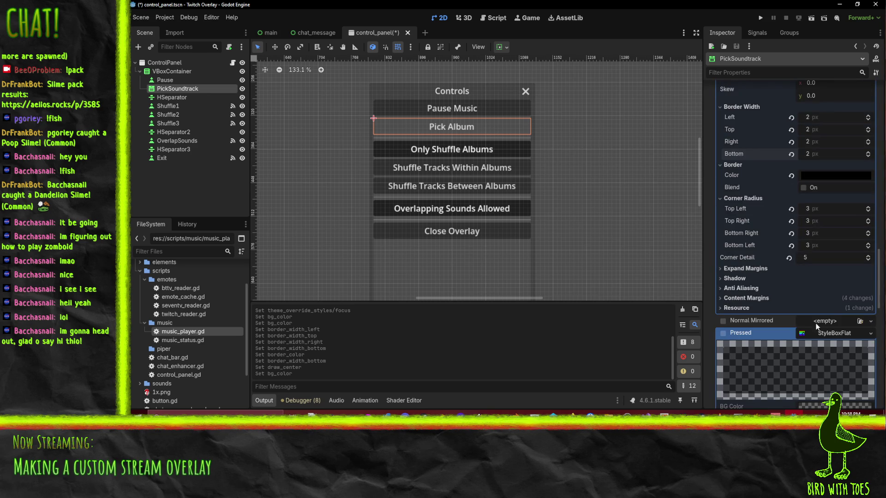
{"action": "left_click", "coordinate": [832, 330]}
{"action": "scroll", "coordinate": [813, 325], "scroll_direction": "down", "scroll_amount": 6}
{"action": "scroll", "coordinate": [812, 297], "scroll_direction": "down", "scroll_amount": 2}
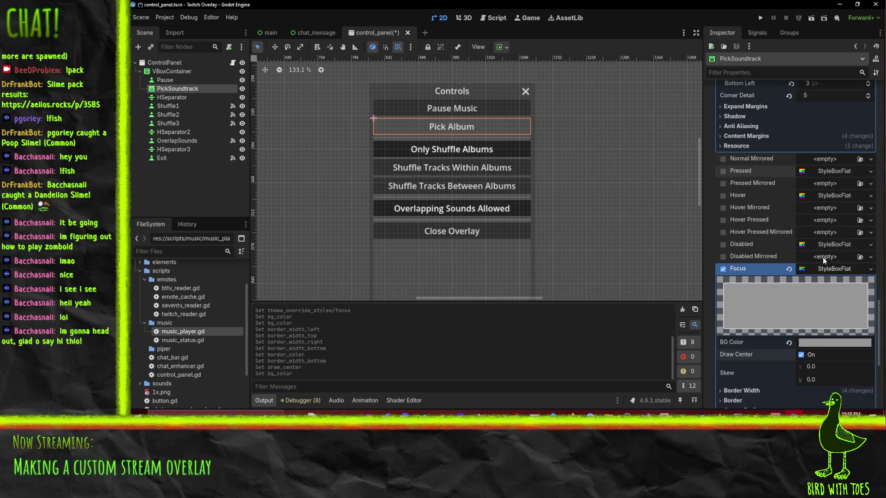
{"action": "left_click", "coordinate": [828, 342]}
{"action": "type", "text": "00000000"}
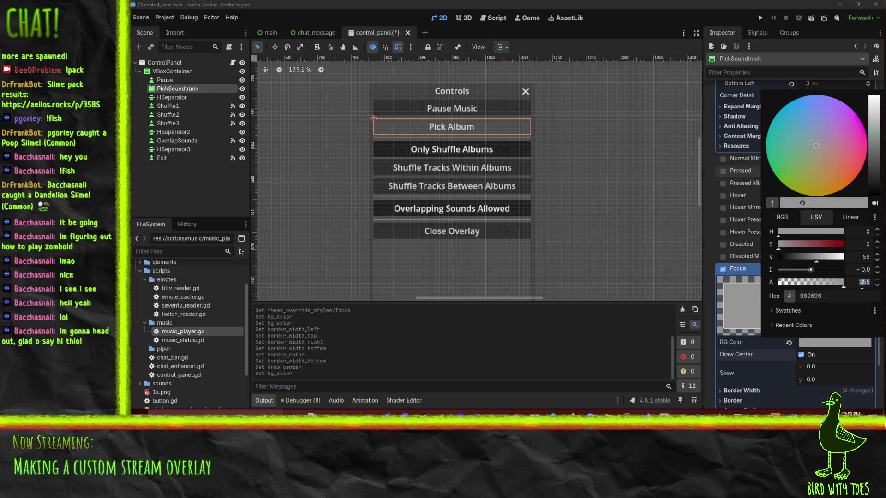
{"action": "key", "text": "Return"}
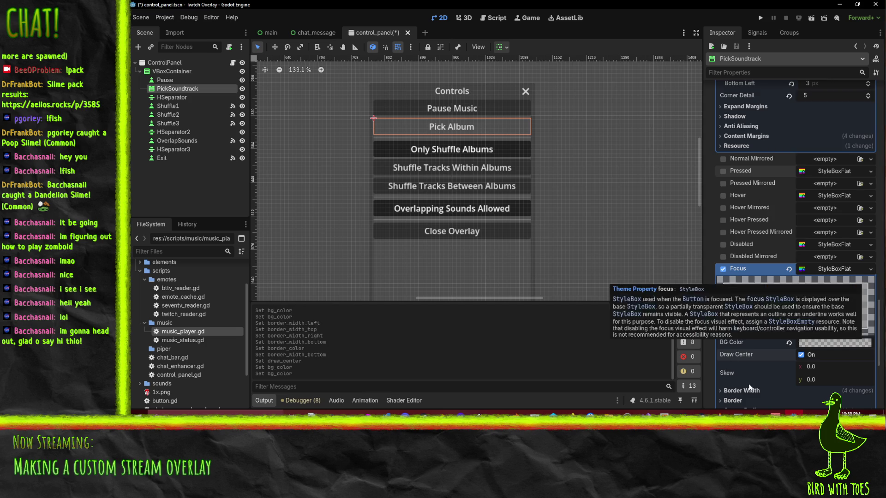
{"action": "scroll", "coordinate": [763, 369], "scroll_direction": "down", "scroll_amount": 5}
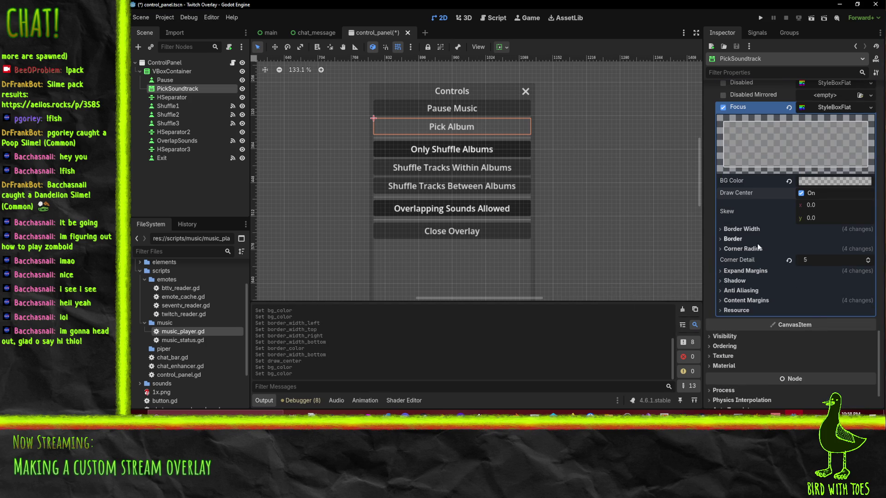
{"action": "scroll", "coordinate": [754, 243], "scroll_direction": "up", "scroll_amount": 5}
Toggle Keep Pressed Outside on and back off, and turn off Pick Album's Flat option.
{"action": "scroll", "coordinate": [784, 246], "scroll_direction": "up", "scroll_amount": 2}
{"action": "scroll", "coordinate": [743, 249], "scroll_direction": "up", "scroll_amount": 8}
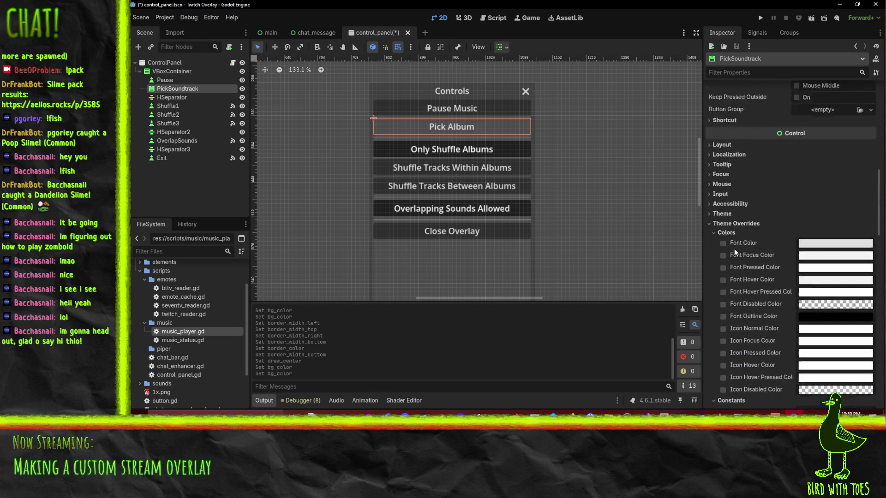
{"action": "scroll", "coordinate": [756, 229], "scroll_direction": "up", "scroll_amount": 2}
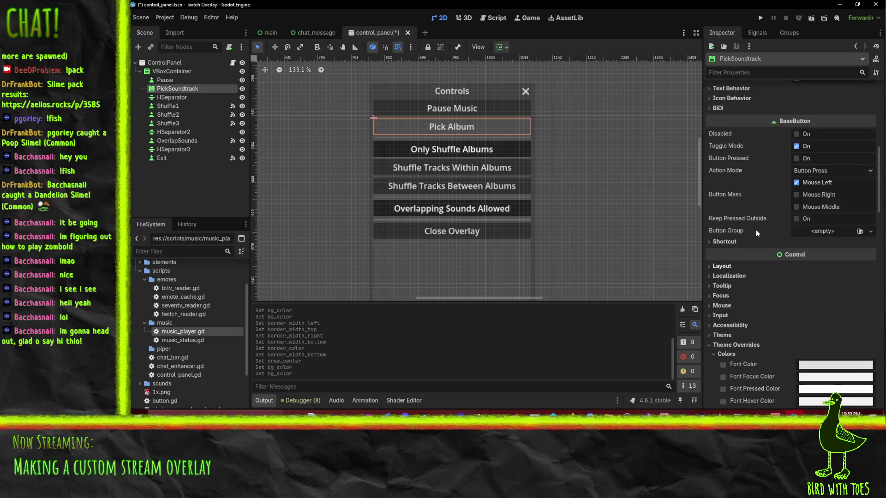
{"action": "left_click", "coordinate": [798, 219]}
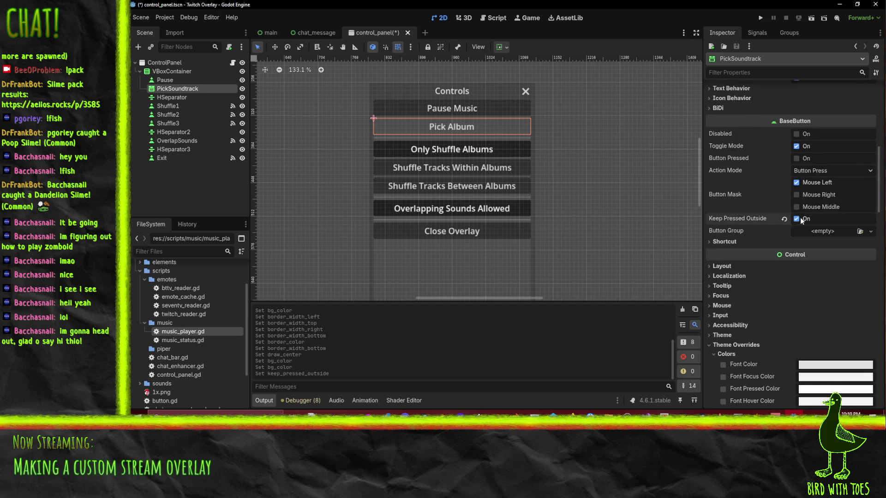
{"action": "left_click", "coordinate": [799, 219]}
{"action": "scroll", "coordinate": [740, 198], "scroll_direction": "up", "scroll_amount": 6}
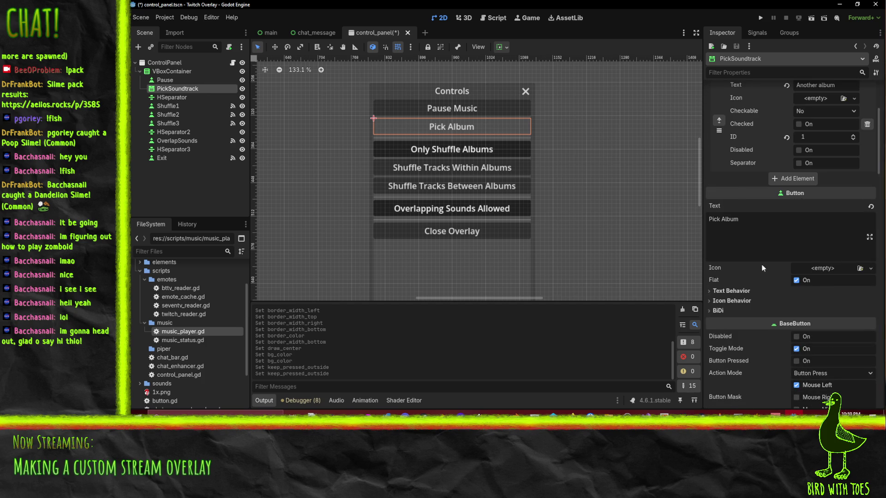
{"action": "scroll", "coordinate": [740, 308], "scroll_direction": "up", "scroll_amount": 1}
{"action": "left_click", "coordinate": [796, 321]}
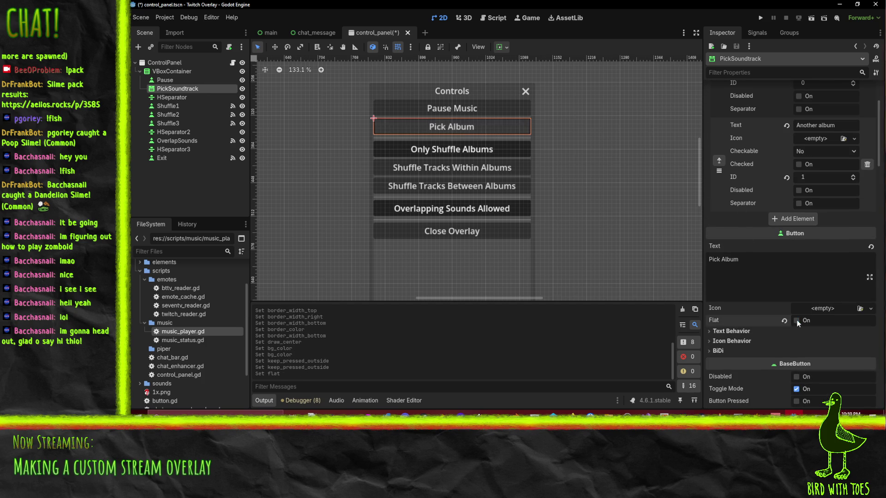
Remove the Focus and Normal style overrides from Pick Album, then run the project.
{"action": "scroll", "coordinate": [771, 294], "scroll_direction": "down", "scroll_amount": 15}
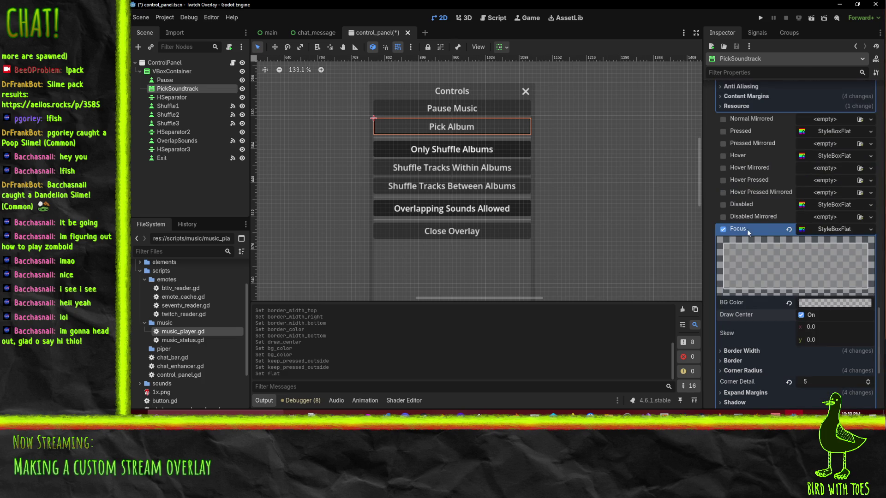
{"action": "left_click", "coordinate": [789, 229]}
{"action": "scroll", "coordinate": [780, 231], "scroll_direction": "up", "scroll_amount": 2}
{"action": "left_click", "coordinate": [782, 170]}
{"action": "scroll", "coordinate": [785, 178], "scroll_direction": "up", "scroll_amount": 5}
{"action": "left_click", "coordinate": [790, 182]}
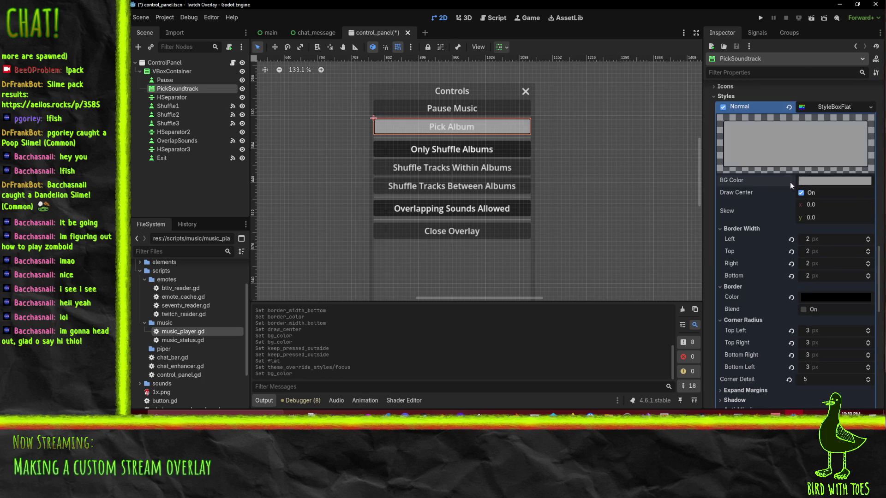
{"action": "scroll", "coordinate": [751, 245], "scroll_direction": "up", "scroll_amount": 3}
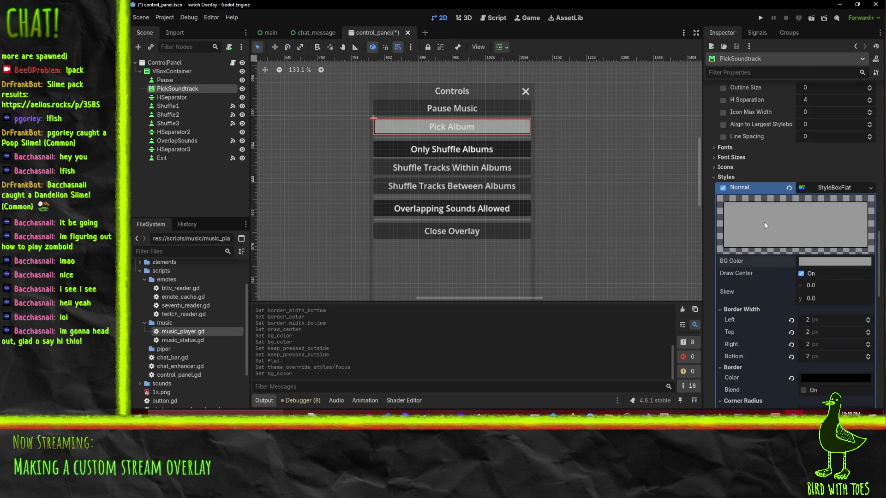
{"action": "left_click", "coordinate": [789, 188]}
{"action": "scroll", "coordinate": [773, 280], "scroll_direction": "up", "scroll_amount": 8}
{"action": "scroll", "coordinate": [775, 279], "scroll_direction": "up", "scroll_amount": 10}
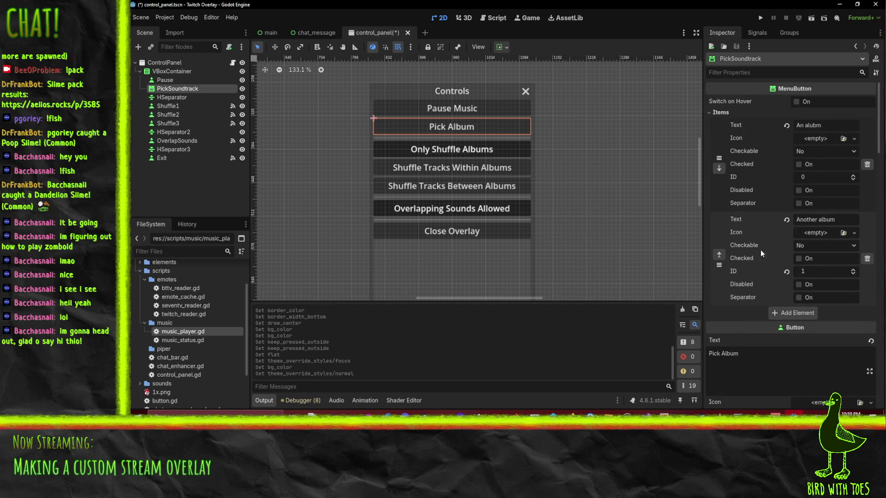
{"action": "left_click", "coordinate": [761, 18]}
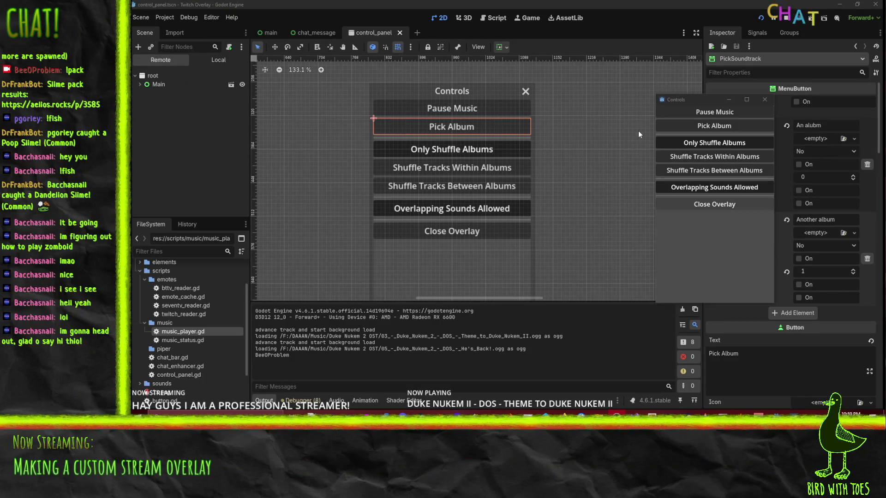
Open Pick Album in the running game, choose an album entry, then close the Controls window.
{"action": "left_click", "coordinate": [699, 99]}
{"action": "left_click", "coordinate": [712, 124]}
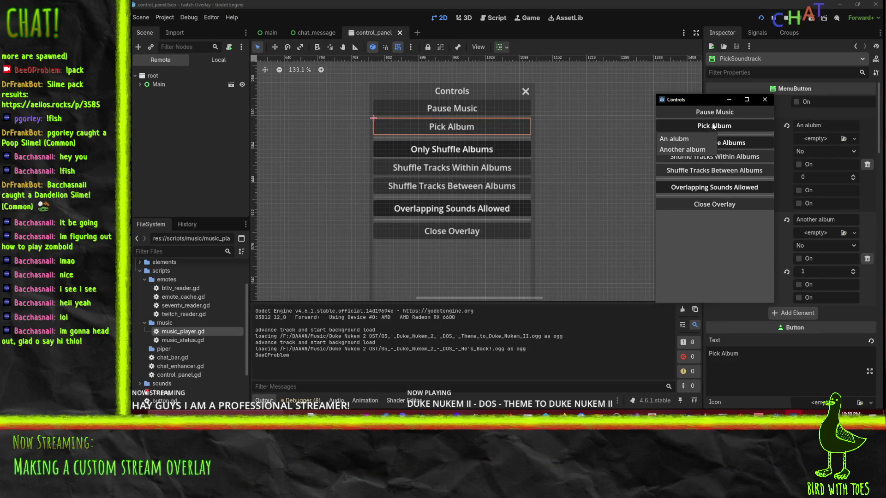
{"action": "left_click", "coordinate": [684, 141]}
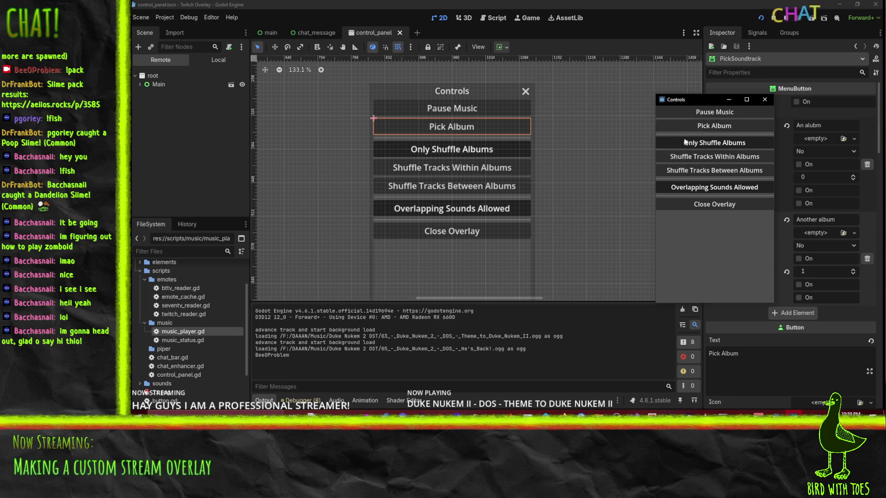
{"action": "left_click_drag", "start_coordinate": [702, 100], "coordinate": [490, 104]}
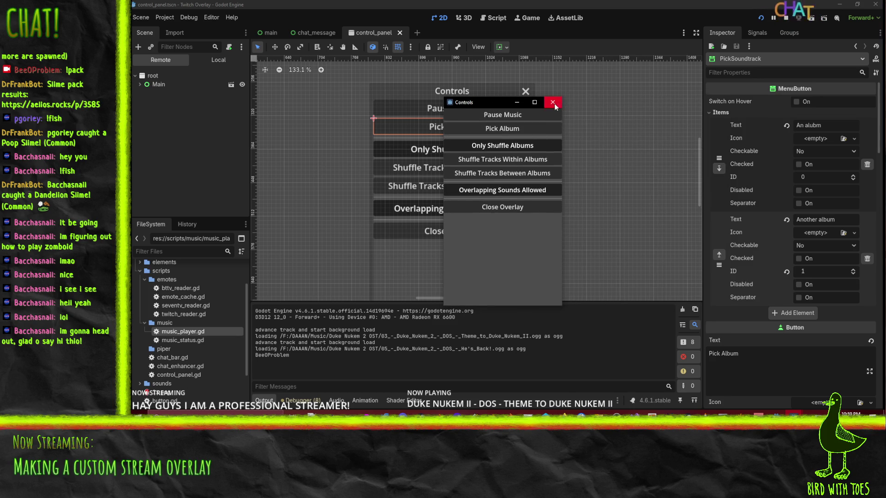
{"action": "left_click", "coordinate": [518, 206]}
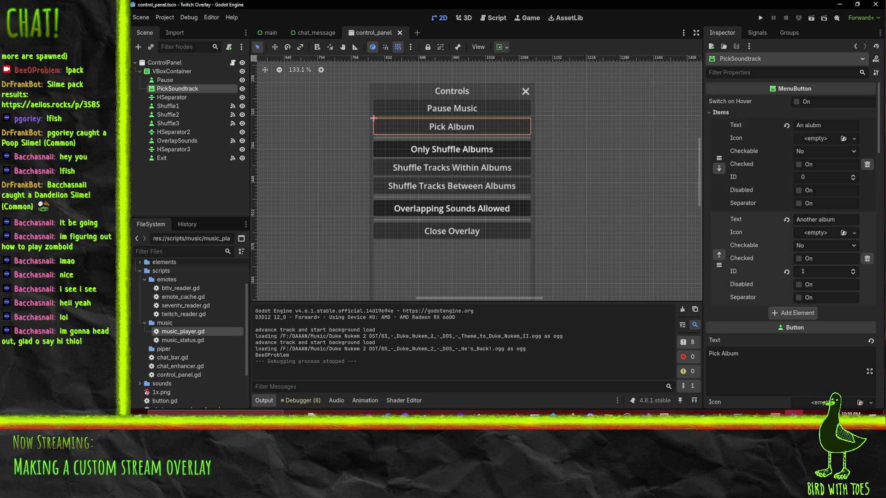
Open control_panel.gd and add a func _ready() below the playlist export.
{"action": "left_click", "coordinate": [493, 17]}
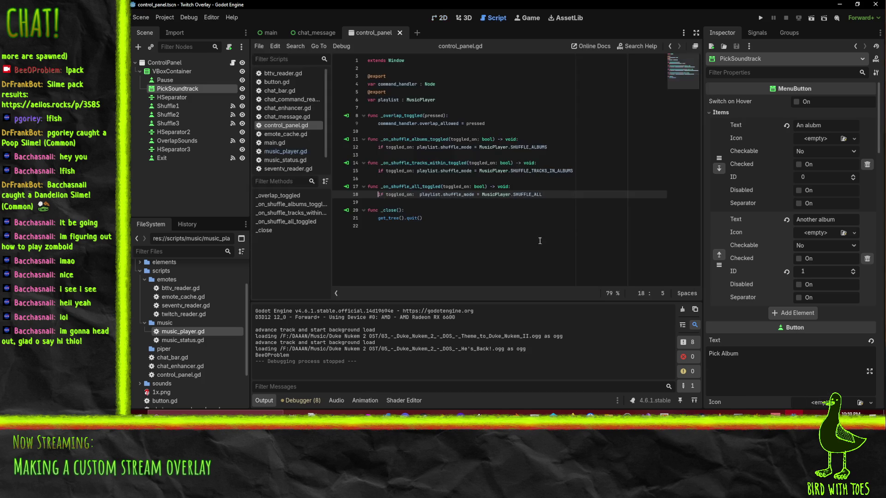
{"action": "left_click", "coordinate": [397, 107]}
{"action": "left_click", "coordinate": [380, 202]}
{"action": "left_click", "coordinate": [391, 107]}
{"action": "key", "text": "Return"}
{"action": "key", "text": "Return"}
{"action": "key", "text": "Up"}
{"action": "type", "text": "func _ready"}
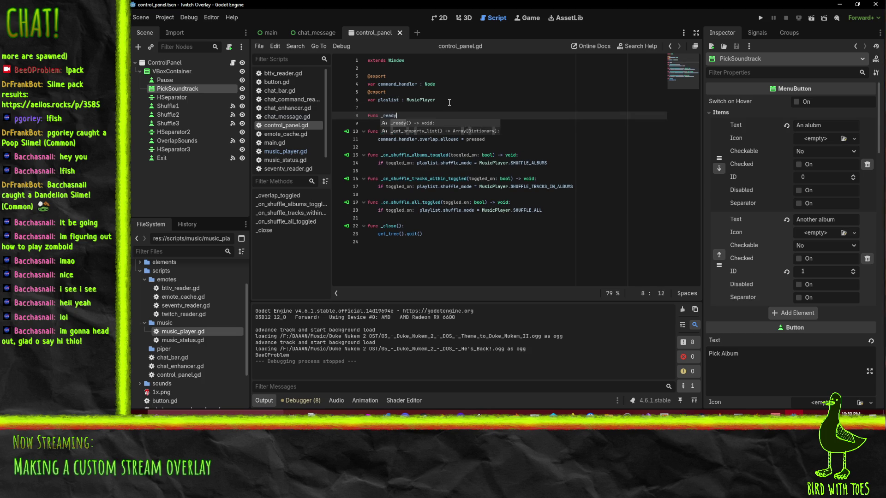
{"action": "key", "text": "Return"}
{"action": "key", "text": "Return"}
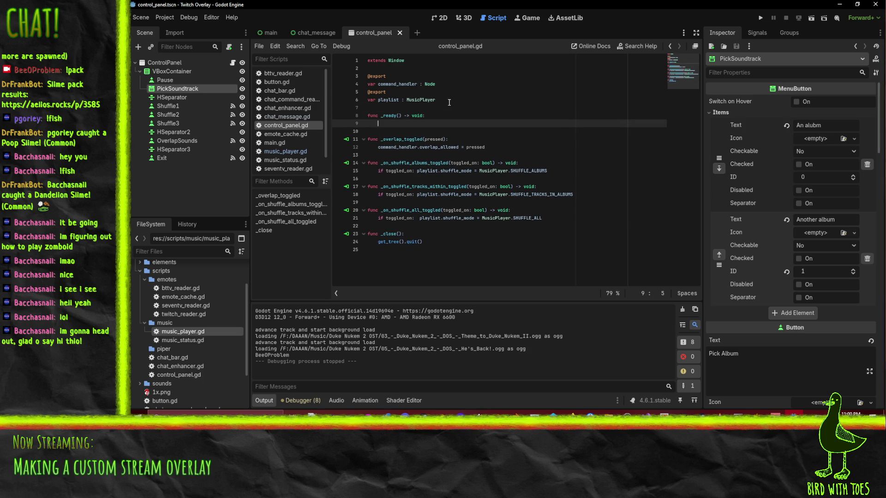
Write the loop 'for album in playlist.get_albums():' inside _ready().
{"action": "type", "text": "playlist."}
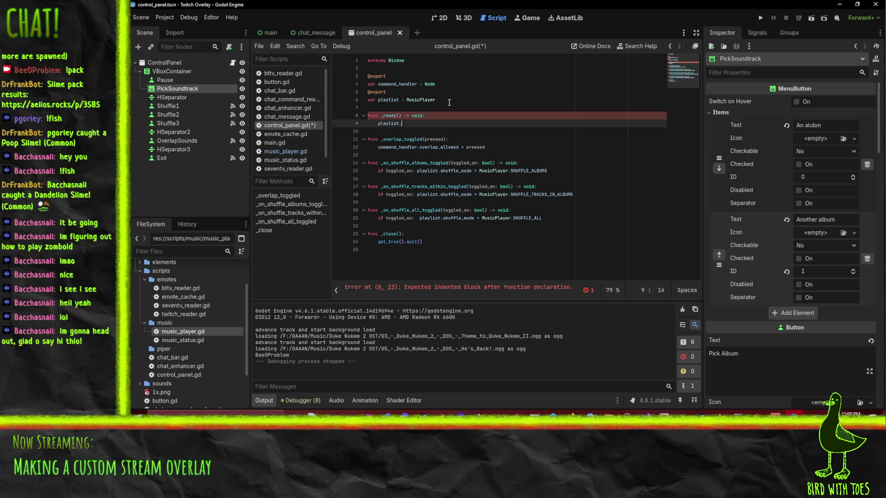
{"action": "type", "text": "get_o"}
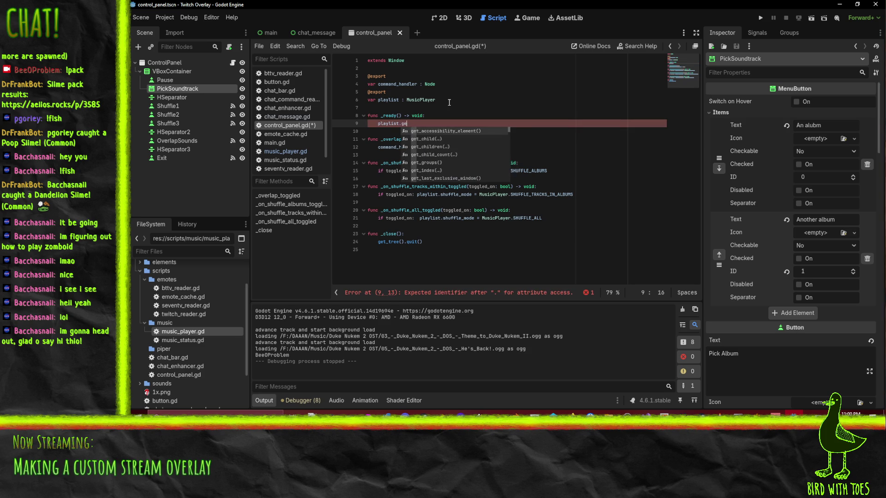
{"action": "key", "text": "BackSpace"}
{"action": "type", "text": "albums()"}
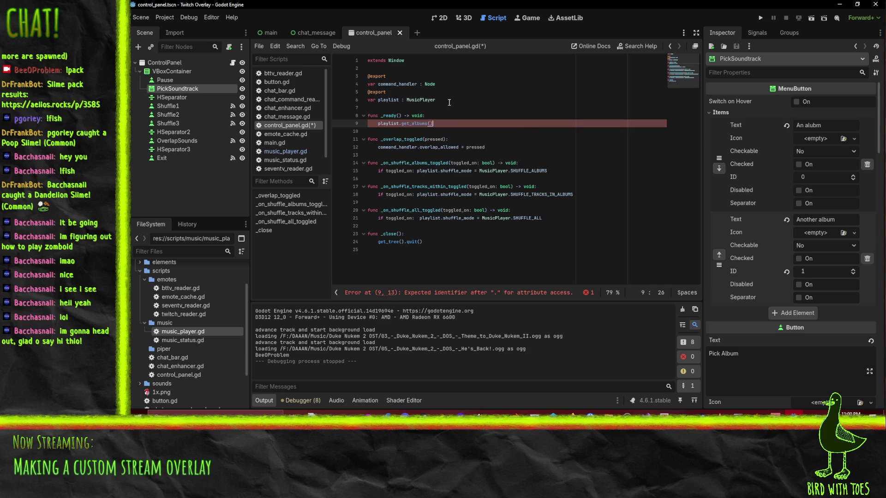
{"action": "key", "text": "Home"}
{"action": "type", "text": "fp"}
{"action": "key", "text": "BackSpace"}
{"action": "type", "text": "or albu"}
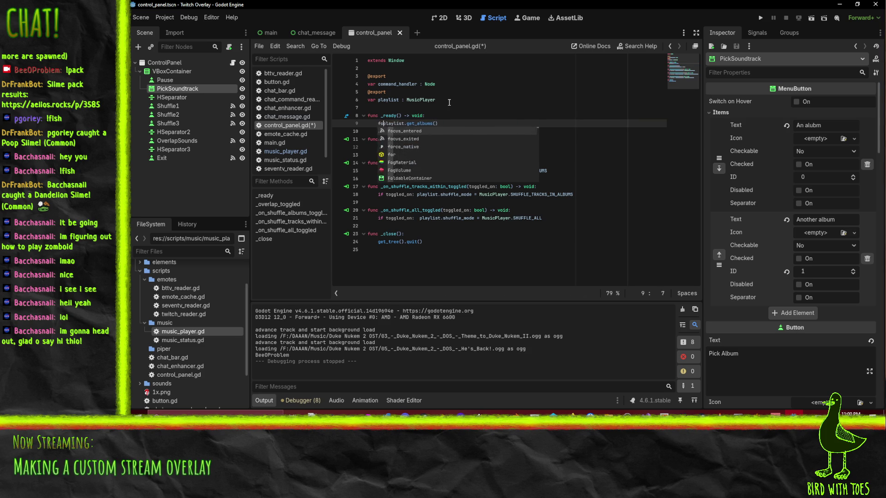
{"action": "type", "text": "m in"}
{"action": "key", "text": "End"}
{"action": "type", "text": ":"}
{"action": "key", "text": "Return"}
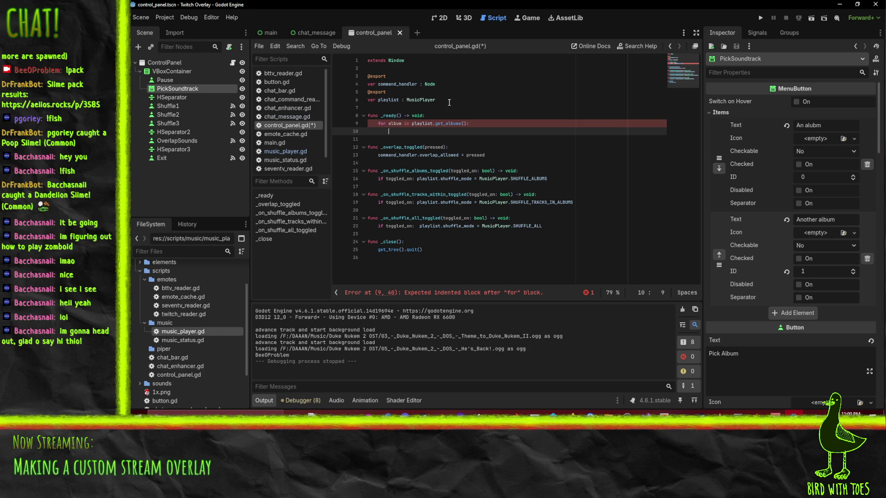
{"action": "key", "text": "Up"}
{"action": "key", "text": "Up"}
{"action": "key", "text": "Up"}
{"action": "key", "text": "Down"}
{"action": "key", "text": "Down"}
{"action": "key", "text": "Down"}
{"action": "key", "text": "End"}
{"action": "key", "text": "Return"}
{"action": "key", "text": "Return"}
{"action": "type", "text": "@export"}
{"action": "key", "text": "Return"}
{"action": "key", "text": "Return"}
{"action": "type", "text": "var "}
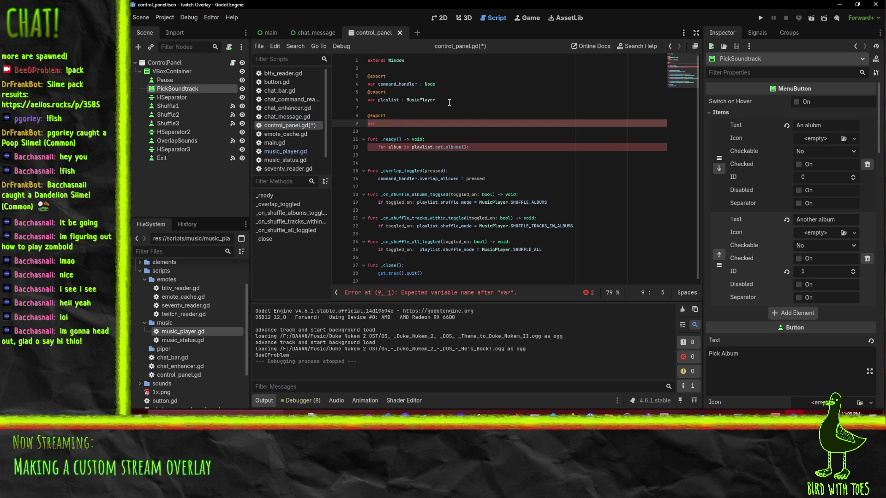
{"action": "type", "text": "album_menu : MenuButton"}
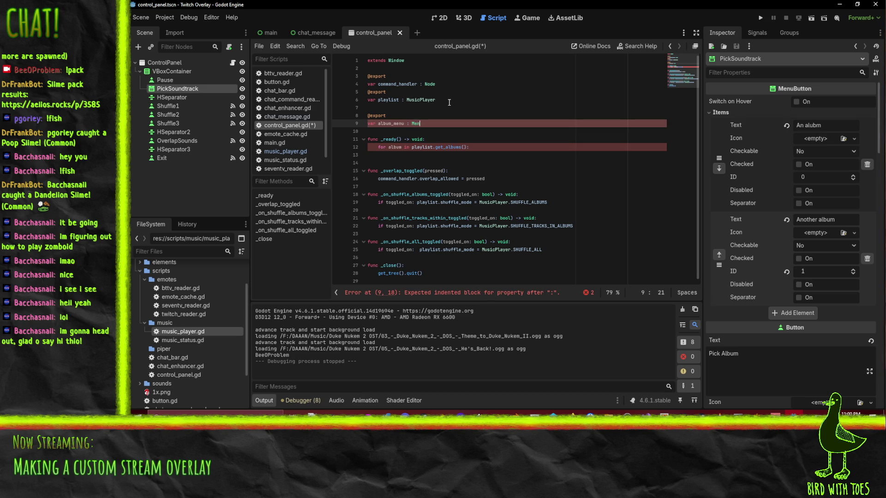
Start the loop body with an album_menu call, trying add_item and other method completions.
{"action": "key", "text": "Down"}
{"action": "key", "text": "Down"}
{"action": "key", "text": "Down"}
{"action": "key", "text": "Tab"}
{"action": "key", "text": "Tab"}
{"action": "type", "text": "album_menu.a"}
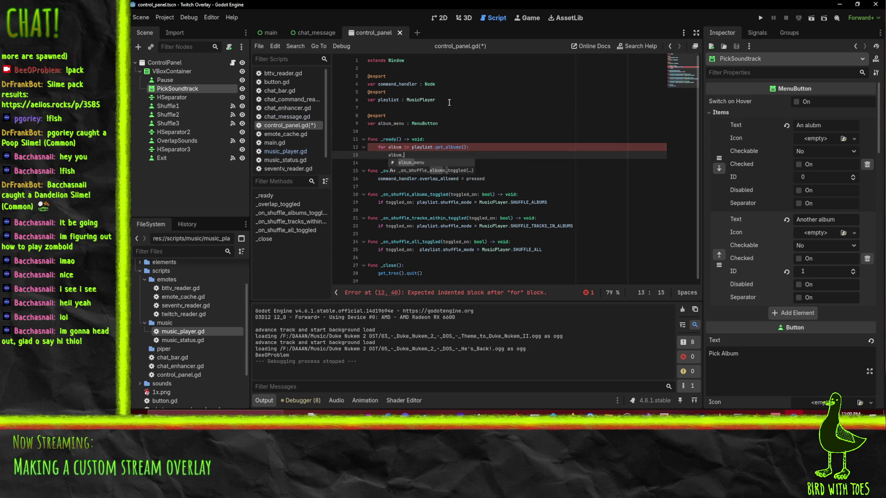
{"action": "type", "text": "dd"}
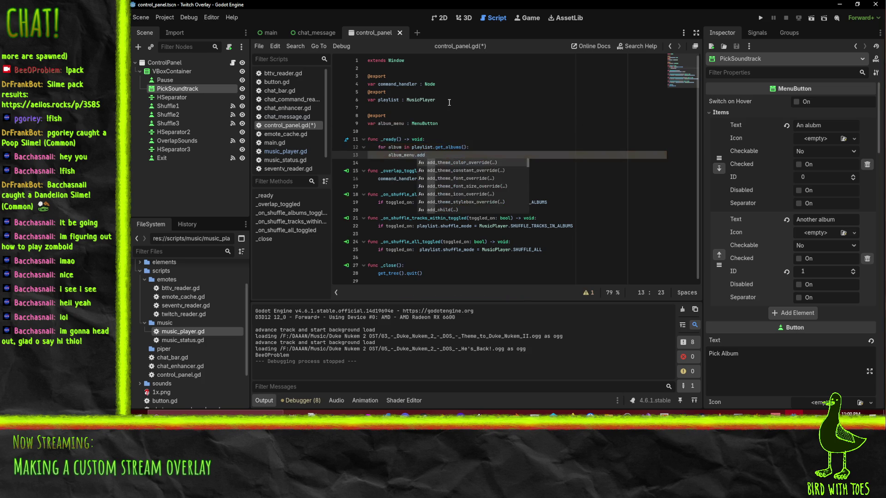
{"action": "type", "text": "_item"}
{"action": "key", "text": "BackSpace"}
{"action": "key", "text": "BackSpace"}
{"action": "key", "text": "BackSpace"}
{"action": "type", "text": "ite"}
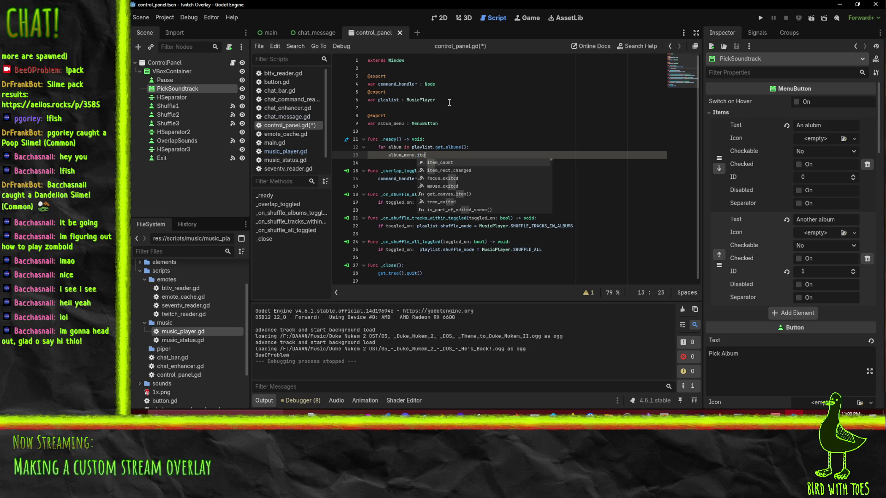
{"action": "key", "text": "BackSpace"}
{"action": "key", "text": "BackSpace"}
{"action": "key", "text": "BackSpace"}
{"action": "type", "text": "cli"}
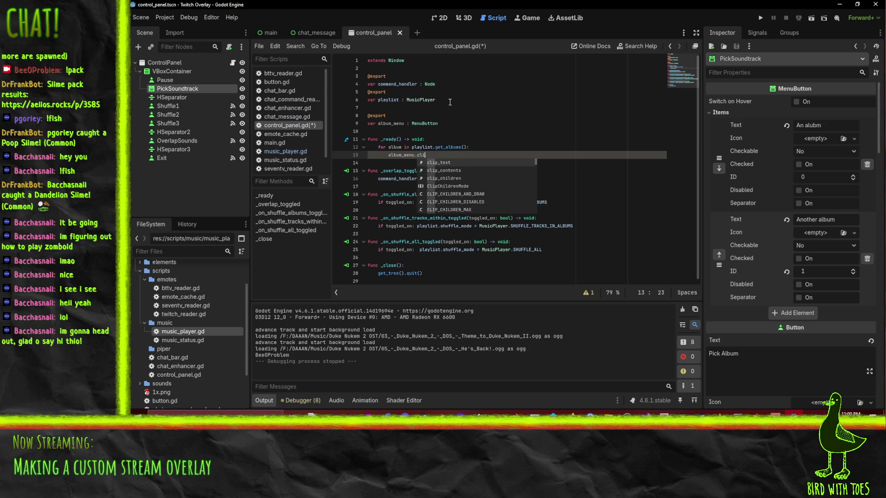
{"action": "mouse_move", "coordinate": [571, 412]}
{"action": "mouse_move", "coordinate": [494, 381]}
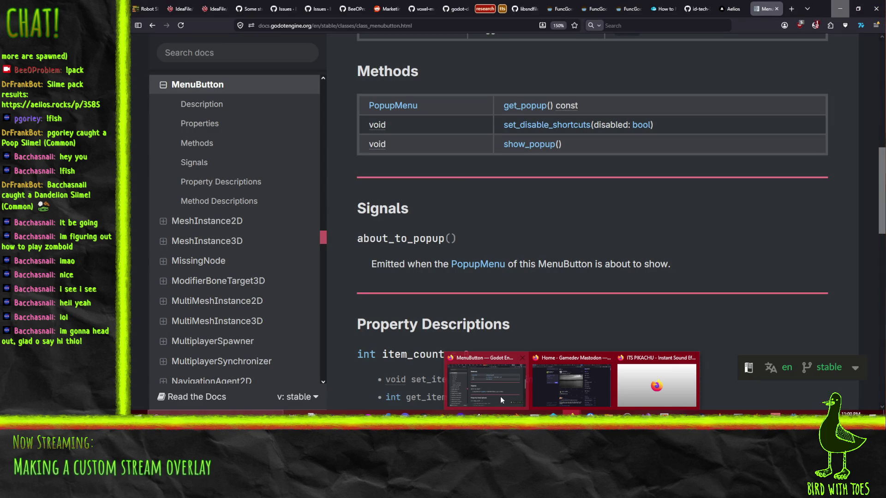
{"action": "left_click", "coordinate": [500, 396]}
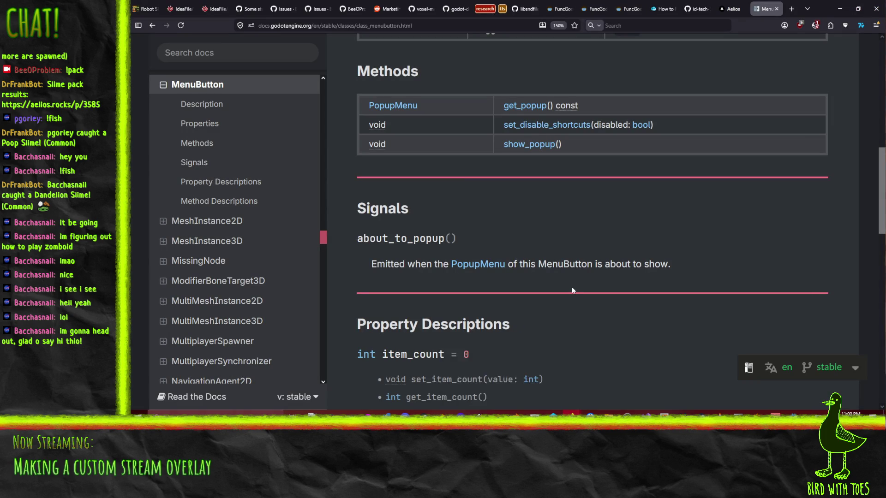
{"action": "scroll", "coordinate": [571, 286], "scroll_direction": "down", "scroll_amount": 5}
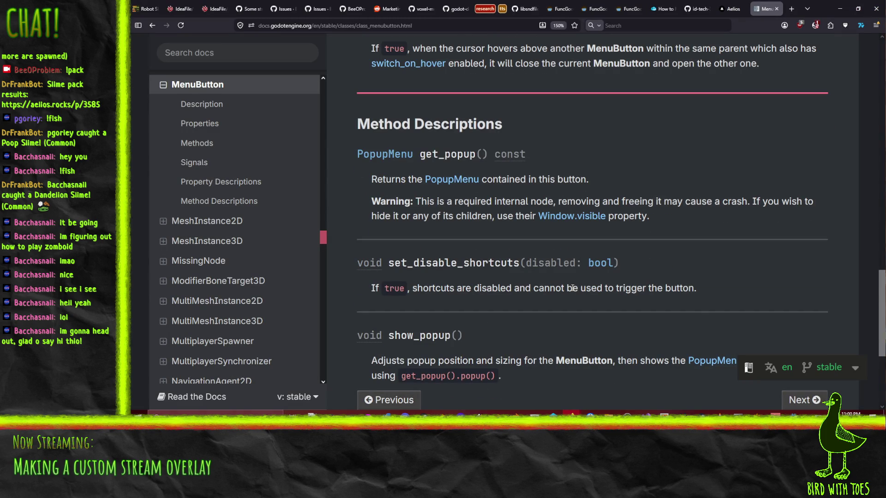
{"action": "scroll", "coordinate": [571, 288], "scroll_direction": "down", "scroll_amount": 3}
{"action": "scroll", "coordinate": [572, 295], "scroll_direction": "up", "scroll_amount": 10}
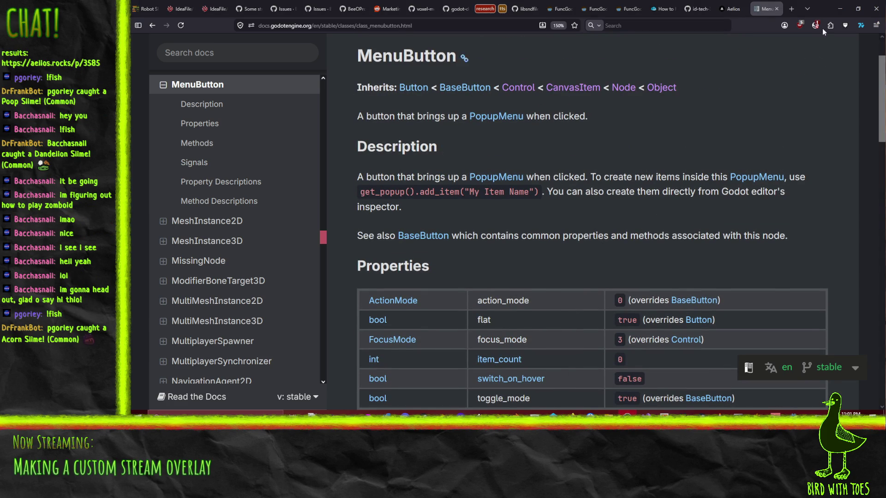
{"action": "left_click", "coordinate": [840, 8]}
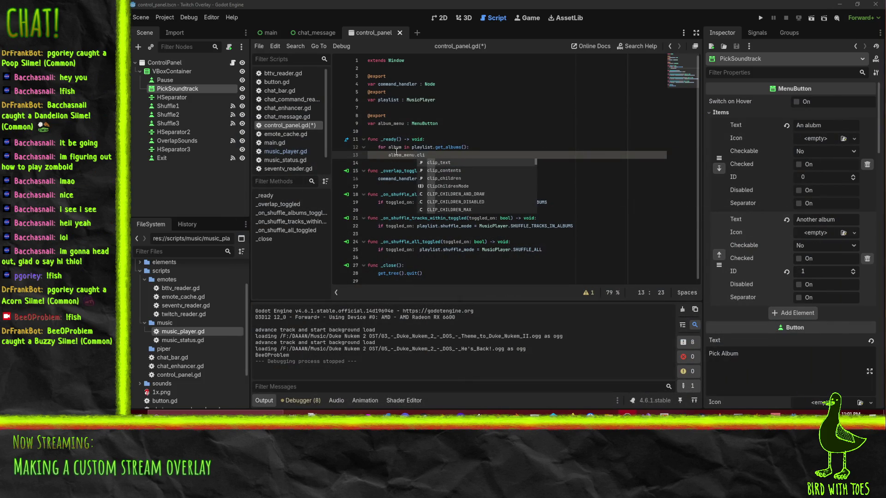
Write album_menu.get_popup().add_item(album.name) in the loop body.
{"action": "key", "text": "BackSpace"}
{"action": "key", "text": "BackSpace"}
{"action": "key", "text": "BackSpace"}
{"action": "type", "text": "get_"}
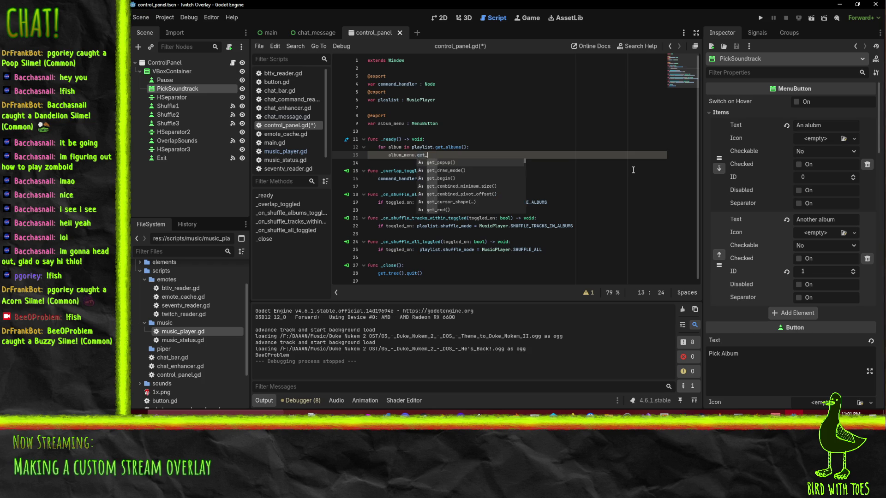
{"action": "type", "text": "popup("}
{"action": "key", "text": "Return"}
{"action": "type", "text": "."}
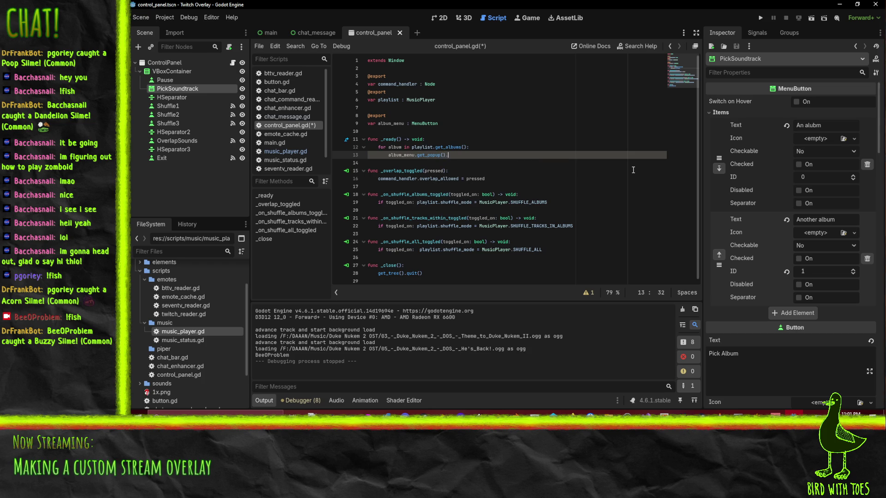
{"action": "type", "text": "add_i"}
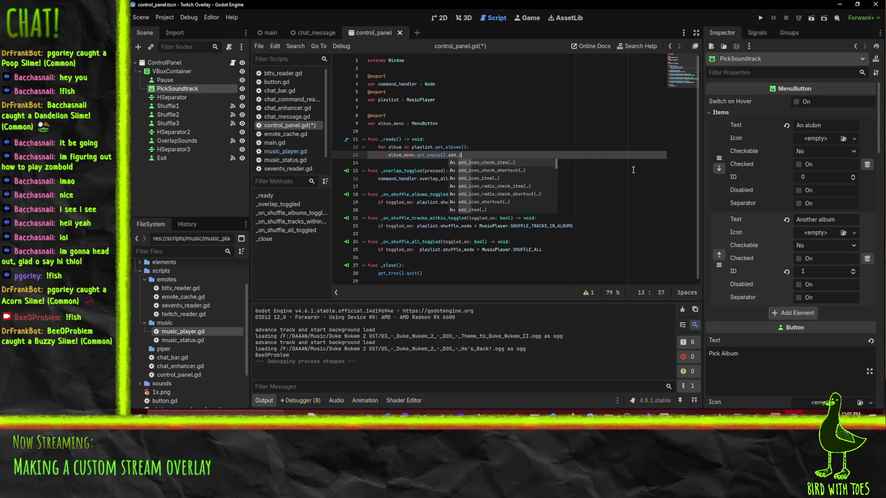
{"action": "type", "text": "tem("}
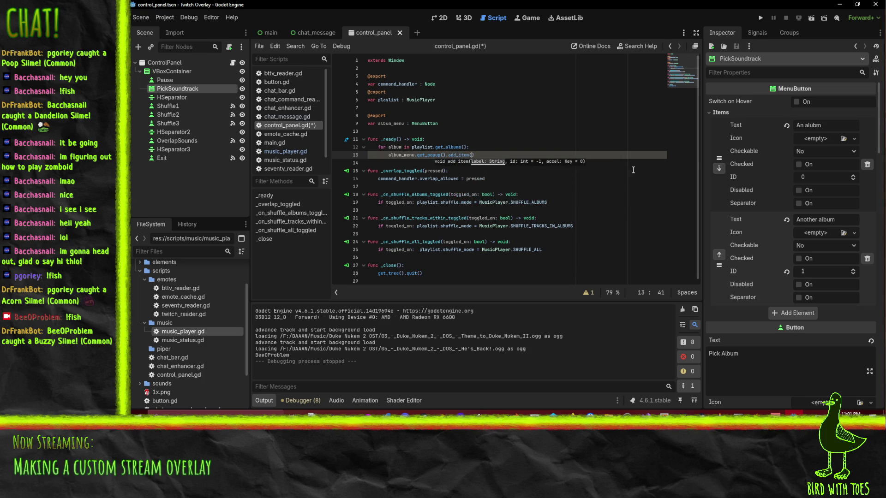
{"action": "type", "text": "albu"}
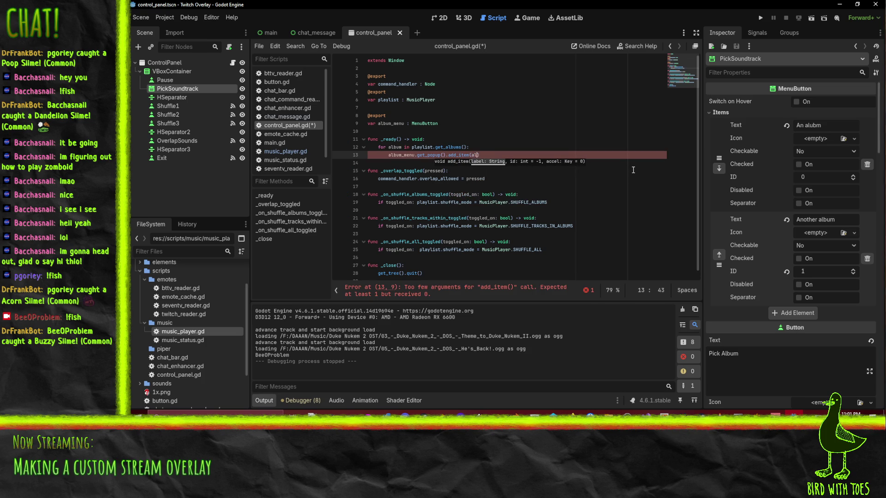
{"action": "type", "text": "m.name"}
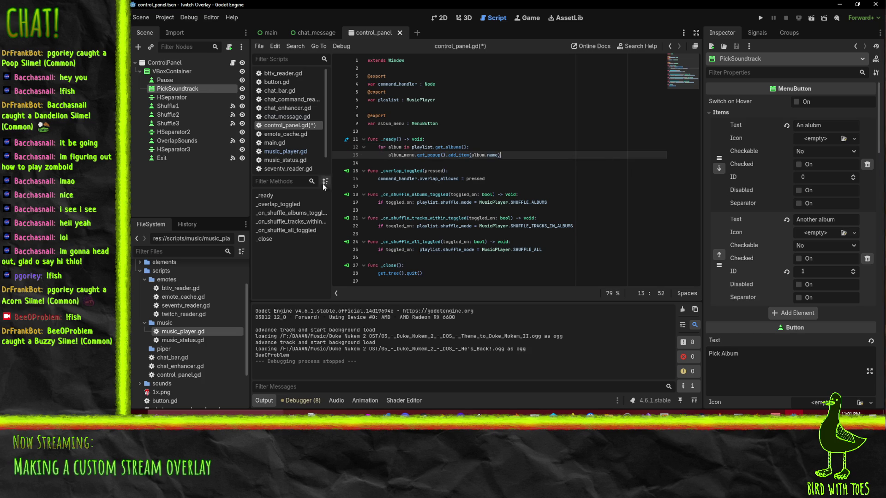
Add album_menu.get_popup().clear() above the loop and save control_panel.gd.
{"action": "left_click", "coordinate": [406, 154]}
{"action": "key", "text": "Up"}
{"action": "key", "text": "Up"}
{"action": "key", "text": "End"}
{"action": "key", "text": "Return"}
{"action": "type", "text": "album_menu.get_popup().cl"}
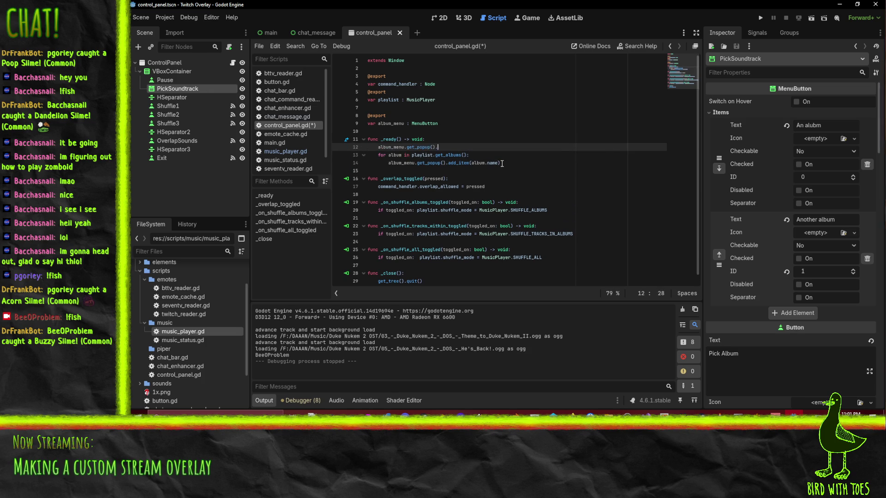
{"action": "key", "text": "Return"}
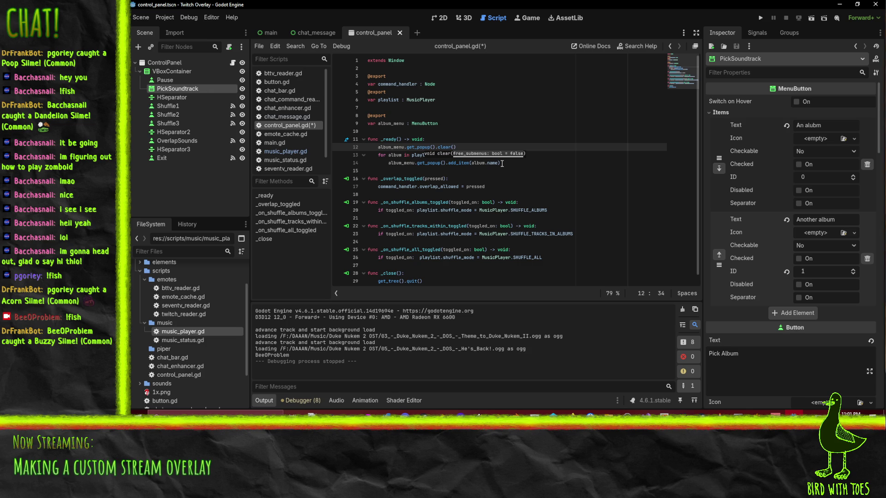
{"action": "key", "text": "End"}
{"action": "key", "text": "ctrl+s"}
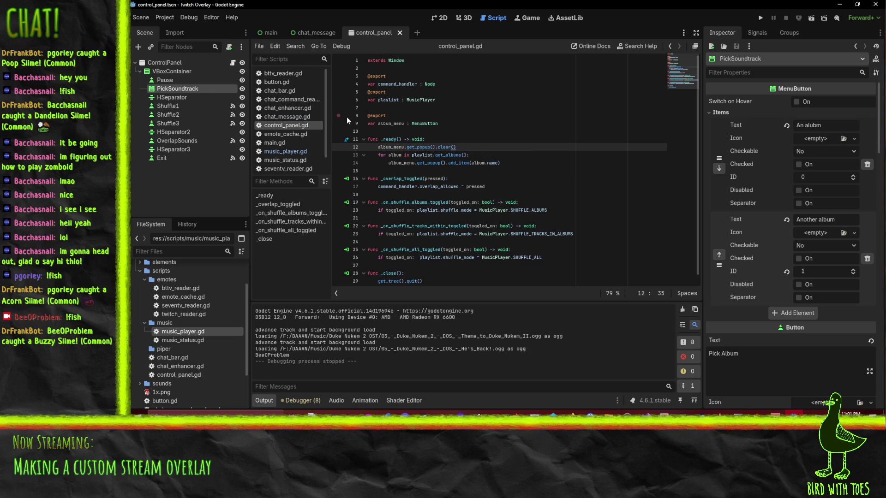
Select get_albums on line 13 and open music_player.gd in the editor.
{"action": "left_click", "coordinate": [518, 163]}
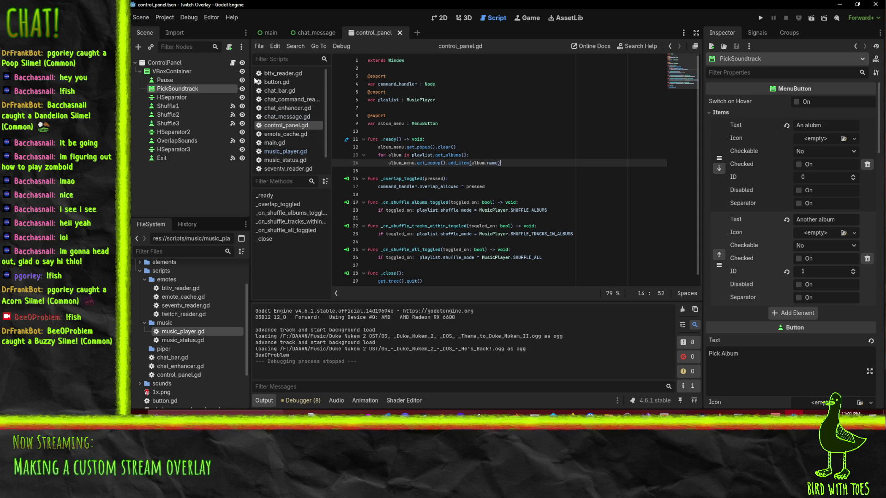
{"action": "left_click", "coordinate": [416, 163]}
{"action": "double_click", "coordinate": [447, 155]}
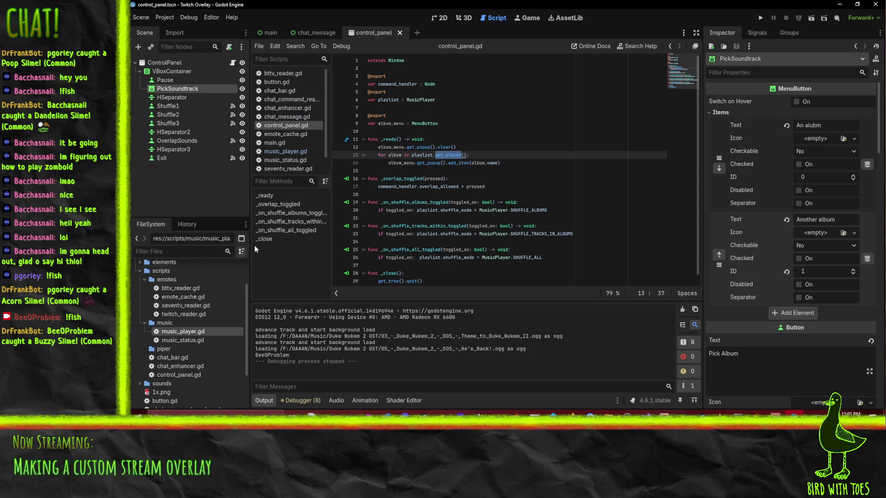
{"action": "left_click", "coordinate": [286, 152]}
{"action": "scroll", "coordinate": [469, 217], "scroll_direction": "down", "scroll_amount": 4}
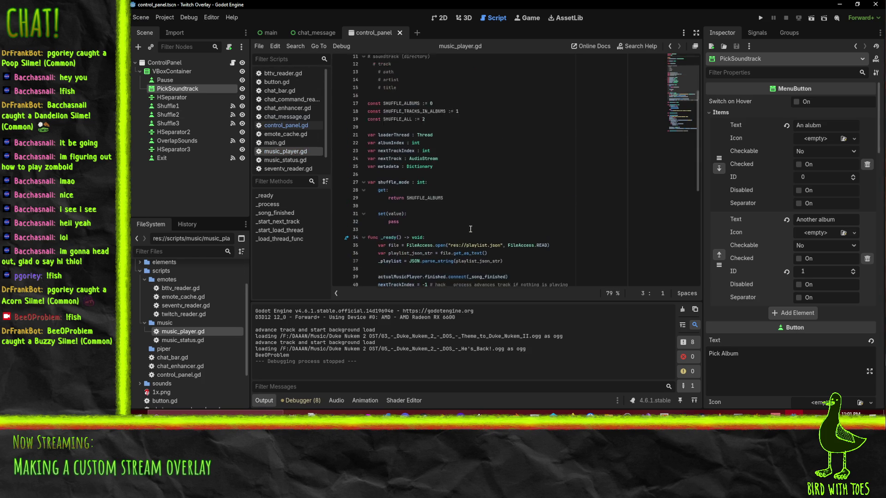
Add a blank line after the shuffle_mode setter and declare func get_albums(): there.
{"action": "left_click", "coordinate": [400, 219]}
{"action": "key", "text": "Up"}
{"action": "key", "text": "Return"}
{"action": "key", "text": "Return"}
{"action": "key", "text": "alt+Up"}
{"action": "key", "text": "alt+Up"}
{"action": "left_click", "coordinate": [475, 221]}
{"action": "type", "text": "func get_albums():?"}
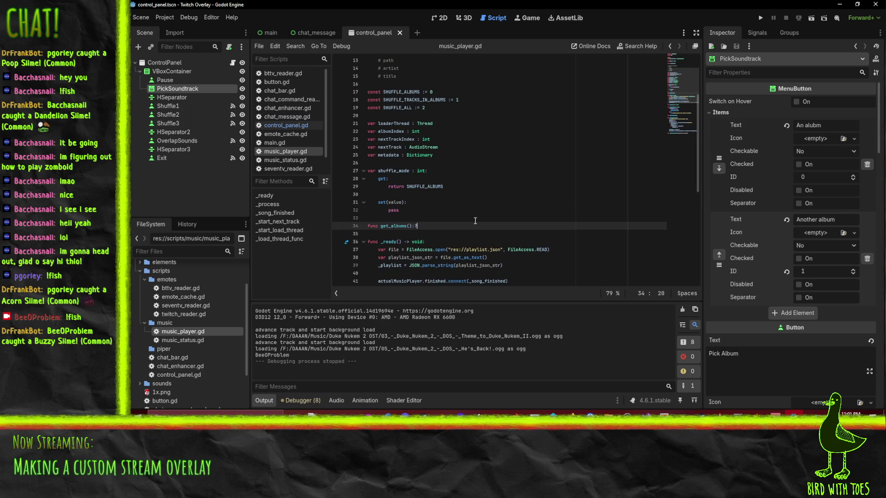
{"action": "key", "text": "Return"}
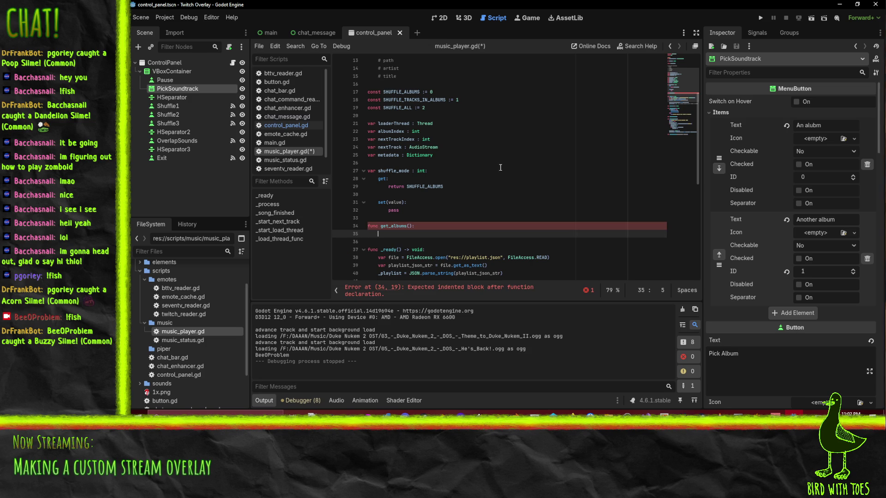
Unfold _start_next_track and locate the _playlist declaration on line 40.
{"action": "double_click", "coordinate": [388, 155]}
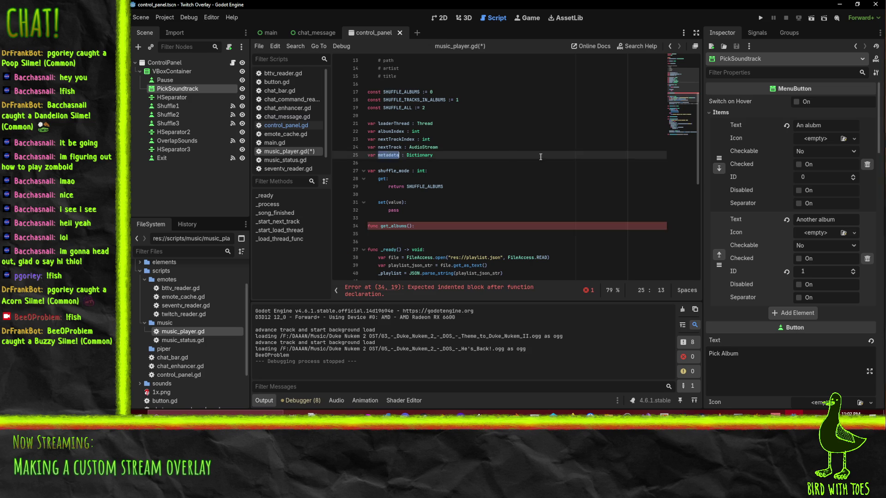
{"action": "scroll", "coordinate": [558, 171], "scroll_direction": "down", "scroll_amount": 5}
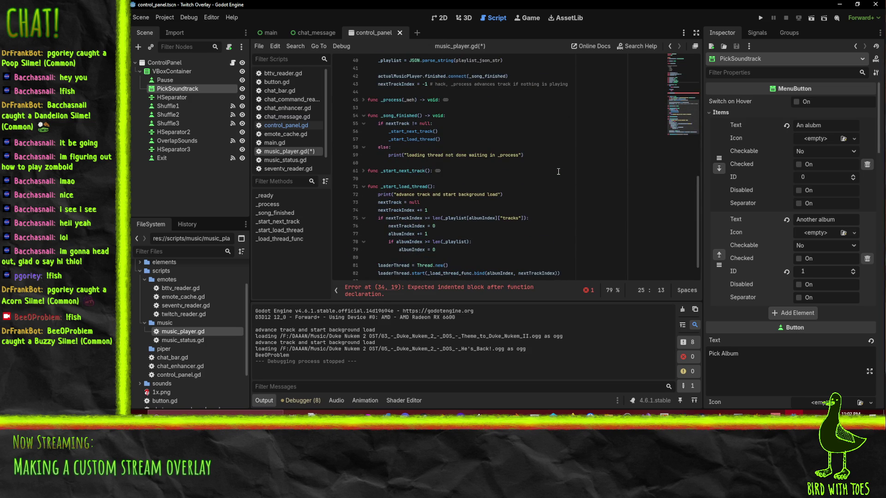
{"action": "scroll", "coordinate": [558, 171], "scroll_direction": "down", "scroll_amount": 1}
{"action": "left_click", "coordinate": [364, 149]}
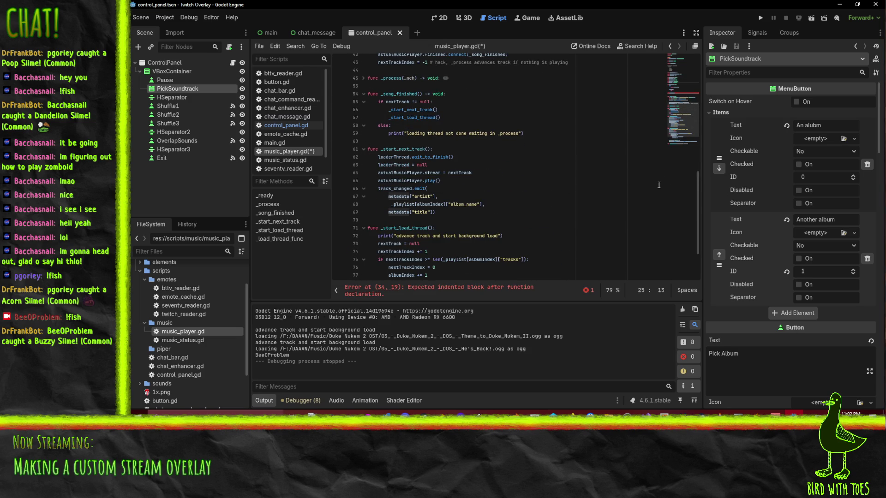
{"action": "scroll", "coordinate": [650, 184], "scroll_direction": "up", "scroll_amount": 4}
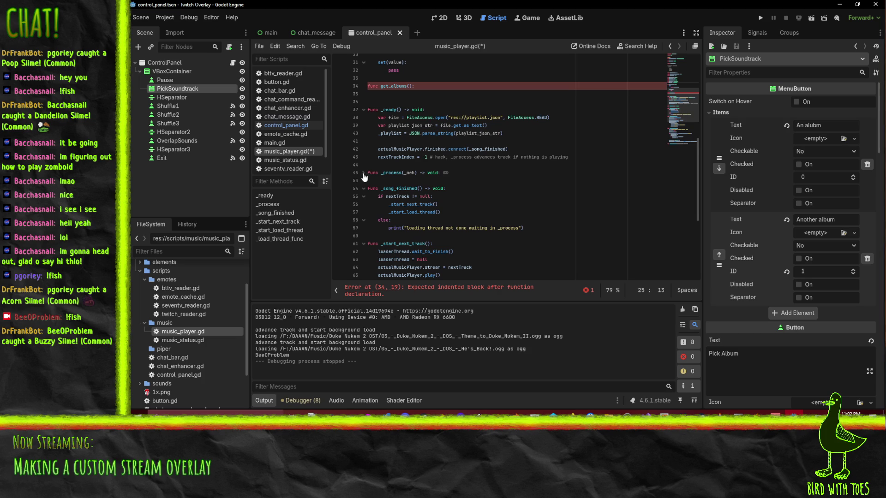
{"action": "left_click", "coordinate": [394, 149]}
{"action": "left_click", "coordinate": [543, 138]}
{"action": "left_click", "coordinate": [396, 132]}
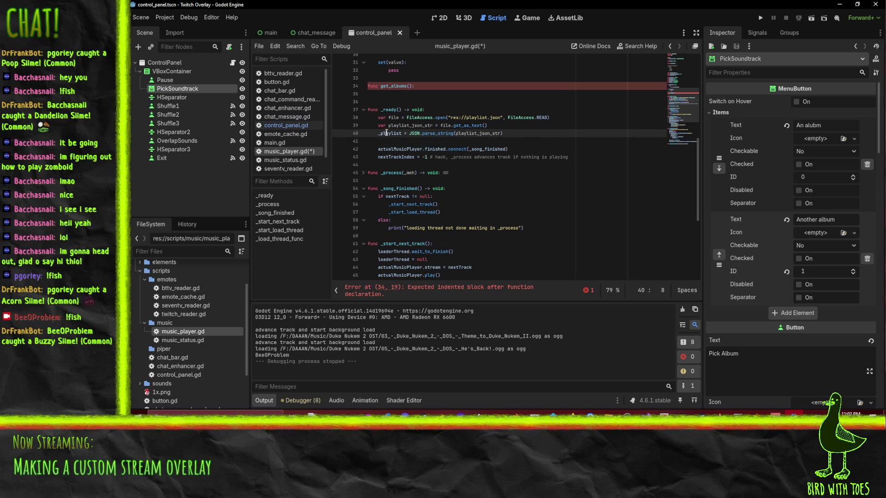
{"action": "left_click_drag", "start_coordinate": [387, 133], "coordinate": [403, 134]}
Delete the stray 'f' left in the get_albums body on line 35.
{"action": "scroll", "coordinate": [526, 145], "scroll_direction": "up", "scroll_amount": 5}
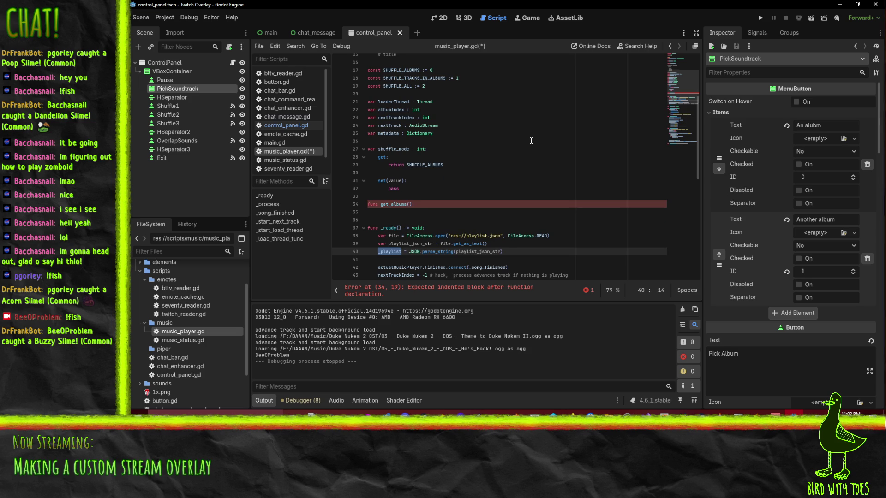
{"action": "scroll", "coordinate": [531, 141], "scroll_direction": "up", "scroll_amount": 4}
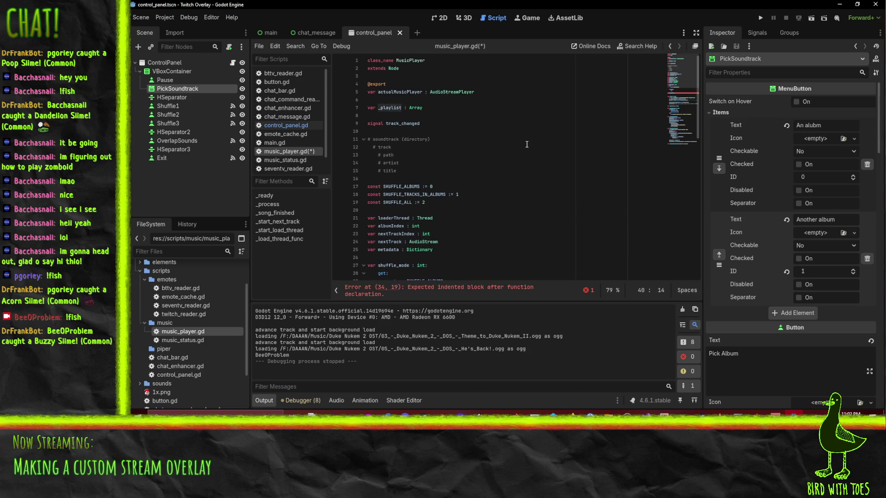
{"action": "scroll", "coordinate": [526, 144], "scroll_direction": "down", "scroll_amount": 5}
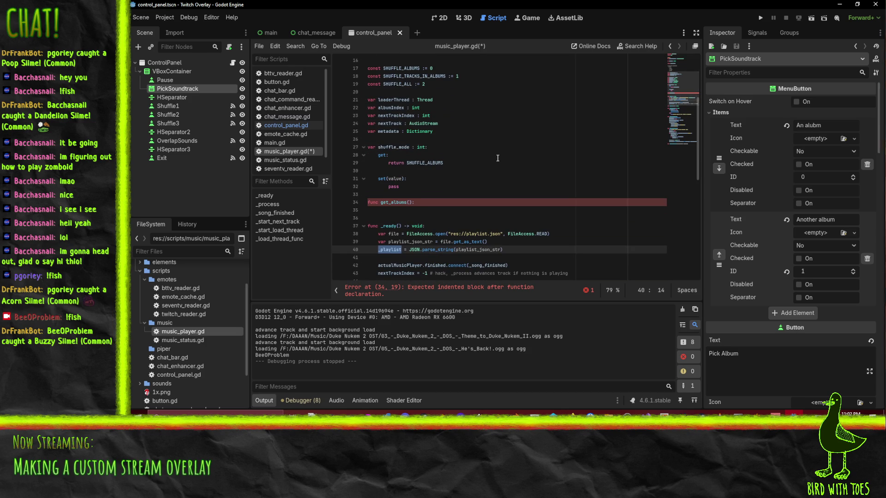
{"action": "scroll", "coordinate": [501, 155], "scroll_direction": "down", "scroll_amount": 6}
{"action": "scroll", "coordinate": [503, 150], "scroll_direction": "down", "scroll_amount": 1}
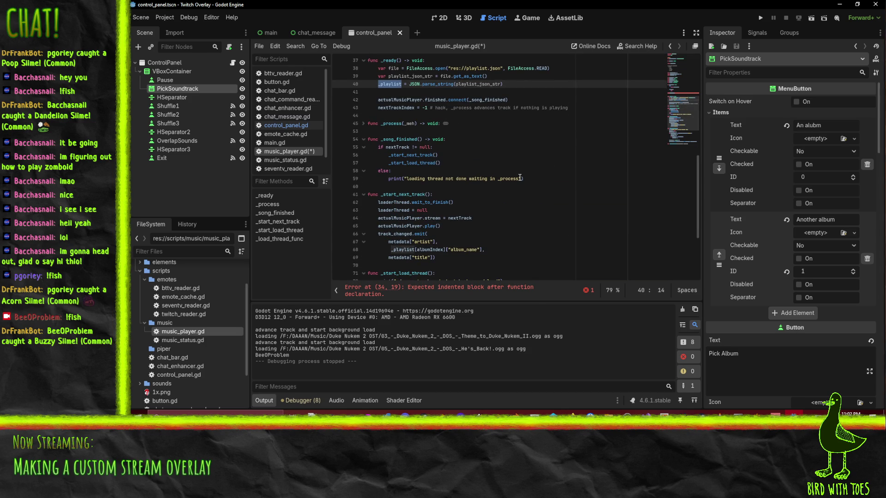
{"action": "scroll", "coordinate": [455, 254], "scroll_direction": "up", "scroll_amount": 7}
{"action": "left_click", "coordinate": [395, 212]}
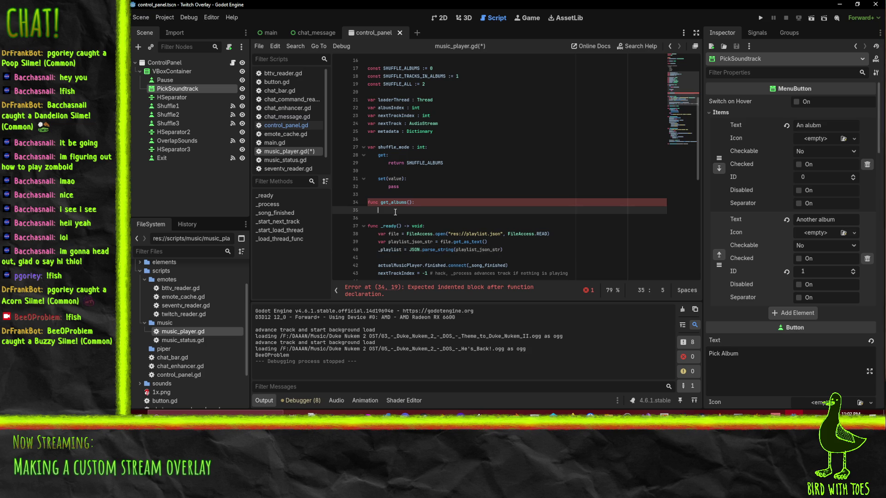
{"action": "type", "text": "for"}
{"action": "key", "text": "BackSpace"}
Start a new variable line directly below the _playlist declaration.
{"action": "scroll", "coordinate": [624, 184], "scroll_direction": "up", "scroll_amount": 5}
{"action": "left_click", "coordinate": [431, 107]}
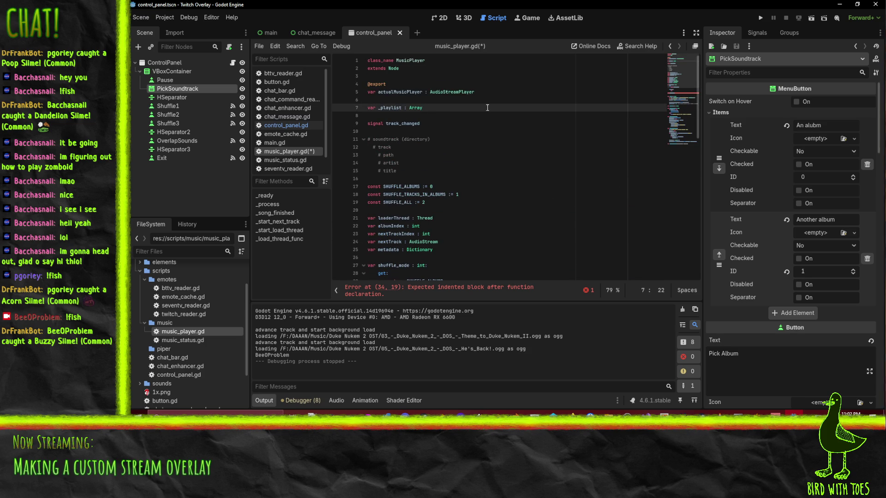
{"action": "key", "text": "Return"}
Declare var _albums : Array below _playlist and indent the get_albums body line.
{"action": "type", "text": "var _pl"}
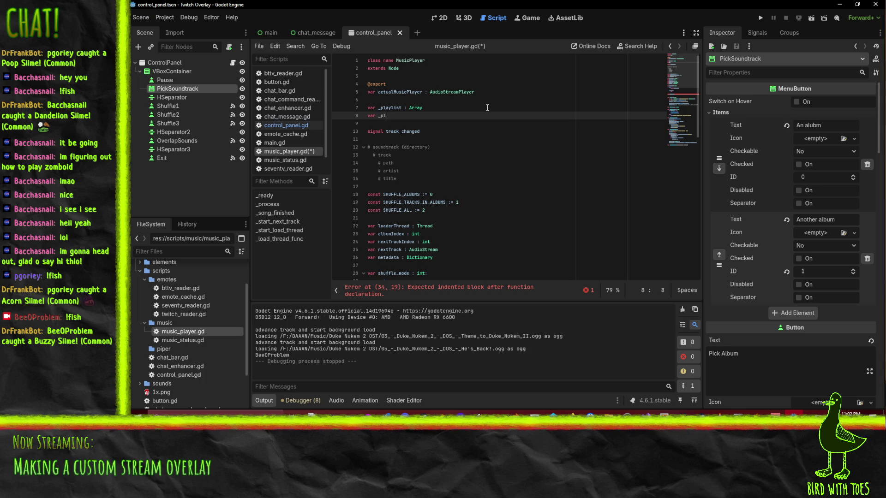
{"action": "key", "text": "BackSpace"}
{"action": "key", "text": "BackSpace"}
{"action": "type", "text": "album"}
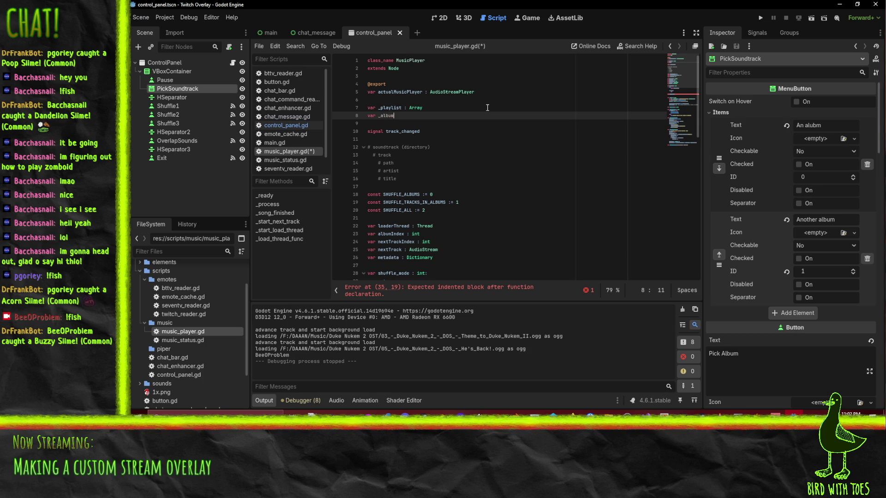
{"action": "type", "text": "s : Array"}
{"action": "scroll", "coordinate": [415, 185], "scroll_direction": "down", "scroll_amount": 5}
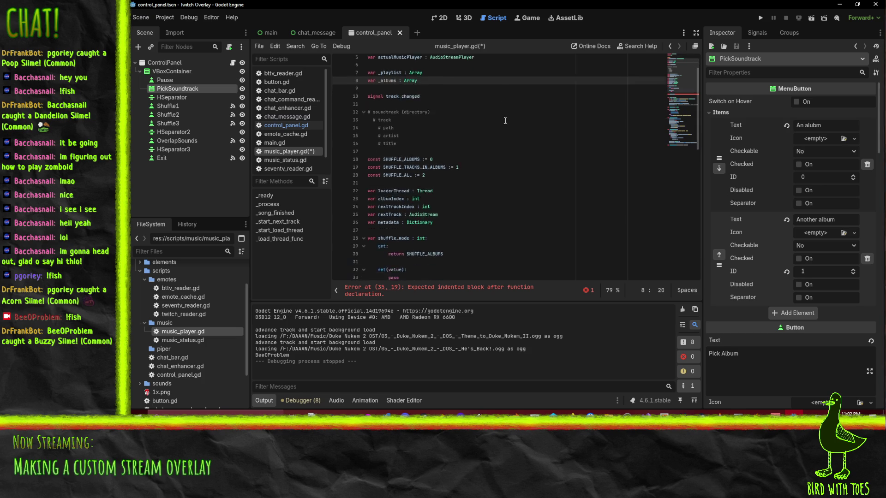
{"action": "left_click", "coordinate": [394, 217]}
{"action": "key", "text": "Tab"}
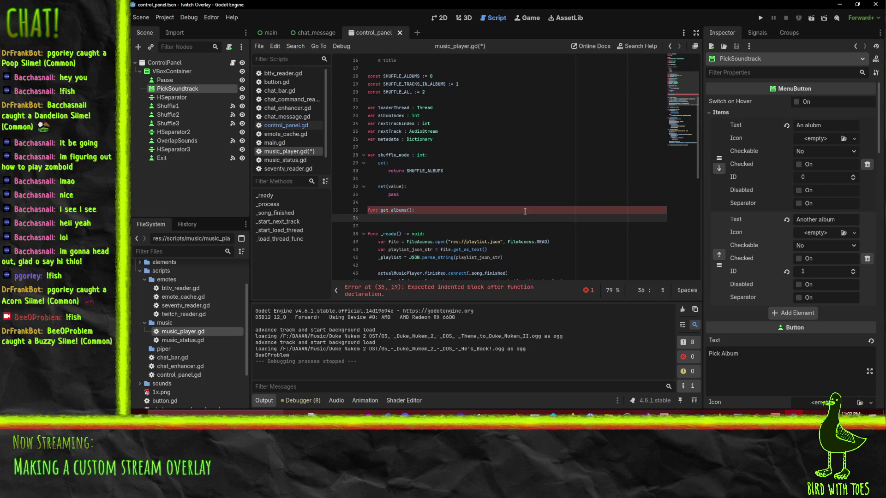
Change the _albums type on line 8 from Array to Dictionary.
{"action": "scroll", "coordinate": [524, 211], "scroll_direction": "up", "scroll_amount": 5}
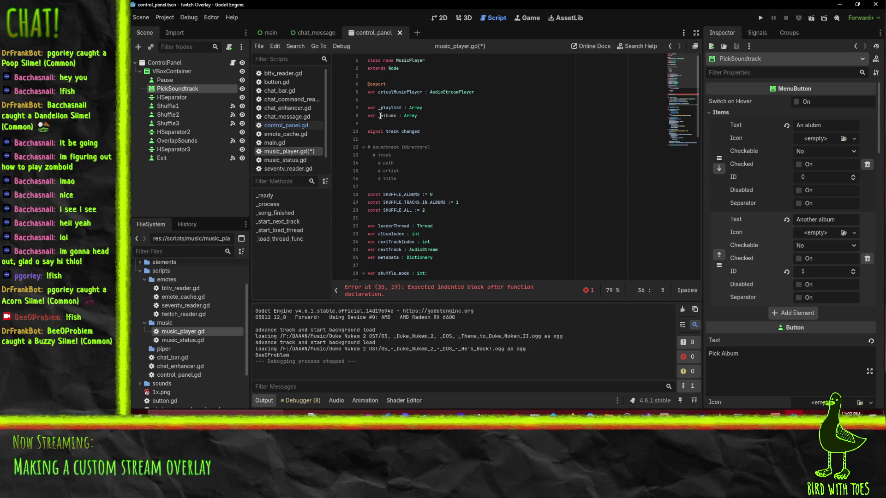
{"action": "left_click", "coordinate": [380, 115]}
{"action": "key", "text": "Right"}
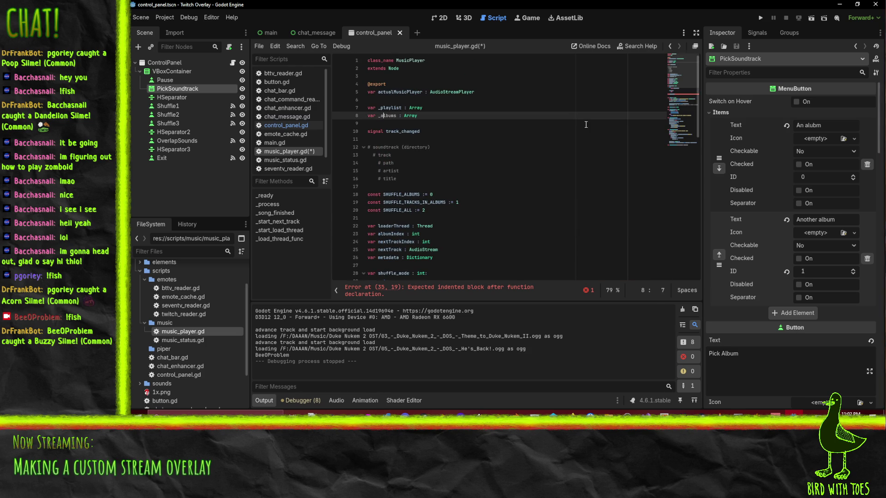
{"action": "double_click", "coordinate": [412, 116]}
{"action": "type", "text": "Dictionary"}
Draft a 'for album' line in get_albums, then cut it out for reuse in _ready.
{"action": "left_click", "coordinate": [510, 173]}
{"action": "scroll", "coordinate": [384, 251], "scroll_direction": "down", "scroll_amount": 4}
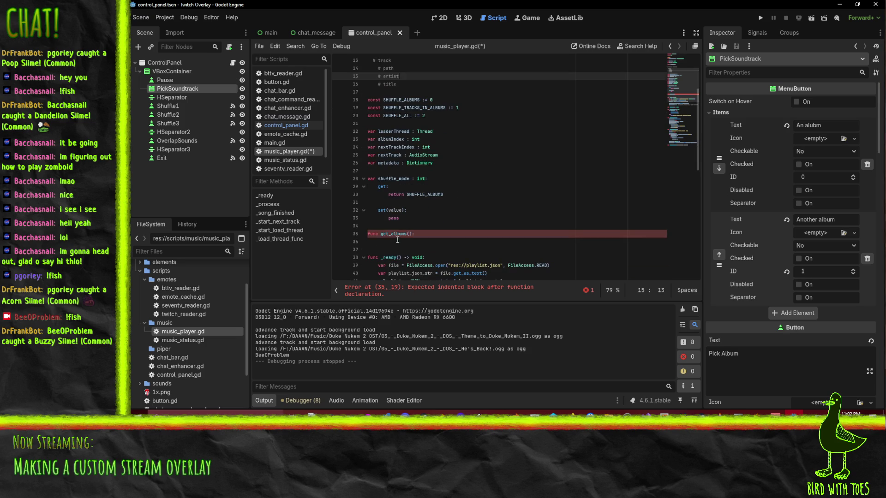
{"action": "left_click", "coordinate": [415, 241]}
{"action": "type", "text": "for album"}
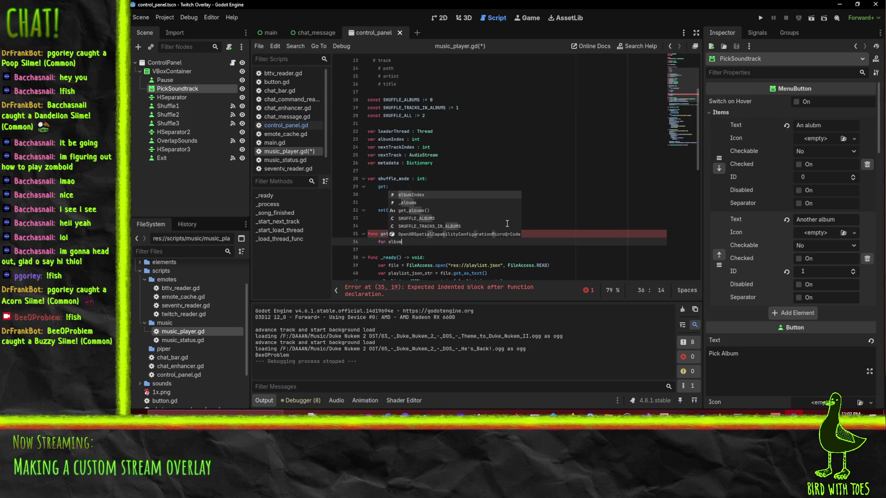
{"action": "key", "text": "Home"}
{"action": "key", "text": "Home"}
{"action": "key", "text": "ctrl+x"}
{"action": "scroll", "coordinate": [355, 160], "scroll_direction": "down", "scroll_amount": 5}
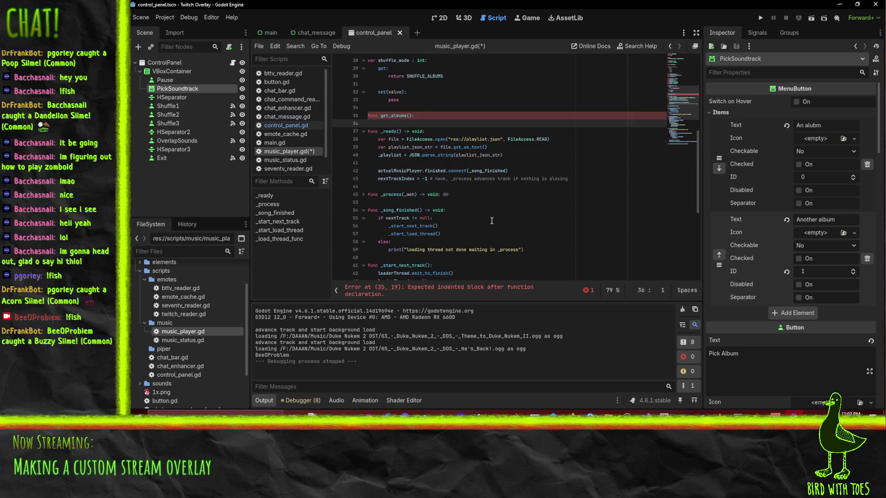
{"action": "left_click", "coordinate": [374, 162]}
Paste the loop into _ready as 'for album in _playlist:' and open its body line.
{"action": "key", "text": "ctrl+v"}
{"action": "left_click", "coordinate": [427, 163]}
{"action": "type", "text": "playlist"}
{"action": "key", "text": "Return"}
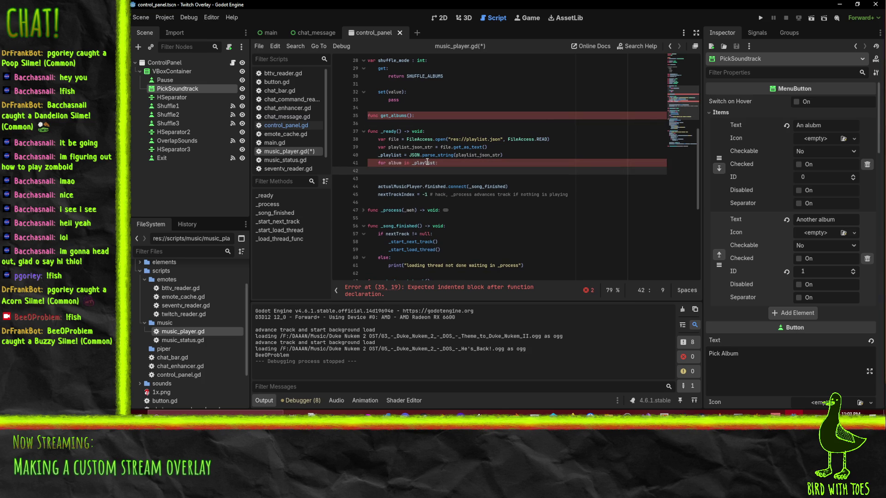
{"action": "double_click", "coordinate": [395, 163]}
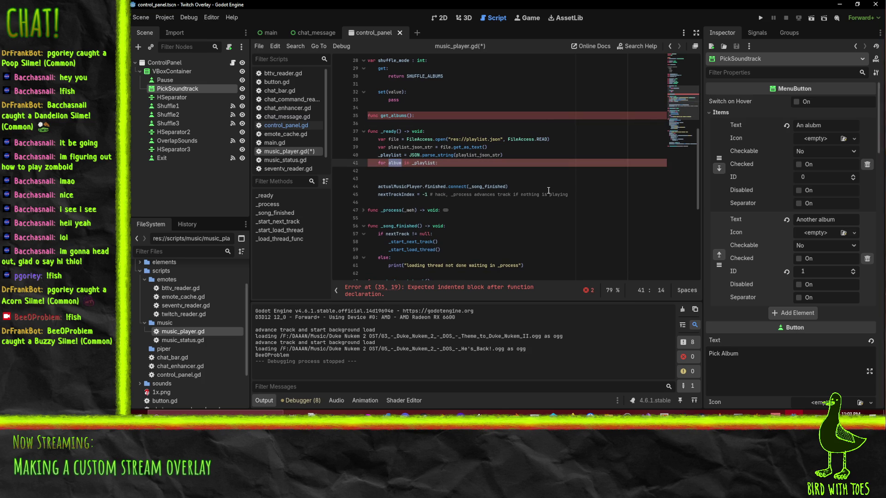
{"action": "type", "text": "i"}
{"action": "key", "text": "ctrl+z"}
Begin an _albums entry in the loop body and check the album_name lookup near line 70.
{"action": "left_click", "coordinate": [408, 170]}
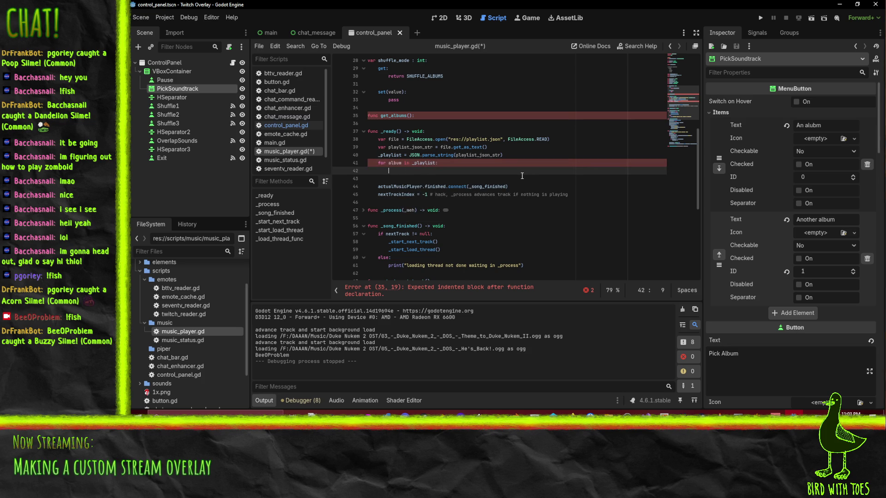
{"action": "type", "text": "_albums"}
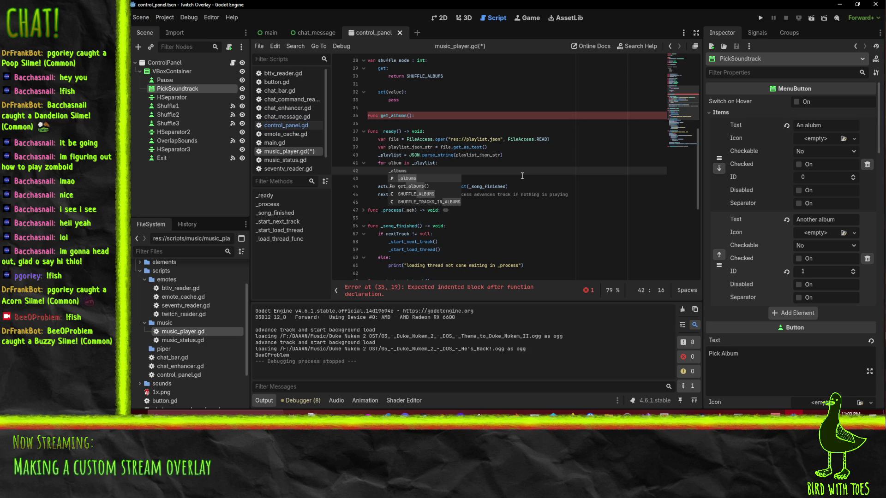
{"action": "type", "text": "["}
{"action": "type", "text": "albumIndex"}
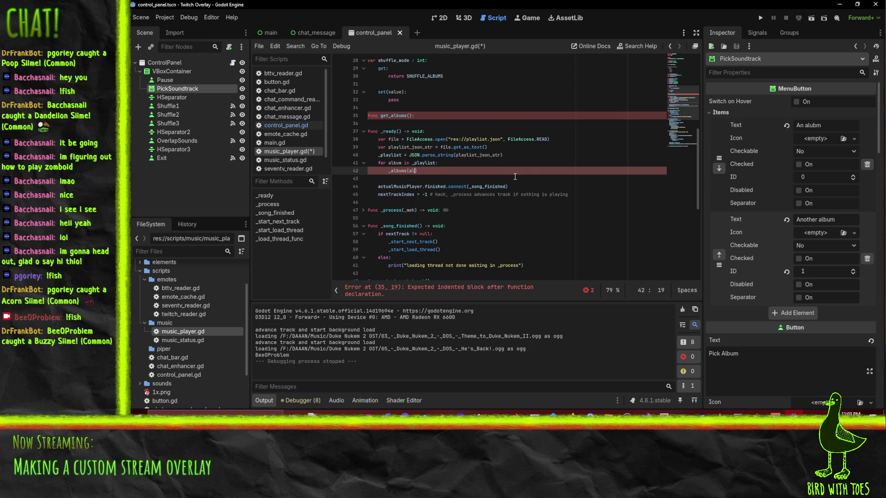
{"action": "type", "text": "]"}
{"action": "scroll", "coordinate": [416, 163], "scroll_direction": "down", "scroll_amount": 5}
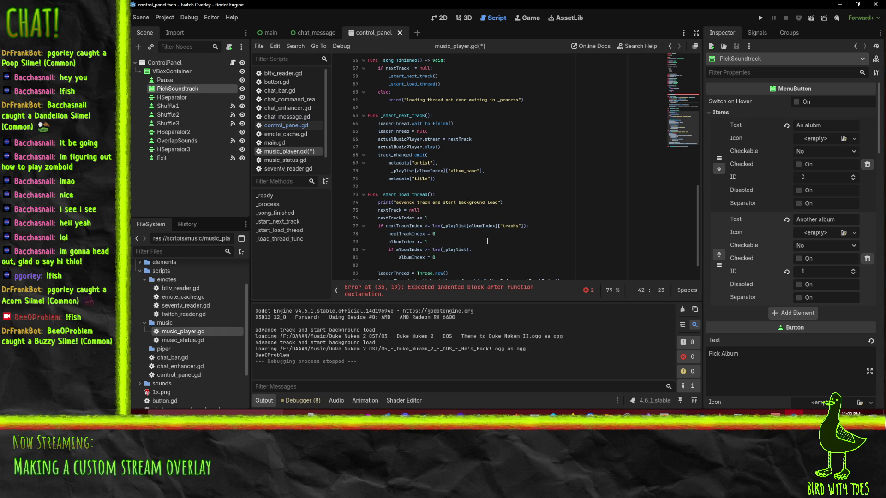
{"action": "left_click", "coordinate": [463, 171]}
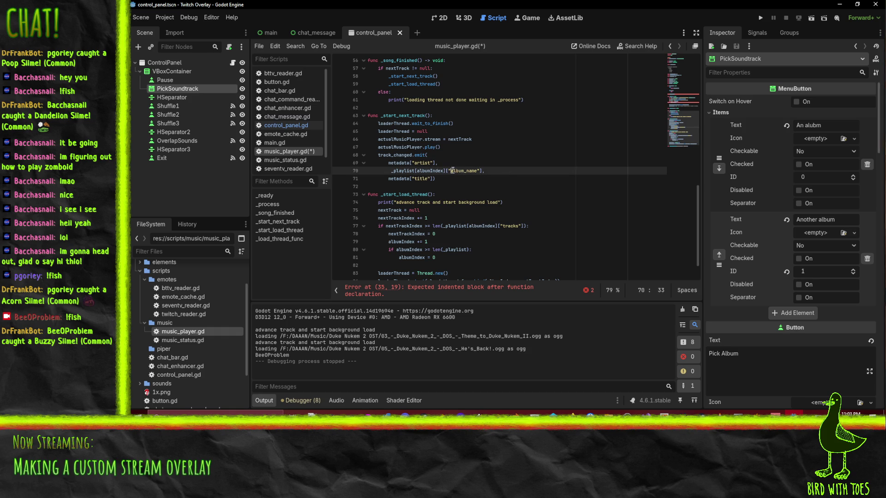
{"action": "key", "text": "ctrl+shift+Right"}
{"action": "key", "text": "ctrl+shift+Right"}
{"action": "key", "text": "ctrl+shift+Right"}
{"action": "key", "text": "shift+Left"}
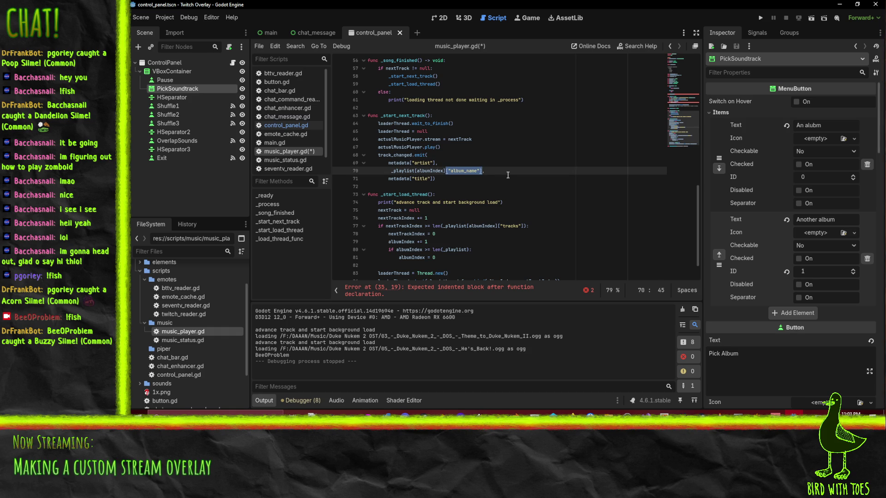
{"action": "double_click", "coordinate": [396, 163]}
Complete line 42 as _albums[album["album_name"]] = album and save music_player.gd.
{"action": "scroll", "coordinate": [519, 170], "scroll_direction": "up", "scroll_amount": 9}
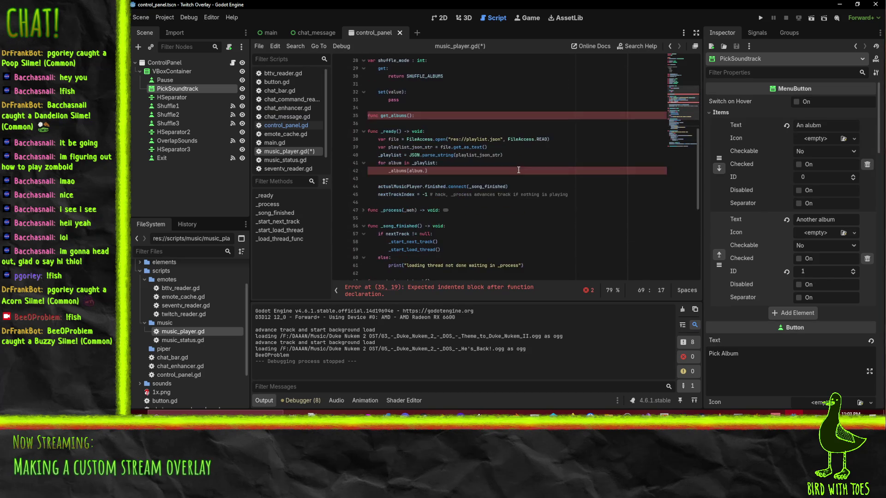
{"action": "left_click", "coordinate": [423, 172]}
{"action": "type", "text": "[\"album_name\"]]"}
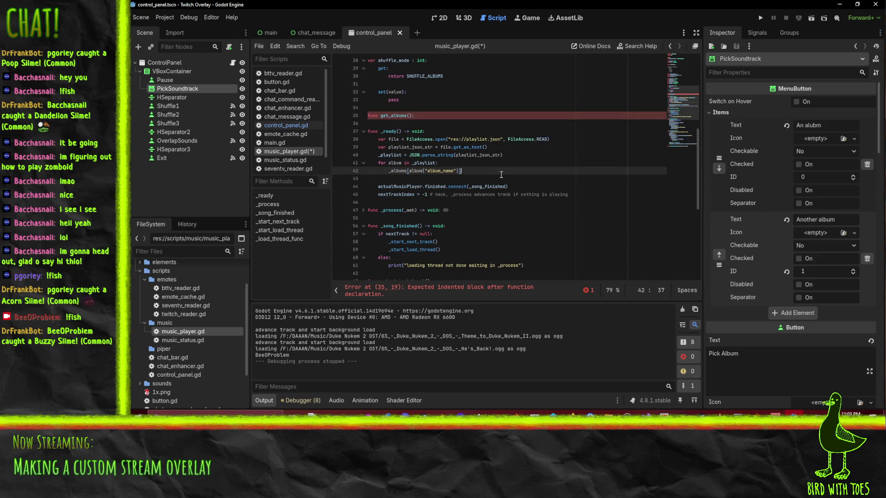
{"action": "type", "text": " = album"}
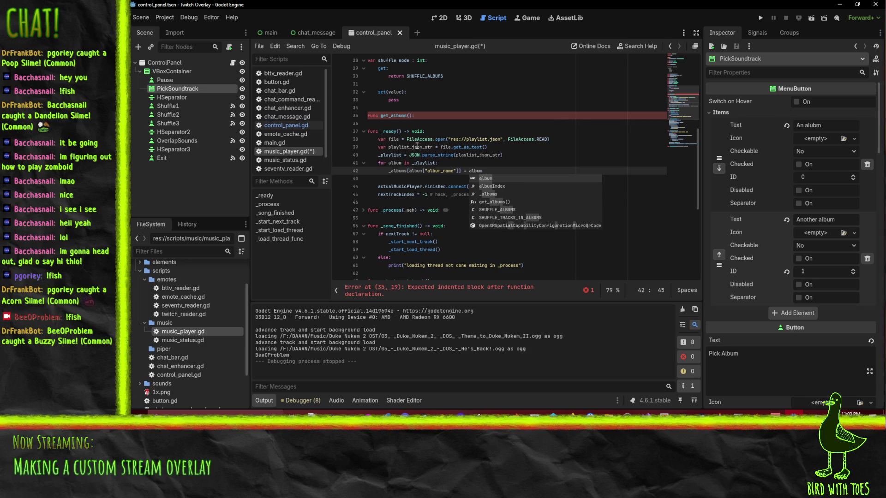
{"action": "key", "text": "Escape"}
{"action": "left_click", "coordinate": [527, 185]}
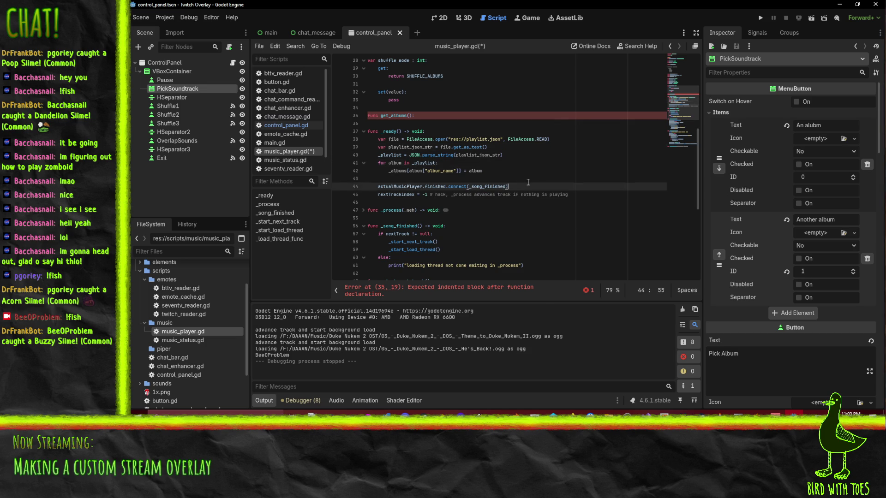
{"action": "left_click", "coordinate": [533, 170]}
{"action": "key", "text": "ctrl+s"}
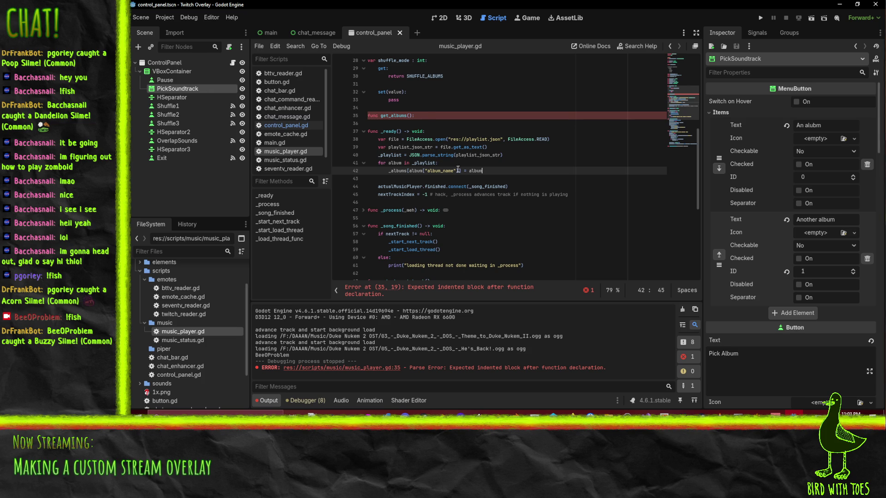
{"action": "left_click", "coordinate": [424, 116]}
{"action": "key", "text": "Return"}
Write 'return _albums.values()' as the body of get_albums().
{"action": "scroll", "coordinate": [502, 141], "scroll_direction": "up", "scroll_amount": 1}
{"action": "type", "text": "for album in _a"}
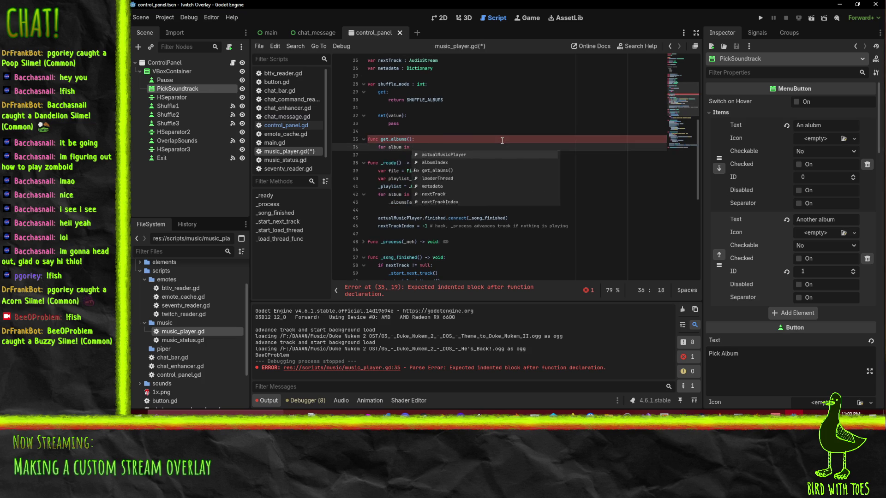
{"action": "type", "text": "lb"}
{"action": "key", "text": "Return"}
{"action": "type", "text": "values():"}
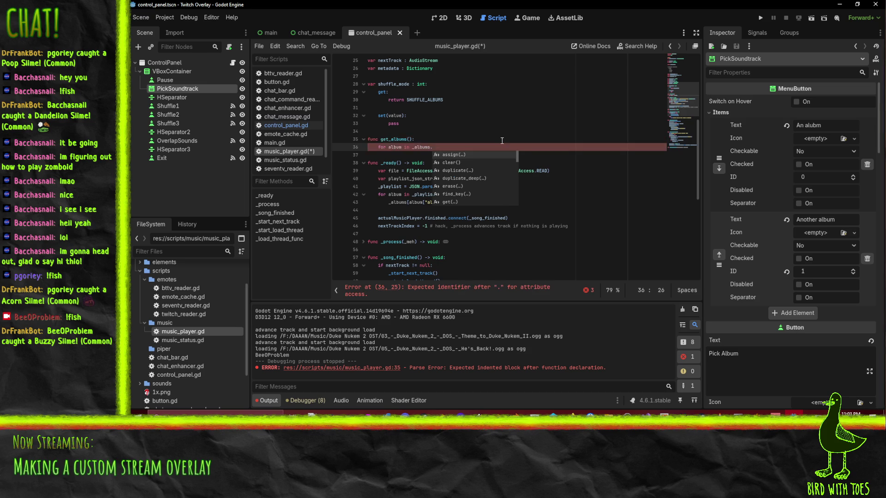
{"action": "key", "text": "Return"}
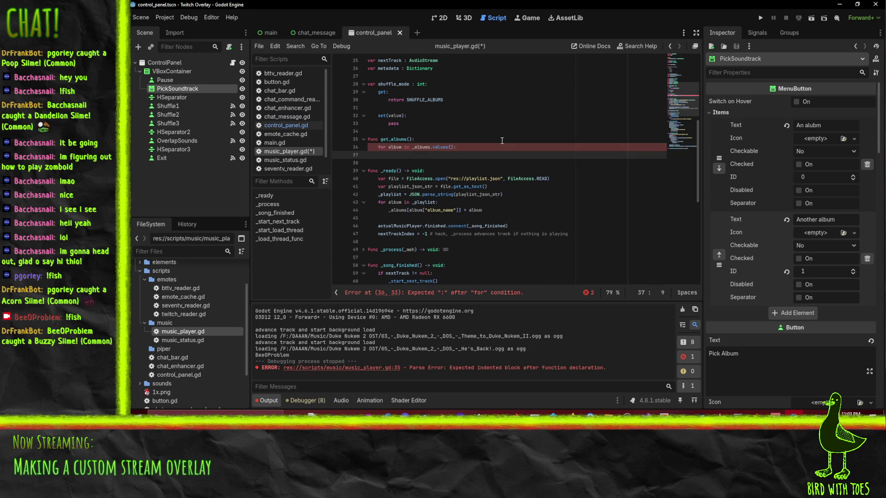
{"action": "key", "text": "Up"}
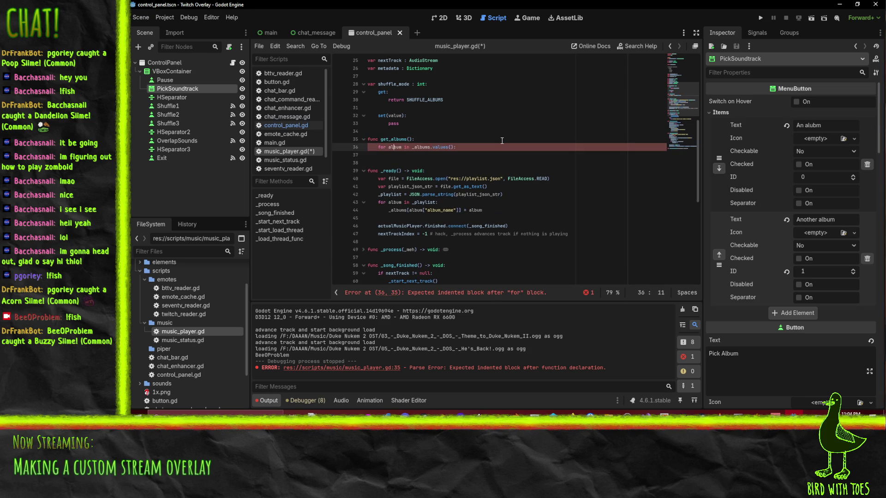
{"action": "key", "text": "shift+Home"}
{"action": "type", "text": "return"}
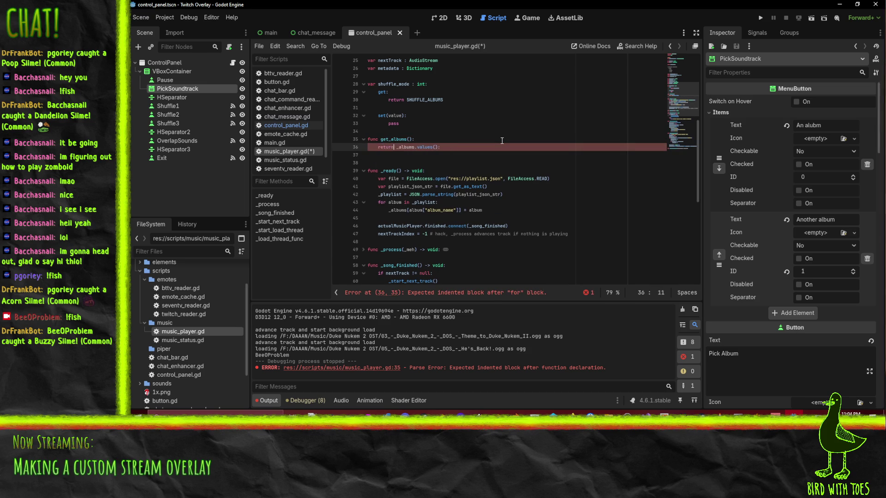
{"action": "key", "text": "Down"}
{"action": "key", "text": "BackSpace"}
{"action": "key", "text": "BackSpace"}
{"action": "key", "text": "BackSpace"}
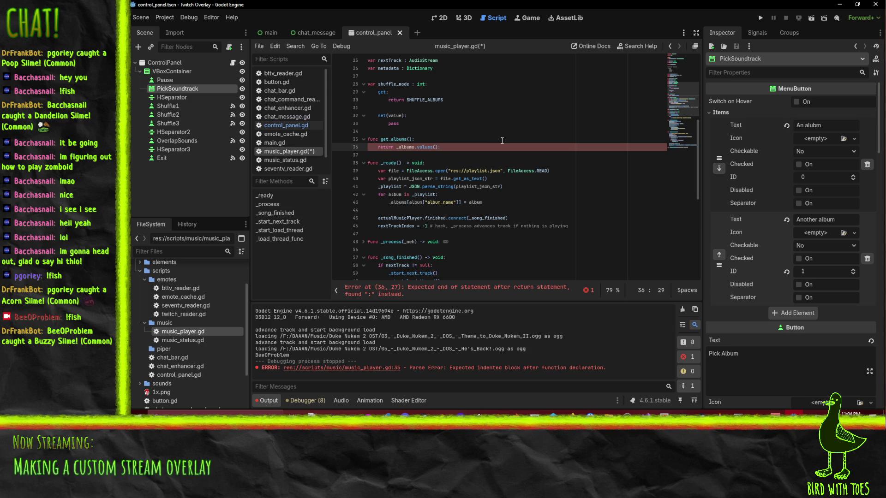
{"action": "key", "text": "BackSpace"}
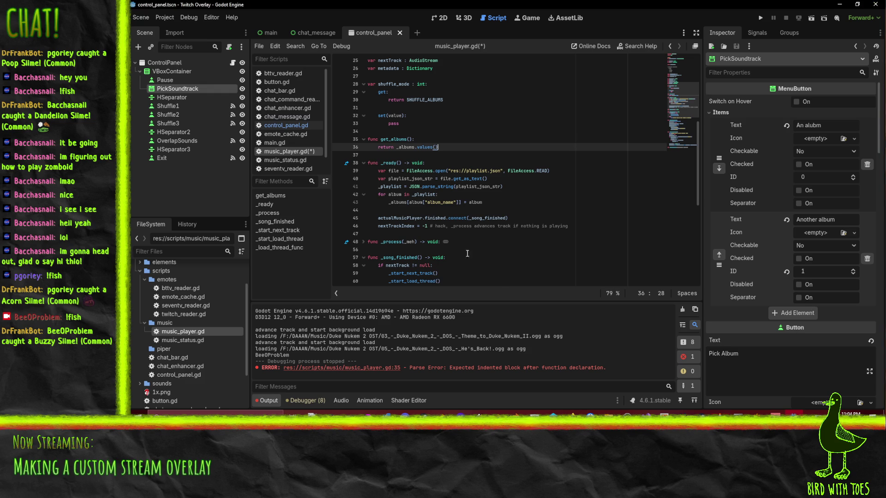
Select 'metadata' on line 70 and search the script for its uses.
{"action": "left_click", "coordinate": [393, 202]}
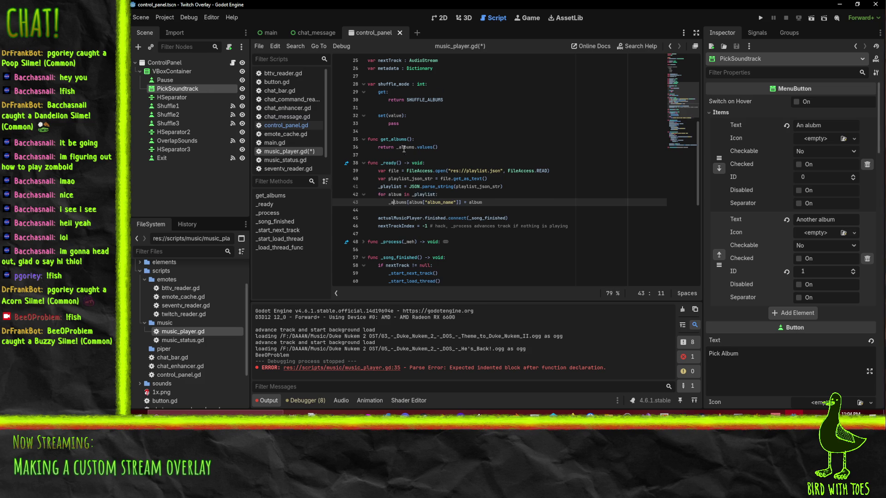
{"action": "scroll", "coordinate": [404, 148], "scroll_direction": "down", "scroll_amount": 2}
{"action": "left_click", "coordinate": [468, 186]}
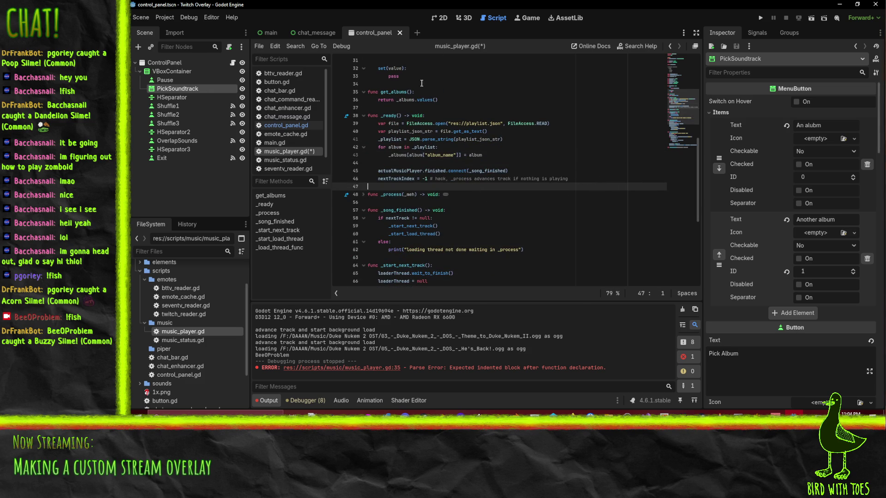
{"action": "left_click", "coordinate": [452, 155]}
{"action": "scroll", "coordinate": [401, 212], "scroll_direction": "down", "scroll_amount": 3}
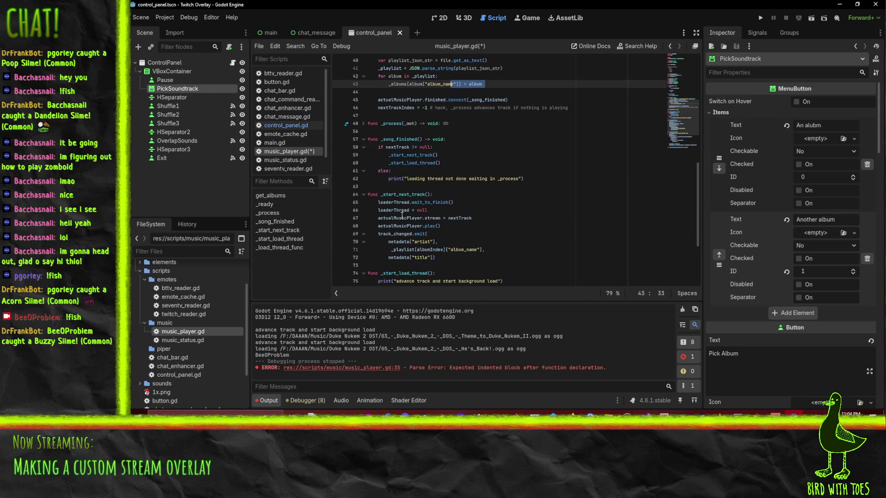
{"action": "double_click", "coordinate": [398, 242]}
{"action": "scroll", "coordinate": [511, 247], "scroll_direction": "down", "scroll_amount": 4}
{"action": "key", "text": "ctrl+f"}
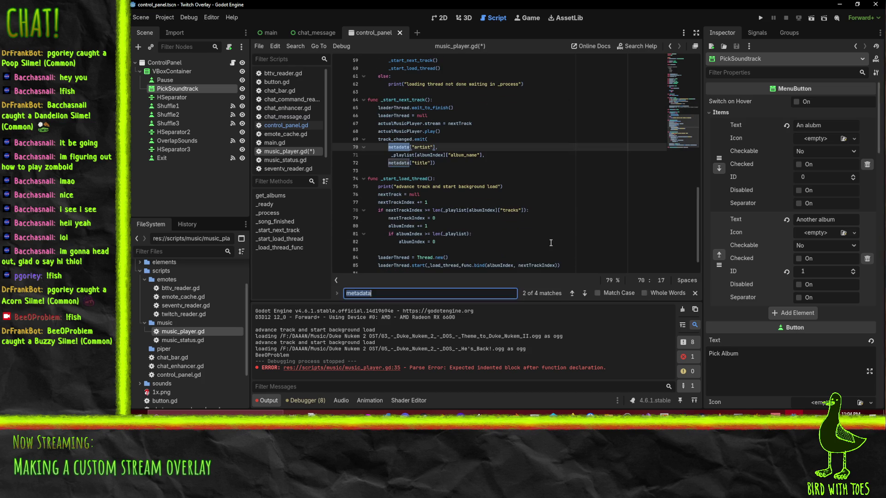
{"action": "left_click", "coordinate": [585, 292]}
{"action": "left_click", "coordinate": [585, 292]}
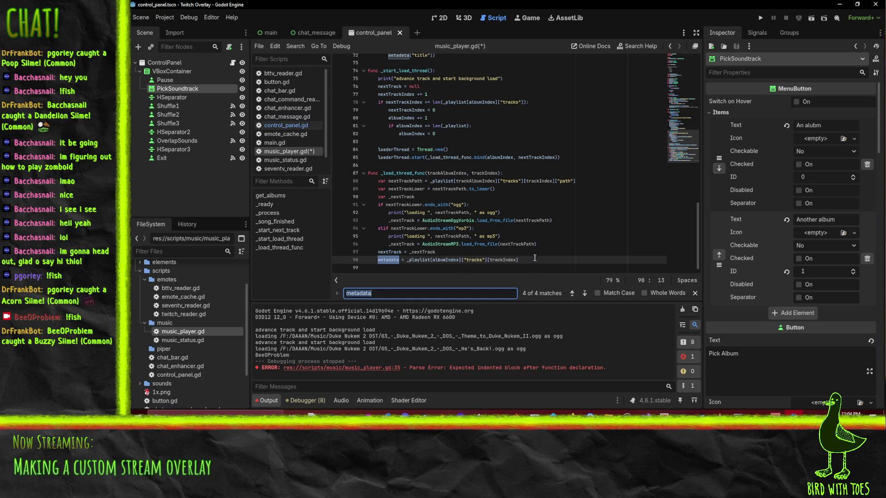
{"action": "scroll", "coordinate": [540, 254], "scroll_direction": "up", "scroll_amount": 5}
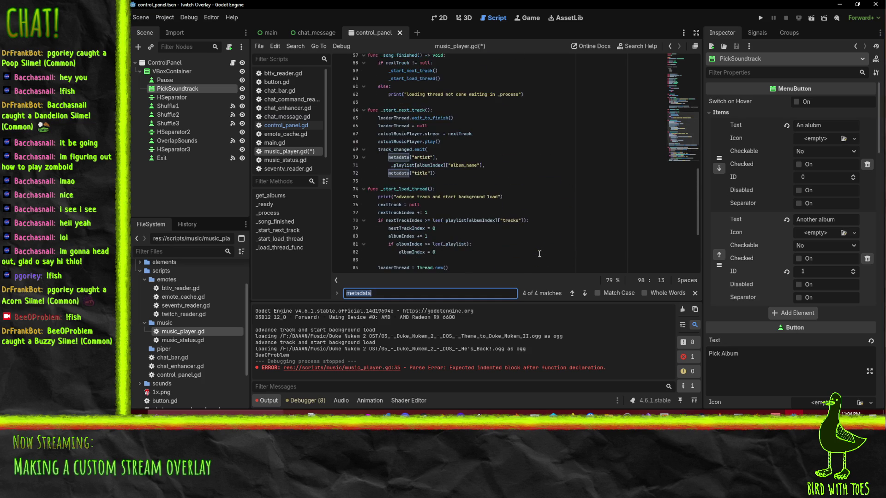
{"action": "scroll", "coordinate": [562, 236], "scroll_direction": "down", "scroll_amount": 5}
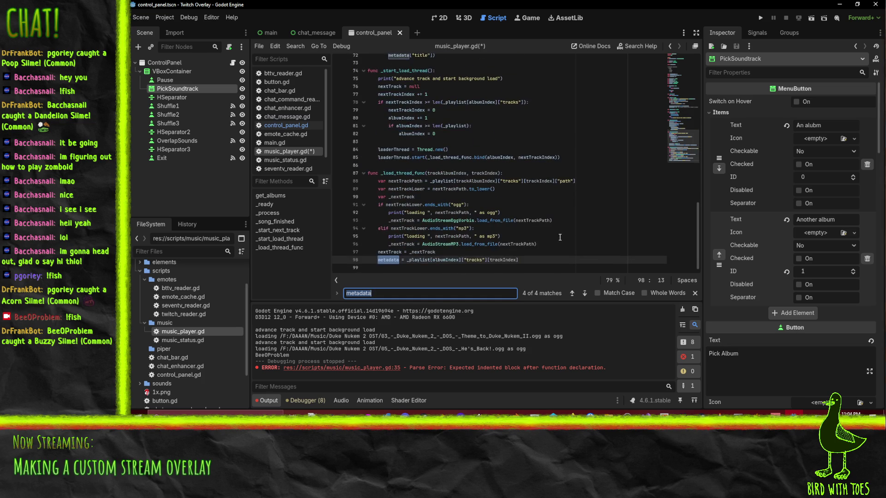
{"action": "left_click", "coordinate": [584, 292]}
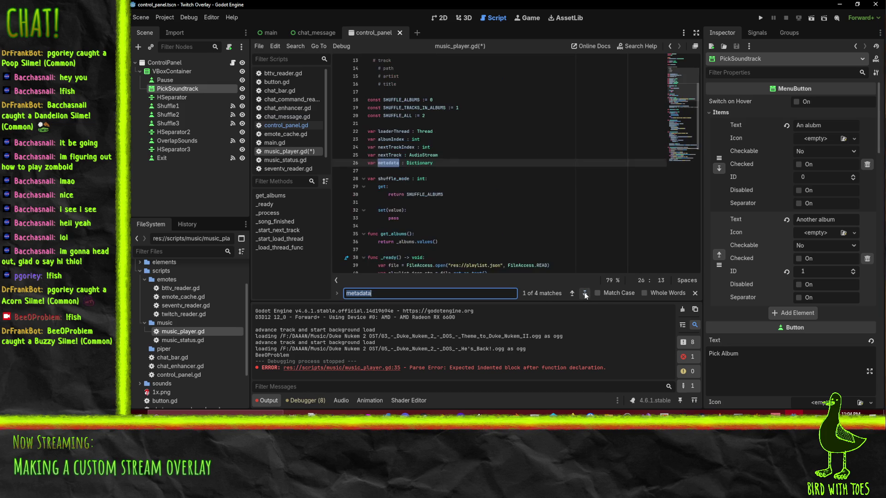
{"action": "left_click", "coordinate": [570, 294]}
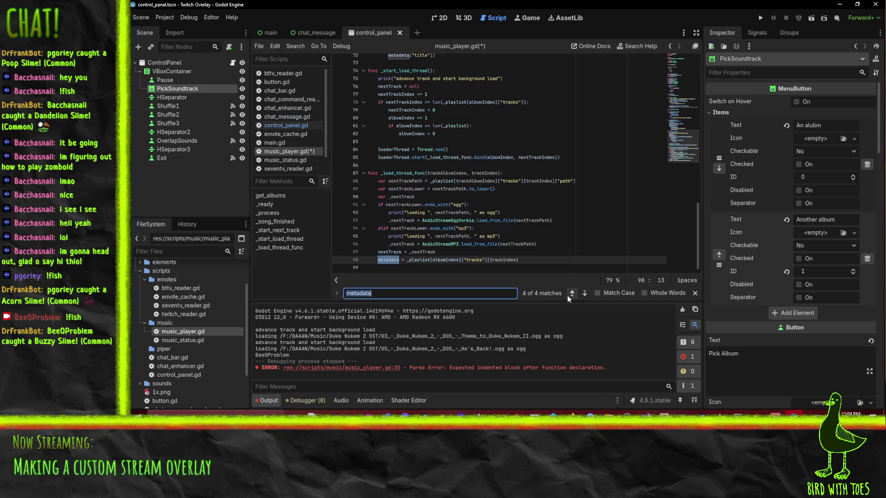
{"action": "left_click", "coordinate": [574, 246]}
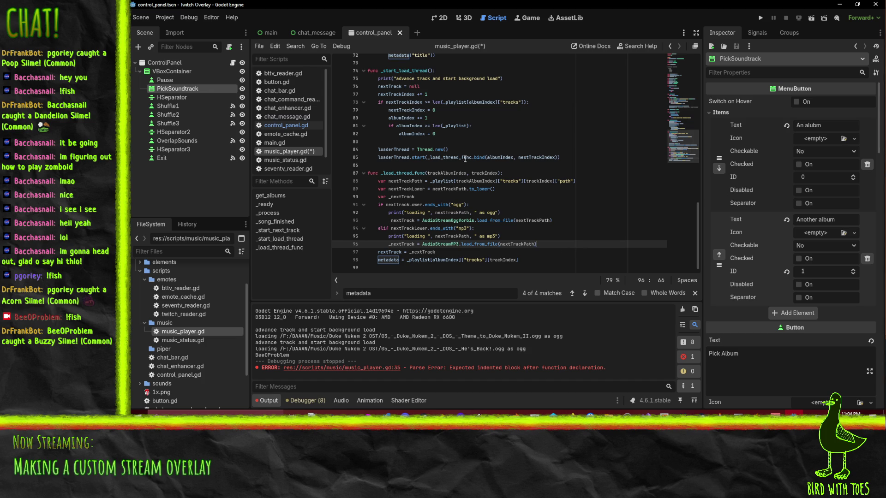
{"action": "left_click", "coordinate": [502, 254]}
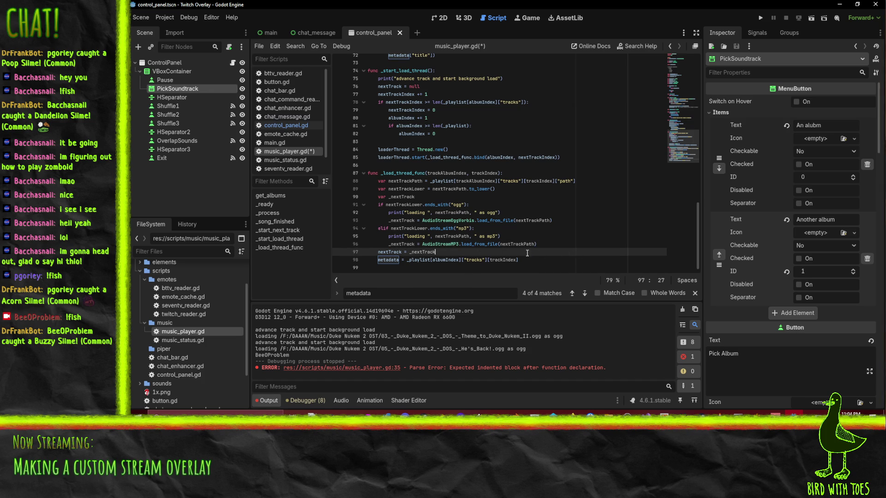
{"action": "double_click", "coordinate": [422, 252]}
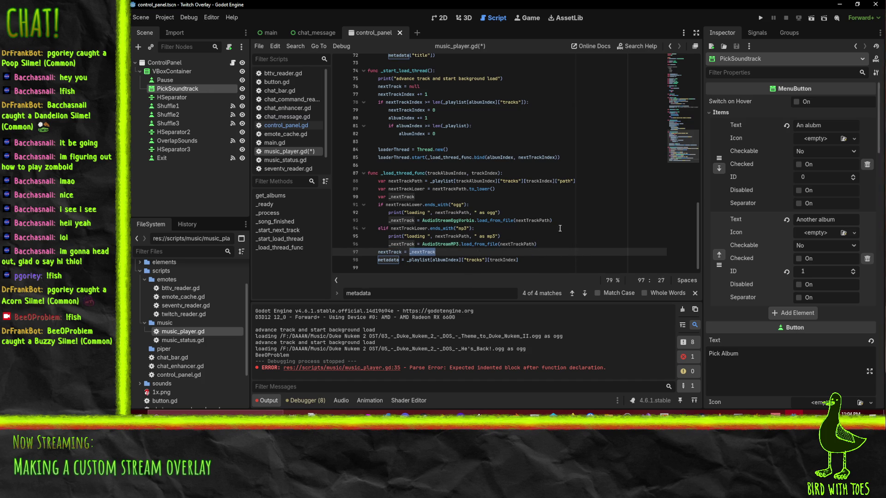
{"action": "scroll", "coordinate": [628, 231], "scroll_direction": "up", "scroll_amount": 10}
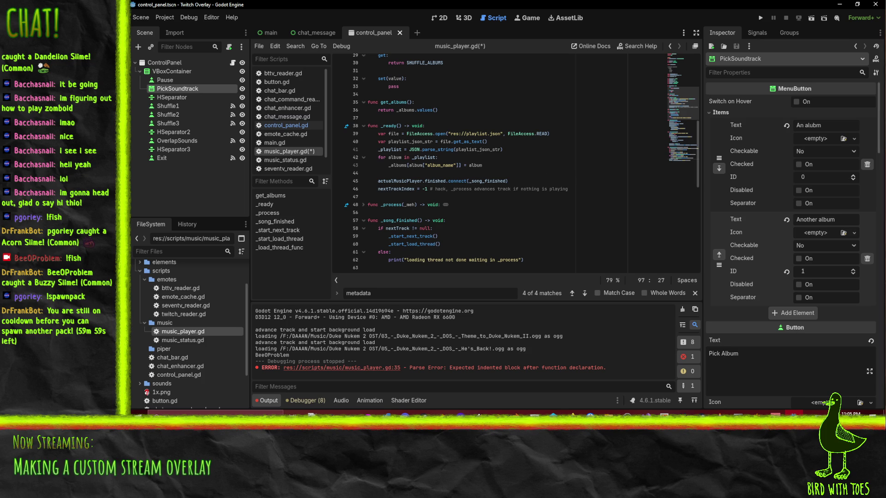
{"action": "key", "text": "alt+Tab"}
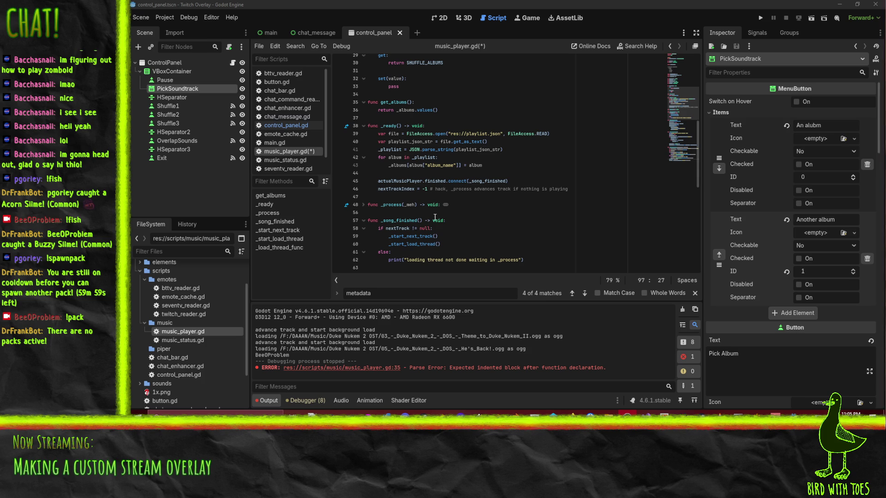
{"action": "left_click", "coordinate": [492, 227]}
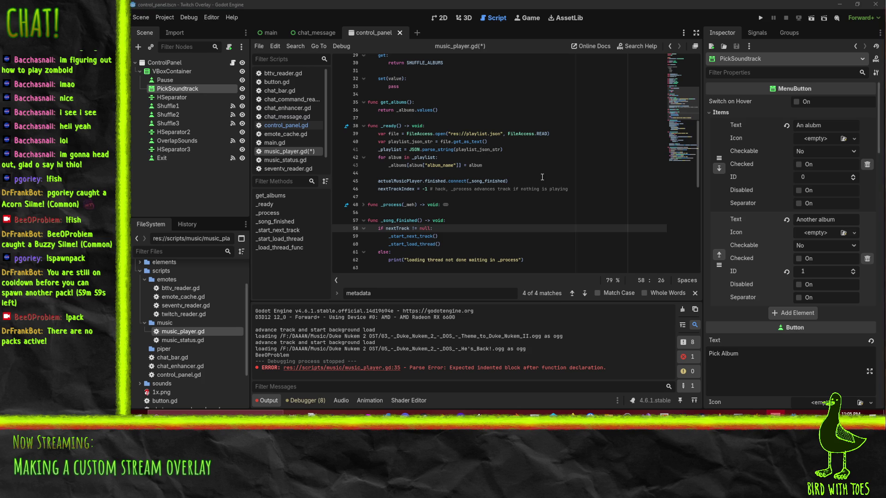
{"action": "left_click", "coordinate": [467, 219]}
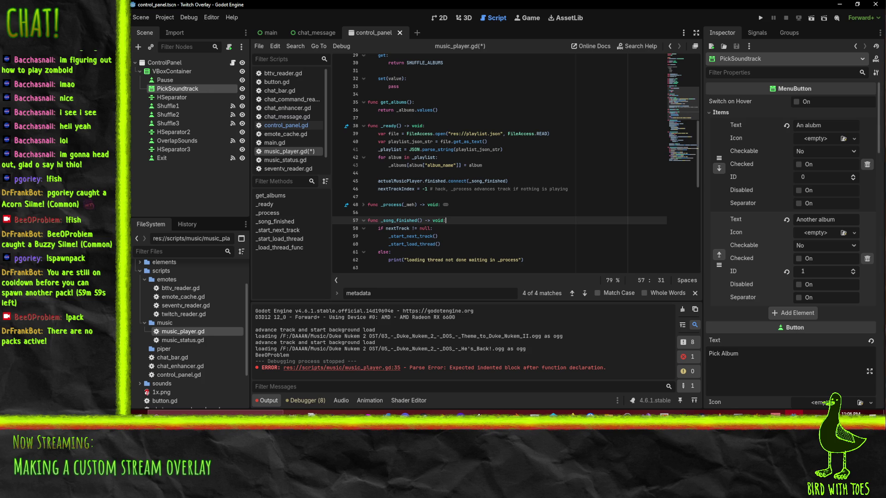
Review the nextTrackIndex and nextTrack declarations near the top of music_player.gd.
{"action": "left_click", "coordinate": [482, 188]}
{"action": "scroll", "coordinate": [558, 206], "scroll_direction": "up", "scroll_amount": 2}
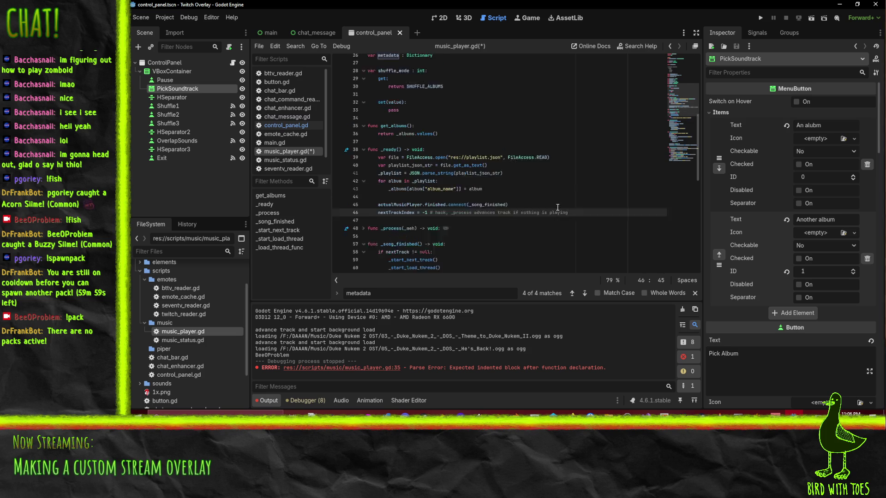
{"action": "scroll", "coordinate": [558, 206], "scroll_direction": "up", "scroll_amount": 5}
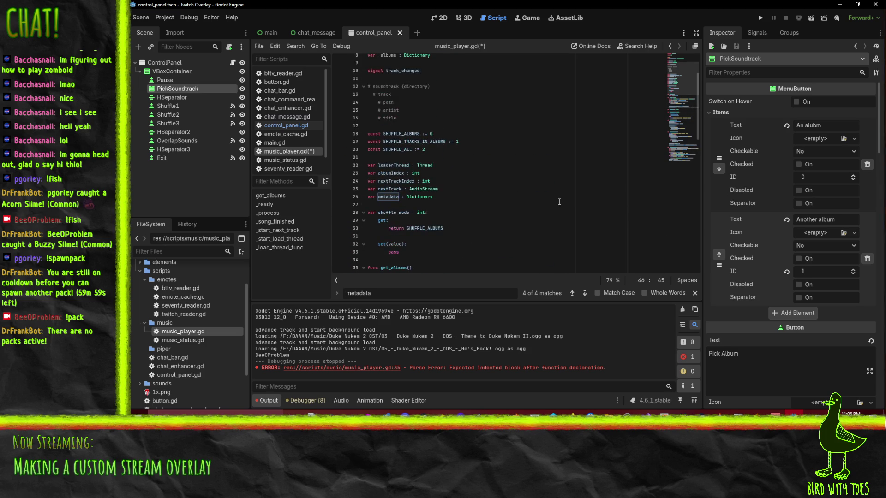
{"action": "left_click", "coordinate": [442, 180]}
{"action": "key", "text": "Down"}
{"action": "left_click_drag", "start_coordinate": [447, 189], "coordinate": [368, 181]}
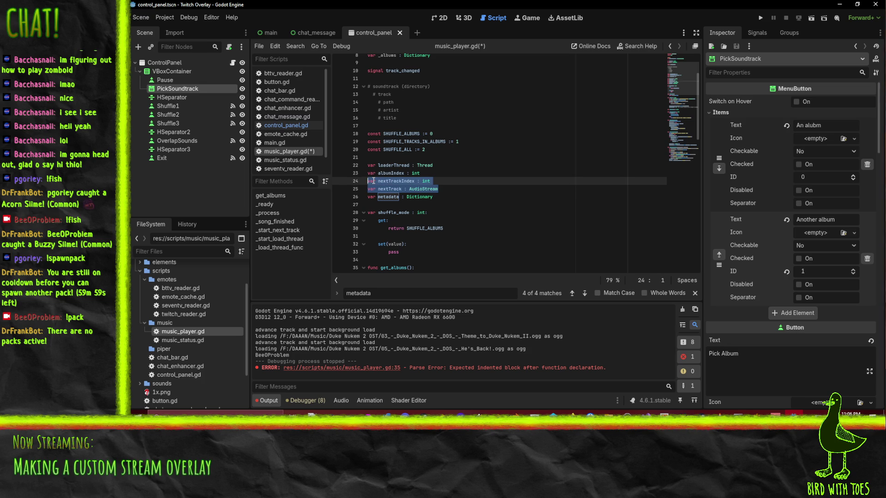
{"action": "left_click", "coordinate": [446, 190]}
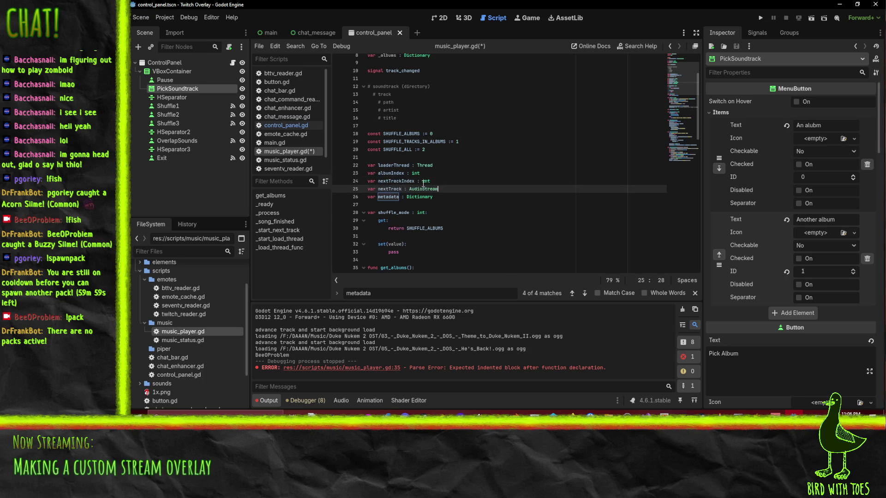
{"action": "left_click", "coordinate": [459, 184]}
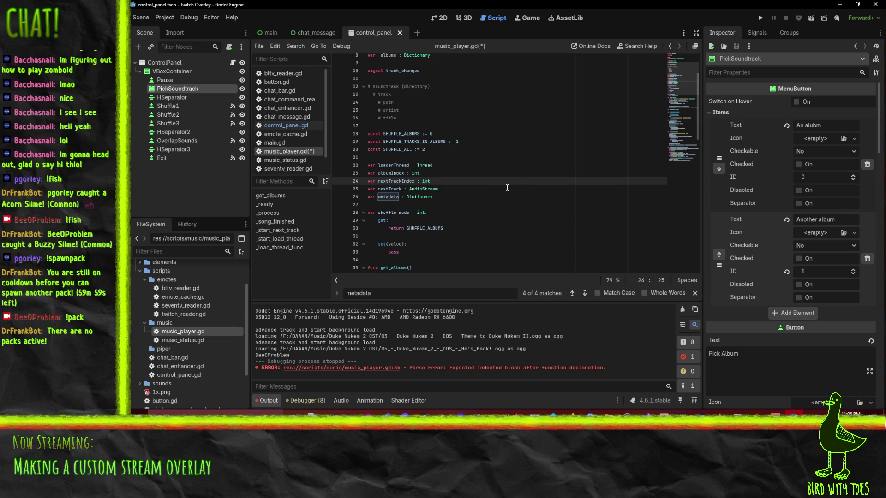
{"action": "scroll", "coordinate": [505, 187], "scroll_direction": "down", "scroll_amount": 2}
{"action": "scroll", "coordinate": [505, 190], "scroll_direction": "up", "scroll_amount": 3}
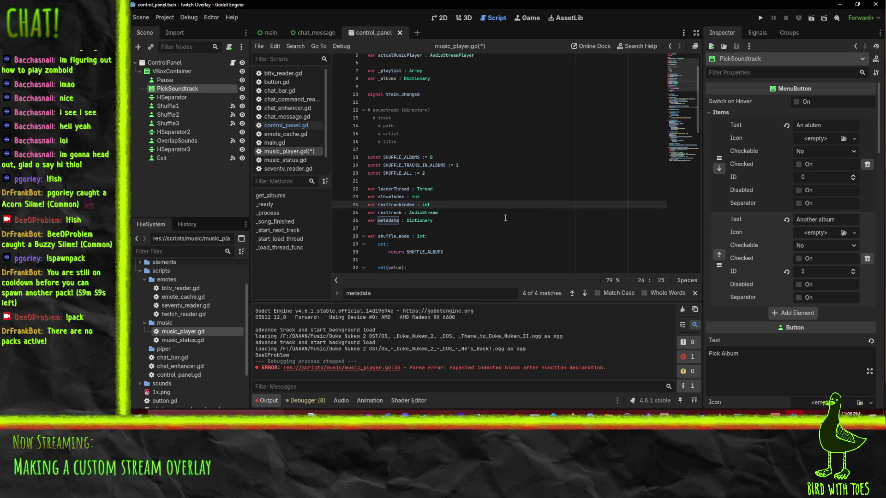
{"action": "left_click", "coordinate": [504, 222]}
{"action": "scroll", "coordinate": [498, 217], "scroll_direction": "down", "scroll_amount": 5}
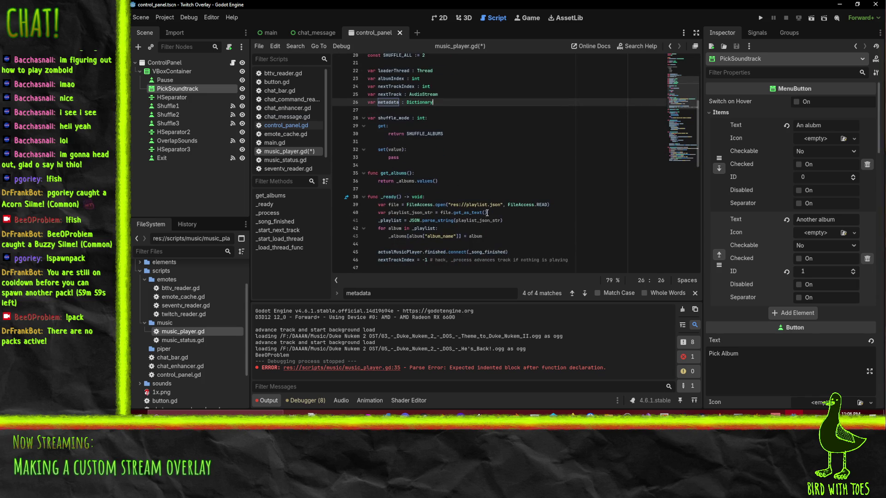
Check get_albums() and the album_name key on line 43, then switch to control_panel.gd.
{"action": "left_click", "coordinate": [502, 171]}
{"action": "scroll", "coordinate": [502, 170], "scroll_direction": "up", "scroll_amount": 3}
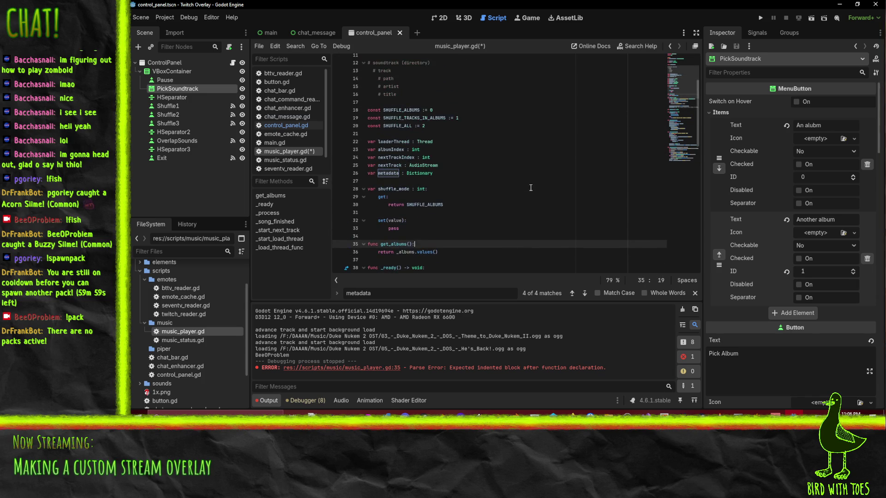
{"action": "left_click", "coordinate": [450, 224]}
{"action": "scroll", "coordinate": [528, 175], "scroll_direction": "down", "scroll_amount": 7}
{"action": "double_click", "coordinate": [441, 118]}
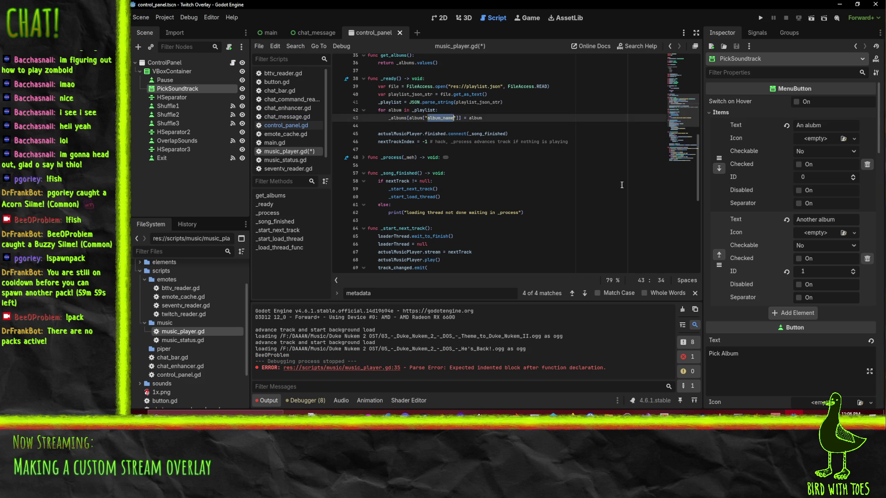
{"action": "scroll", "coordinate": [608, 206], "scroll_direction": "up", "scroll_amount": 7}
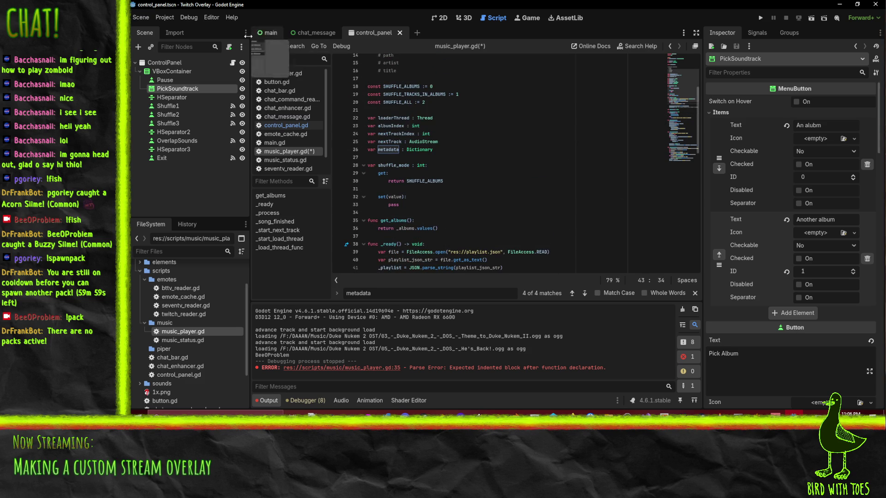
{"action": "left_click", "coordinate": [283, 126]}
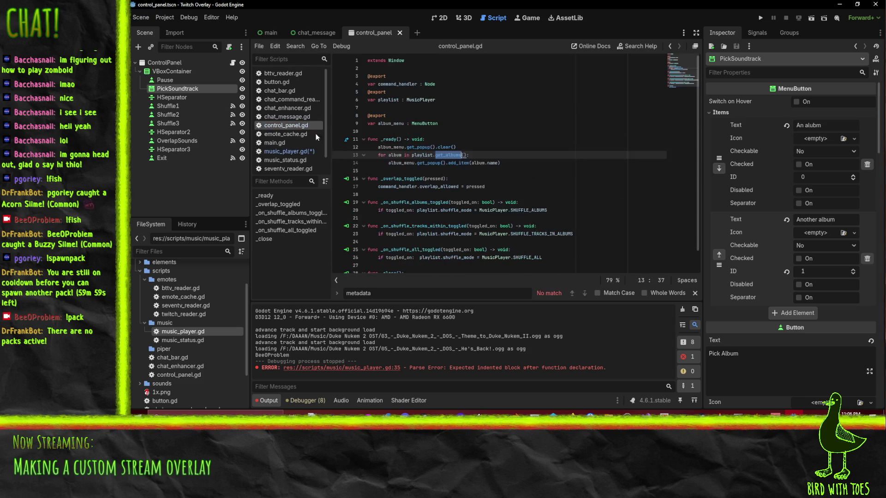
Change album.name to album.album_name on line 14 of control_panel.gd and save.
{"action": "left_click", "coordinate": [486, 163]}
{"action": "type", "text": "album_"}
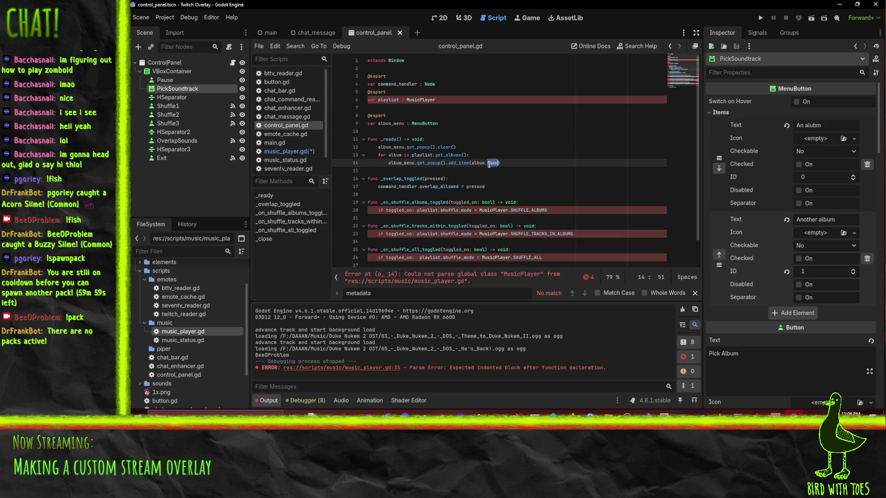
{"action": "left_click", "coordinate": [478, 133]}
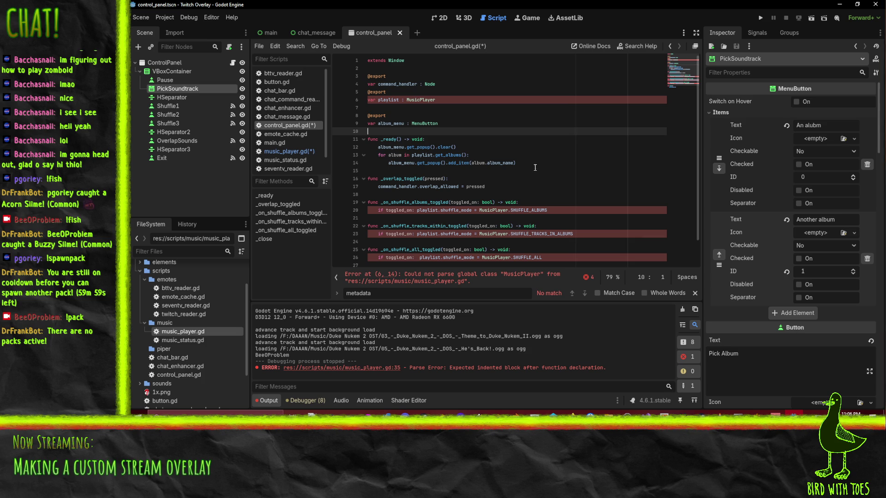
{"action": "left_click", "coordinate": [527, 153]}
{"action": "left_click", "coordinate": [443, 139]}
{"action": "key", "text": "ctrl+s"}
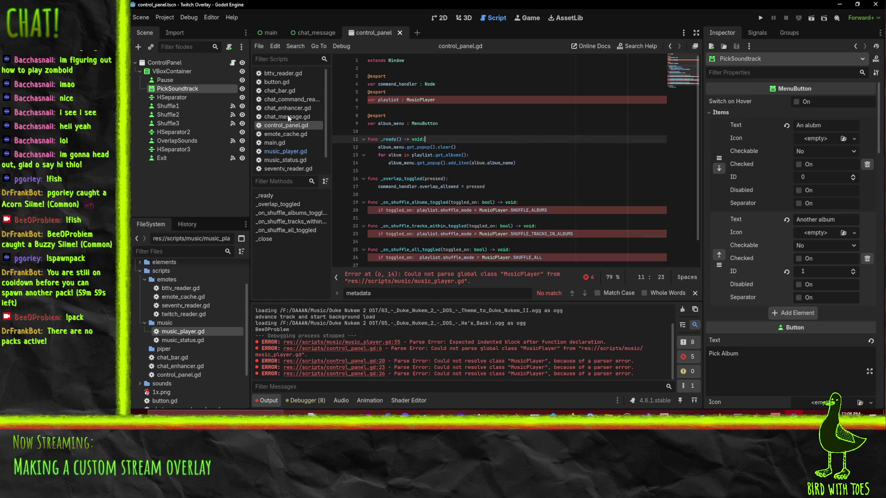
Inspect music_player.gd's parse errors and clear the old messages from the output.
{"action": "left_click", "coordinate": [285, 151]}
{"action": "scroll", "coordinate": [489, 194], "scroll_direction": "down", "scroll_amount": 15}
{"action": "left_click", "coordinate": [551, 200]}
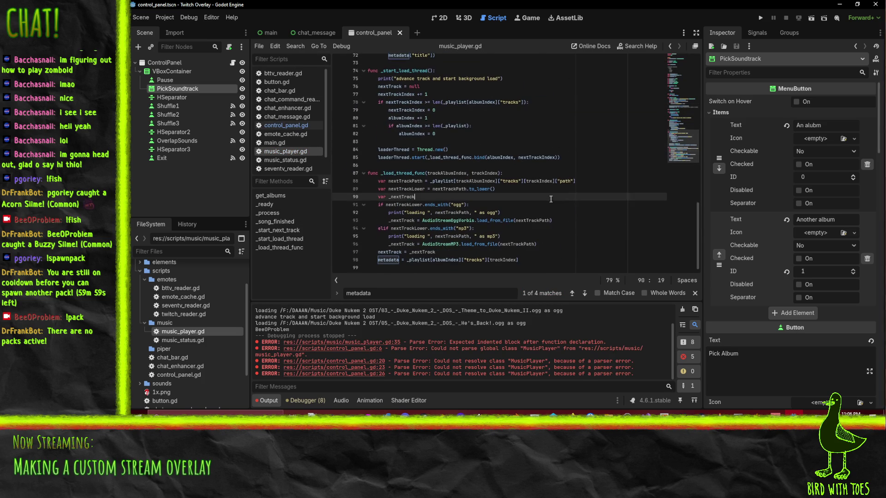
{"action": "double_click", "coordinate": [464, 344]}
{"action": "scroll", "coordinate": [526, 181], "scroll_direction": "up", "scroll_amount": 20}
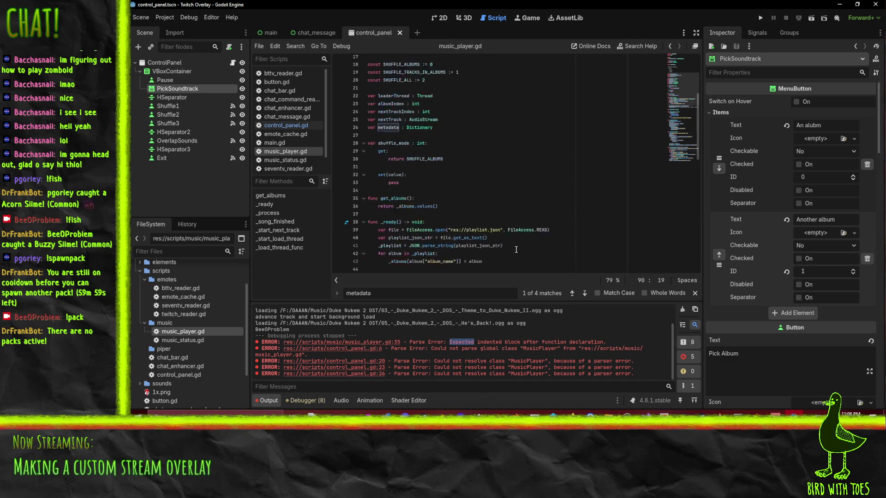
{"action": "left_click", "coordinate": [526, 179]}
{"action": "left_click", "coordinate": [493, 143]}
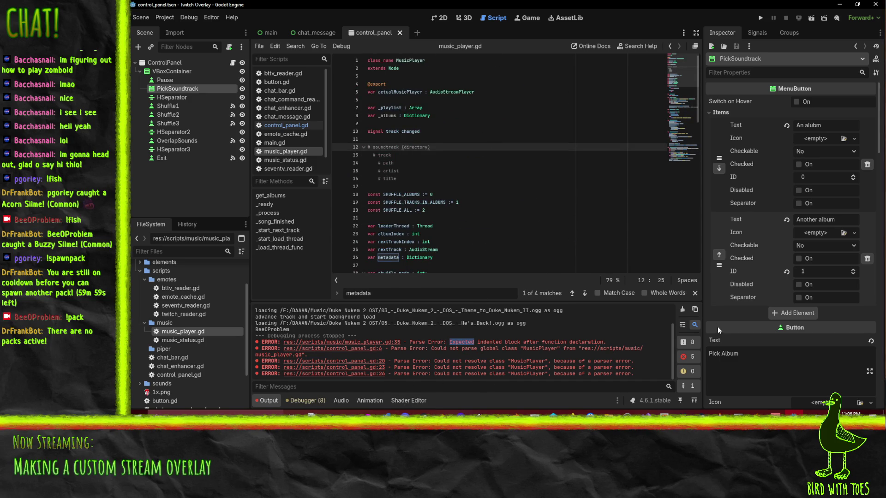
{"action": "left_click", "coordinate": [682, 309]}
Scroll through music_player.gd, then return to control_panel.gd.
{"action": "left_click", "coordinate": [507, 225]}
{"action": "scroll", "coordinate": [494, 209], "scroll_direction": "down", "scroll_amount": 3}
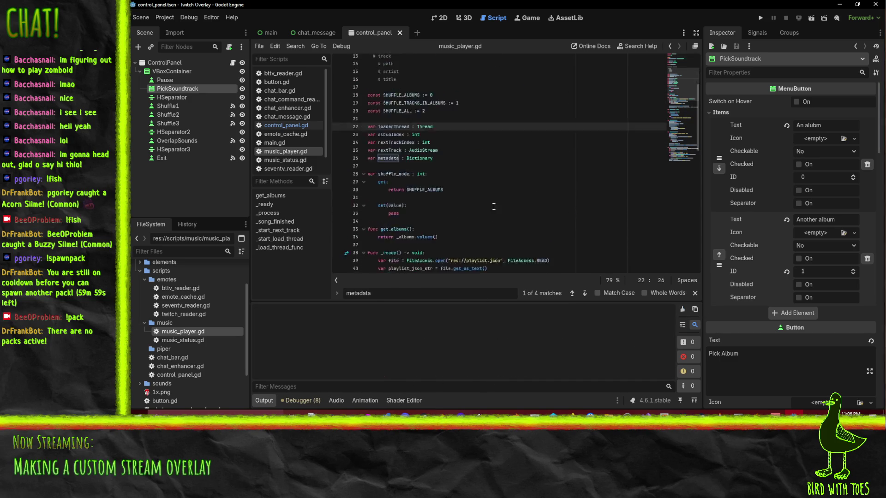
{"action": "scroll", "coordinate": [494, 209], "scroll_direction": "down", "scroll_amount": 20}
{"action": "scroll", "coordinate": [495, 222], "scroll_direction": "down", "scroll_amount": 5}
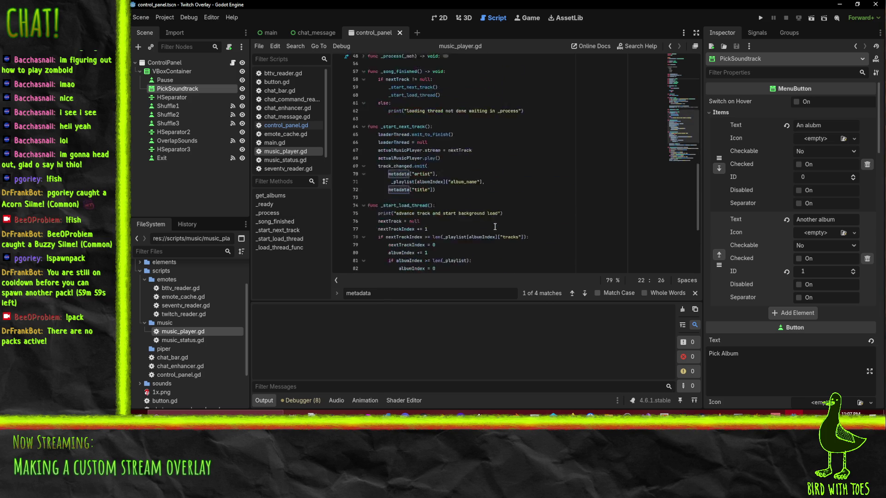
{"action": "left_click", "coordinate": [293, 124]}
{"action": "left_click", "coordinate": [535, 132]}
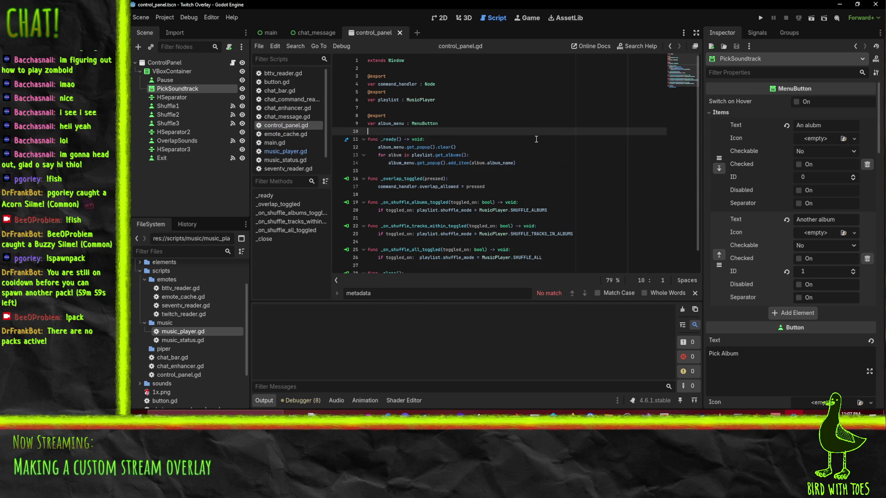
Run the project, note the null album menu error at line 12, and stop it.
{"action": "left_click", "coordinate": [760, 18]}
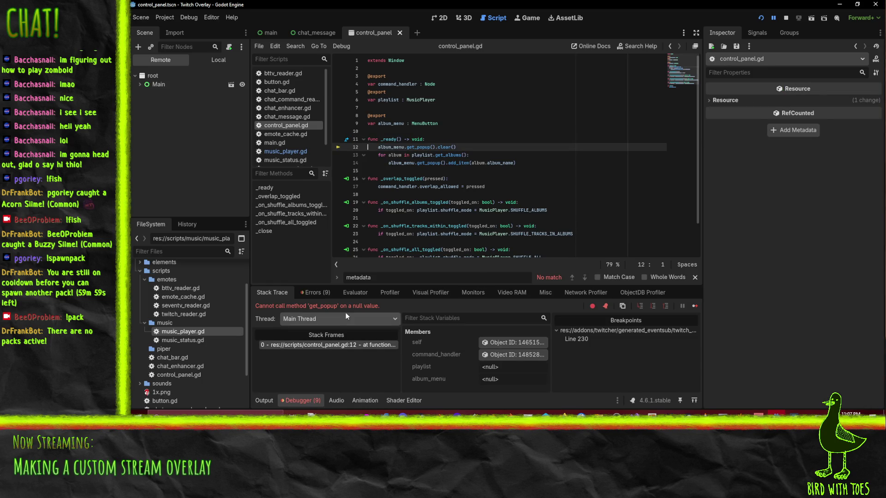
{"action": "left_click", "coordinate": [785, 18]}
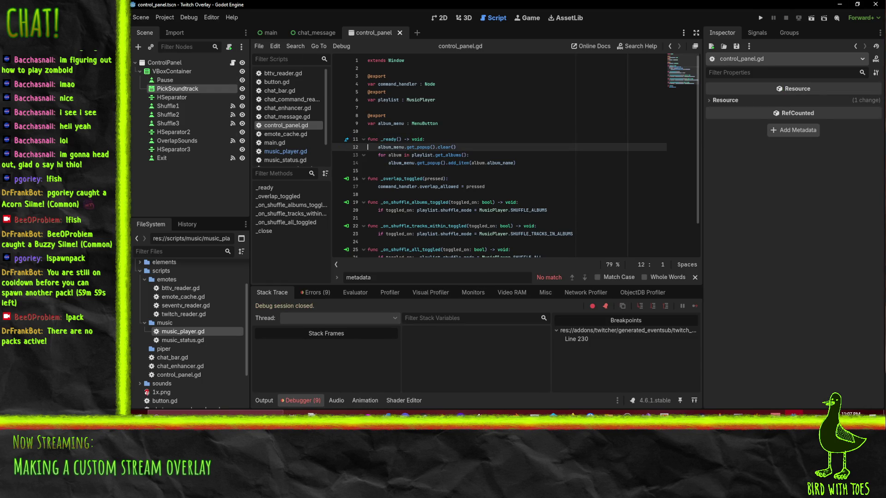
{"action": "key", "text": "alt+Tab"}
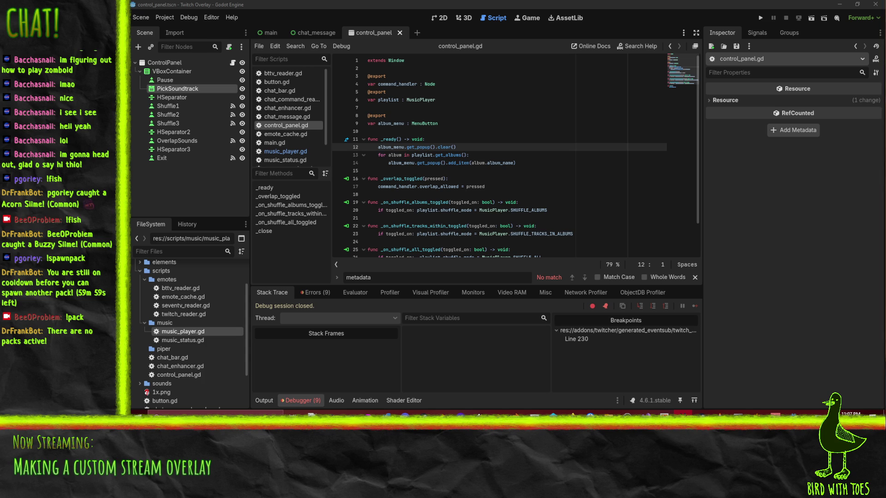
{"action": "left_click", "coordinate": [459, 3]}
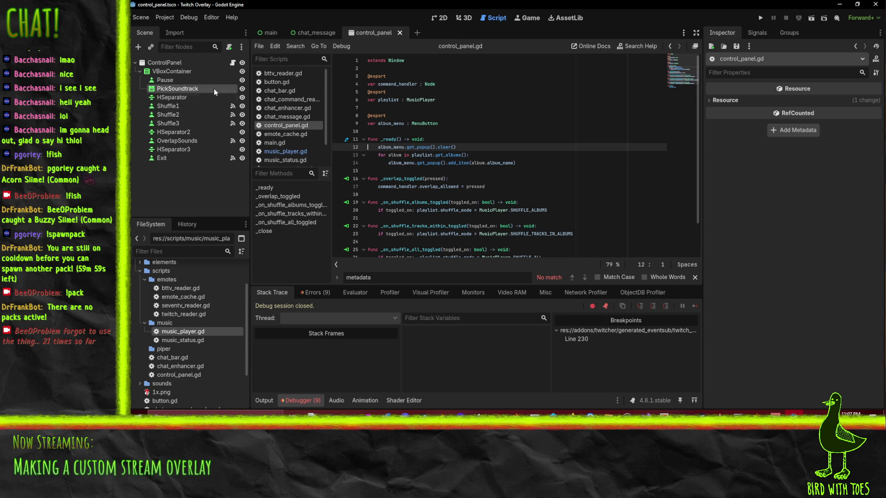
Inspect ControlPanel's unassigned Playlist and Album Menu in the control_panel and main scenes.
{"action": "left_click", "coordinate": [160, 62]}
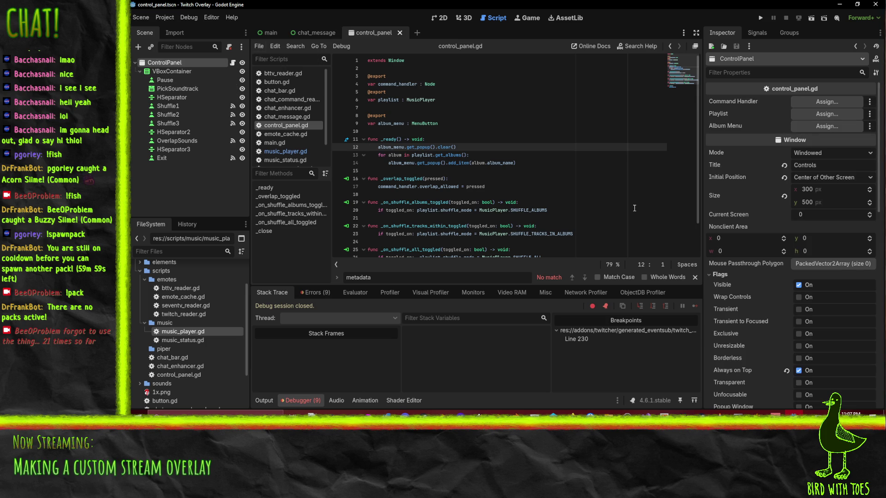
{"action": "left_click", "coordinate": [268, 33]}
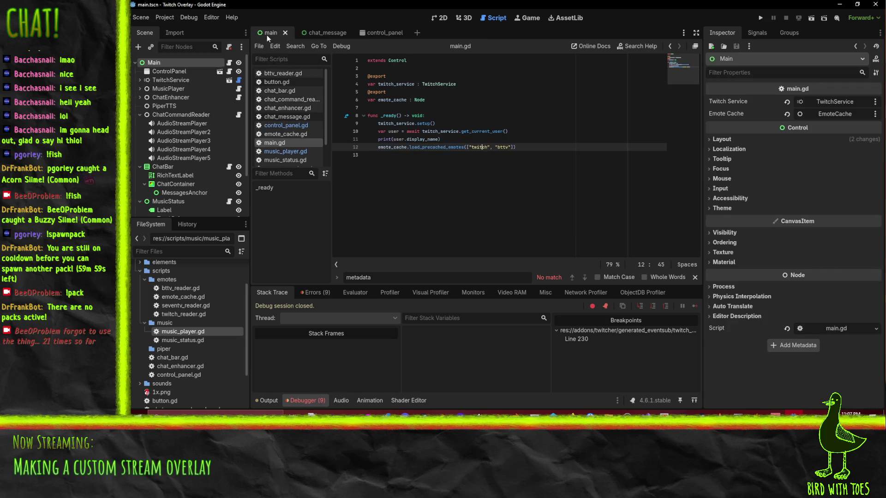
{"action": "left_click", "coordinate": [170, 72]}
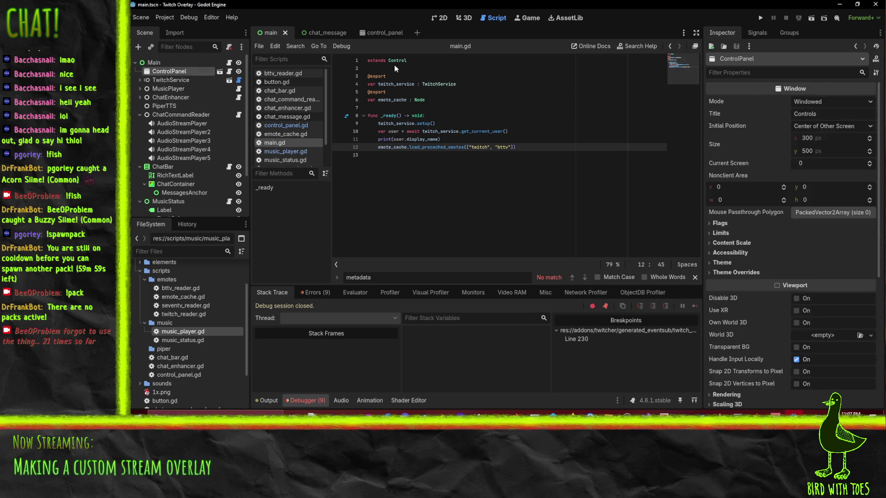
{"action": "left_click", "coordinate": [389, 32]}
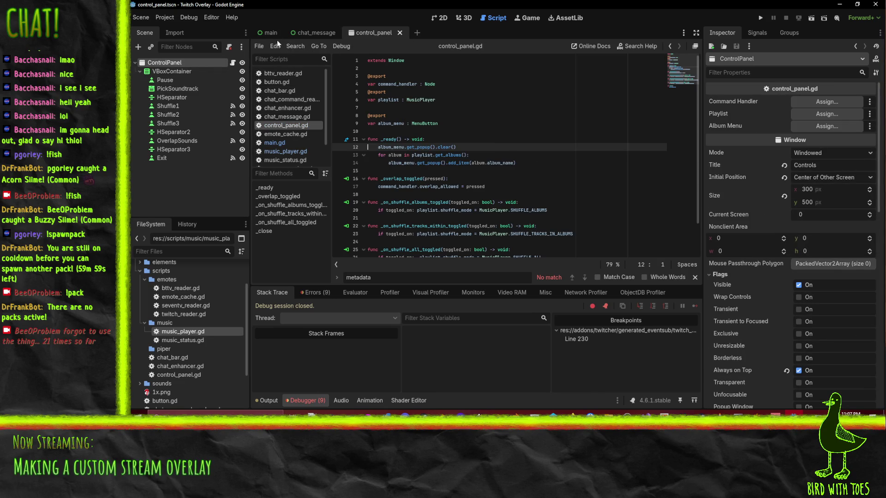
{"action": "left_click", "coordinate": [271, 34]}
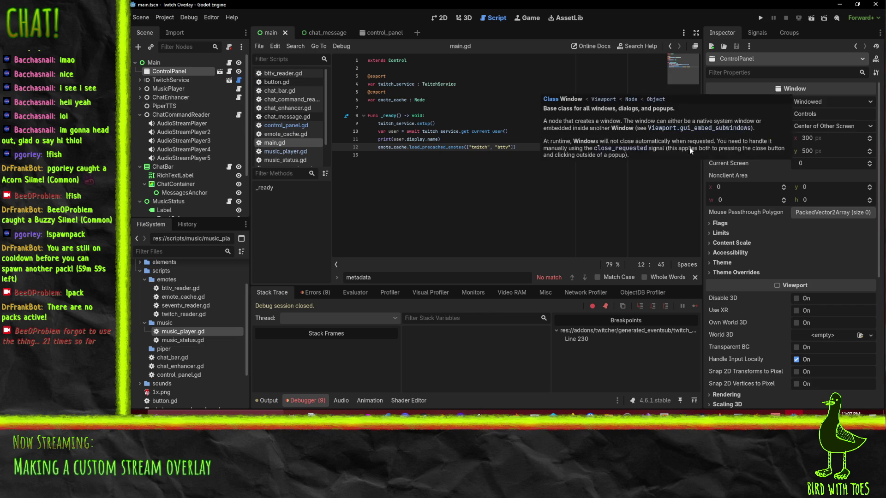
Reselect ControlPanel and the Main root node, then close the main scene.
{"action": "scroll", "coordinate": [778, 187], "scroll_direction": "down", "scroll_amount": 5}
{"action": "left_click", "coordinate": [177, 138]}
{"action": "left_click", "coordinate": [156, 72]}
{"action": "scroll", "coordinate": [826, 228], "scroll_direction": "up", "scroll_amount": 5}
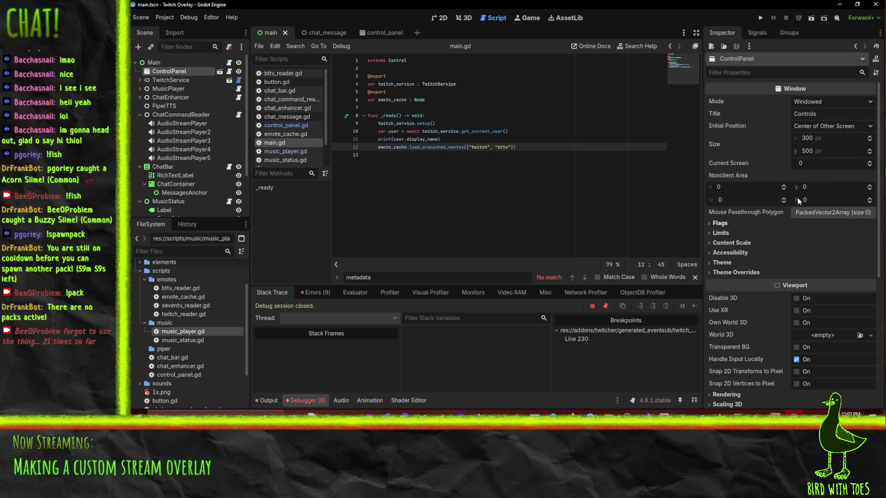
{"action": "key", "text": "Up"}
{"action": "left_click", "coordinate": [285, 33]}
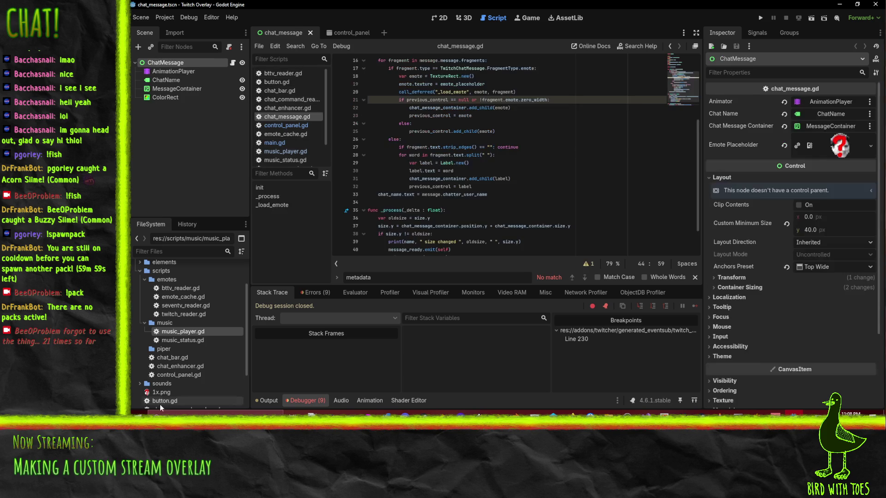
Reopen main.tscn and select its ControlPanel node.
{"action": "scroll", "coordinate": [194, 353], "scroll_direction": "down", "scroll_amount": 3}
{"action": "double_click", "coordinate": [167, 392]}
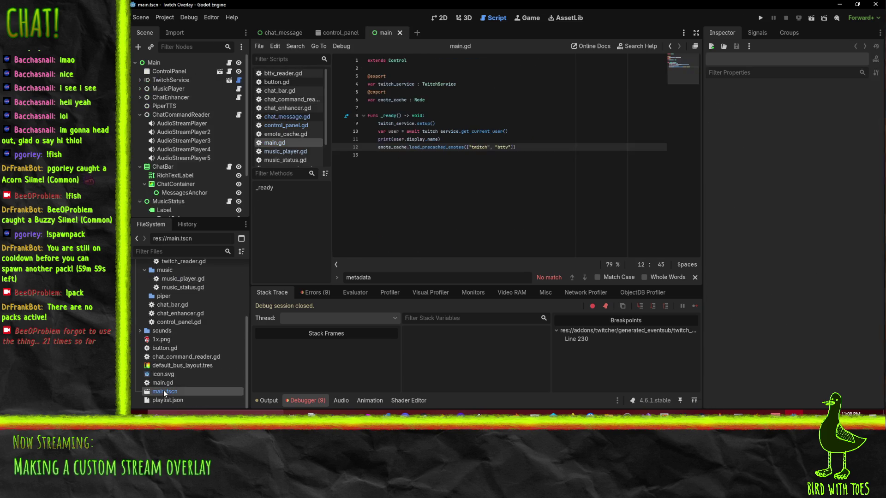
{"action": "left_click", "coordinate": [160, 73]}
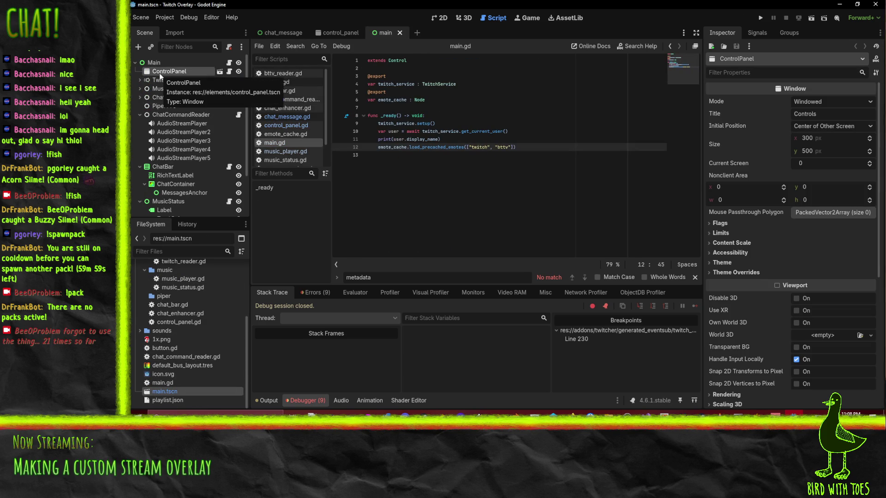
Turn Editable Children on for ControlPanel, then off again, confirming with OK.
{"action": "right_click", "coordinate": [163, 74]}
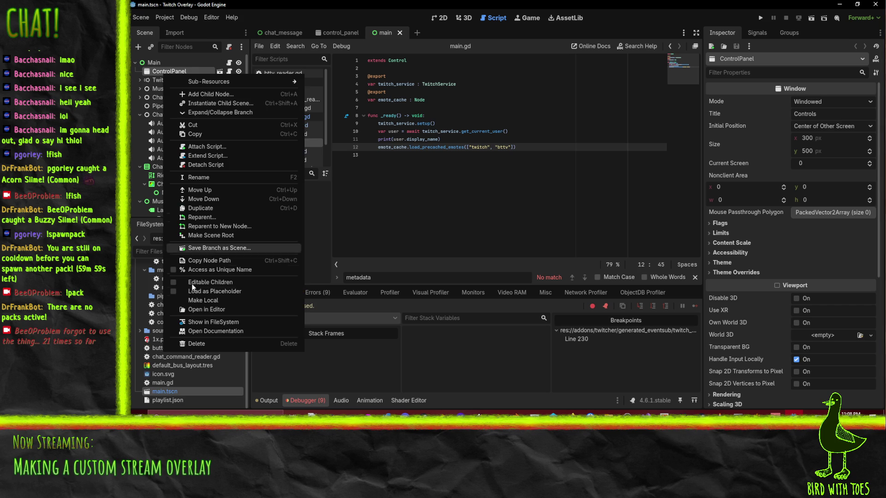
{"action": "left_click", "coordinate": [231, 281]}
{"action": "key", "text": "Down"}
{"action": "key", "text": "Down"}
{"action": "key", "text": "Up"}
{"action": "key", "text": "Up"}
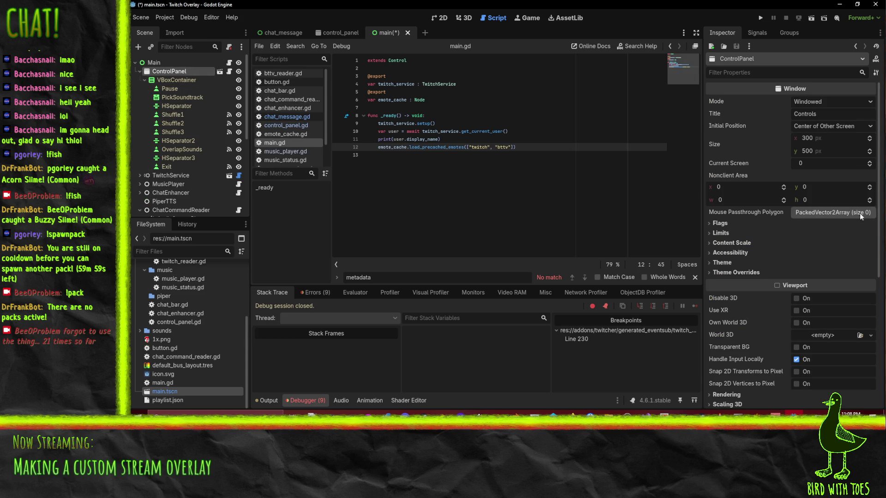
{"action": "scroll", "coordinate": [867, 219], "scroll_direction": "down", "scroll_amount": 5}
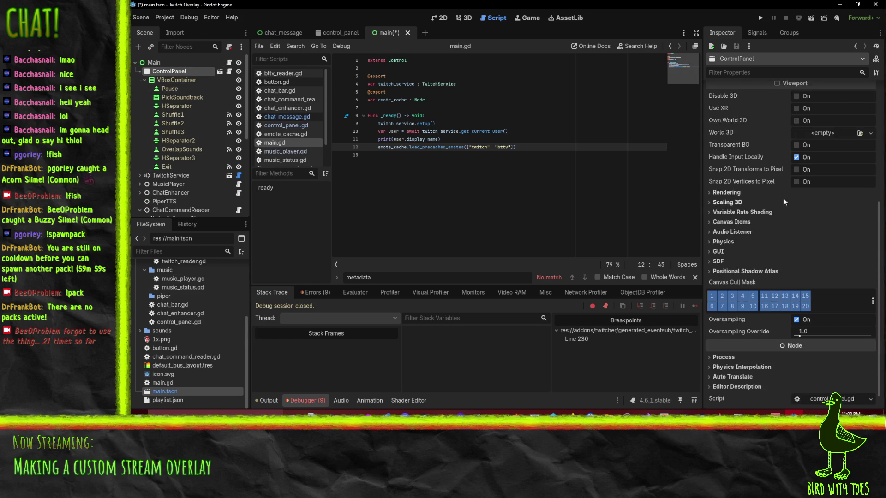
{"action": "right_click", "coordinate": [175, 72]}
{"action": "left_click", "coordinate": [214, 278]}
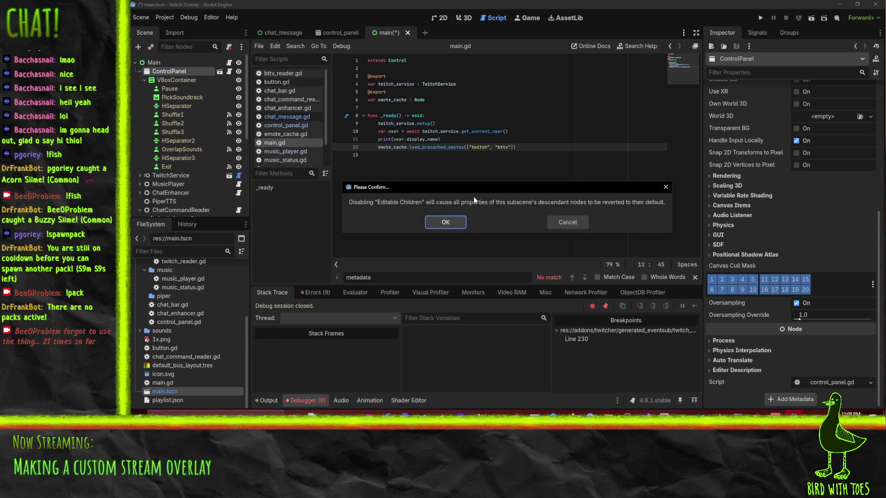
{"action": "left_click", "coordinate": [445, 222]}
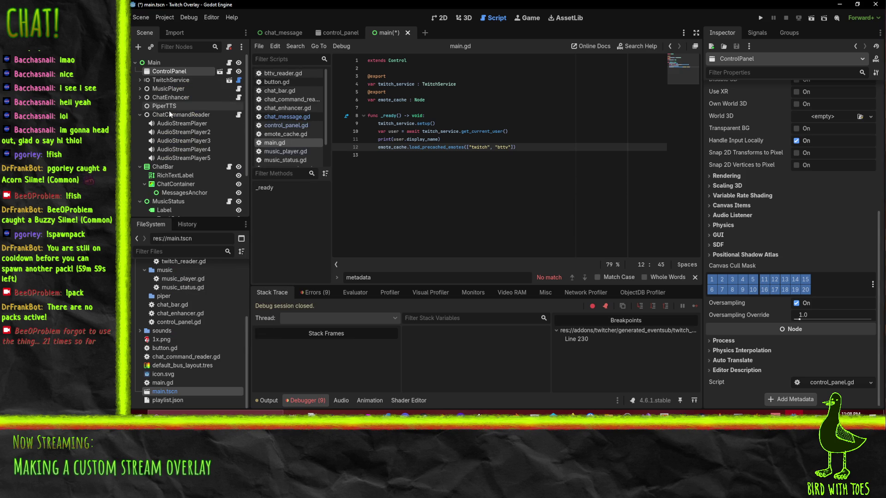
{"action": "scroll", "coordinate": [742, 189], "scroll_direction": "up", "scroll_amount": 5}
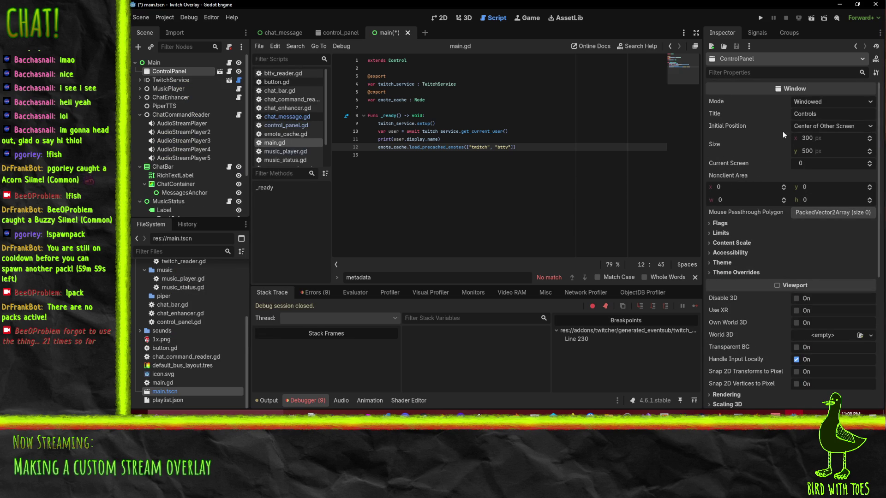
{"action": "scroll", "coordinate": [793, 279], "scroll_direction": "down", "scroll_amount": 5}
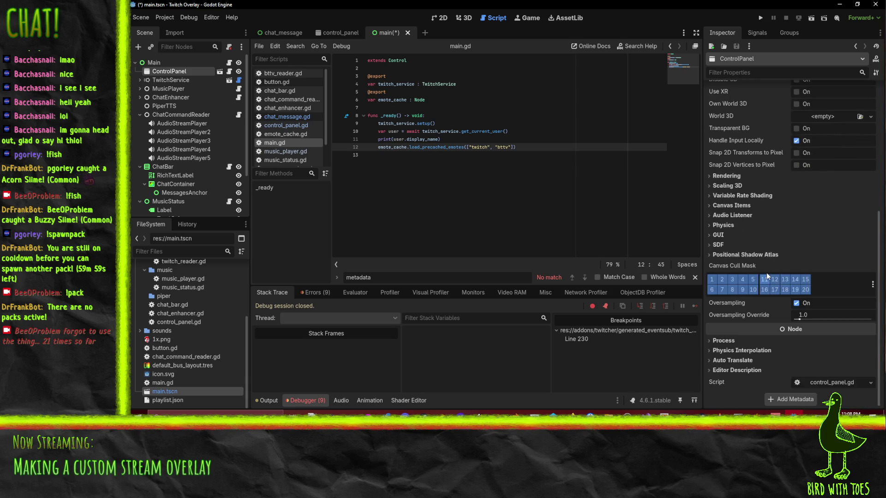
Open control_panel.gd and show the Errors entry about get_popup on a null value.
{"action": "left_click", "coordinate": [836, 382]}
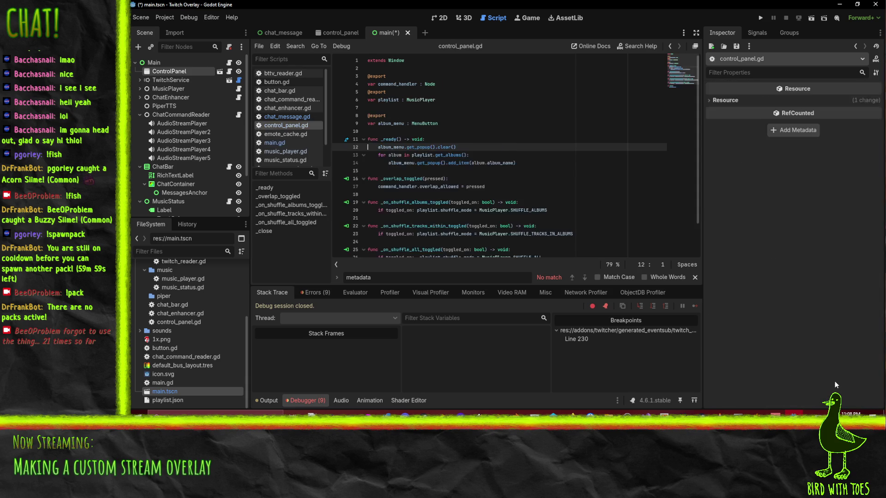
{"action": "left_click", "coordinate": [461, 123]}
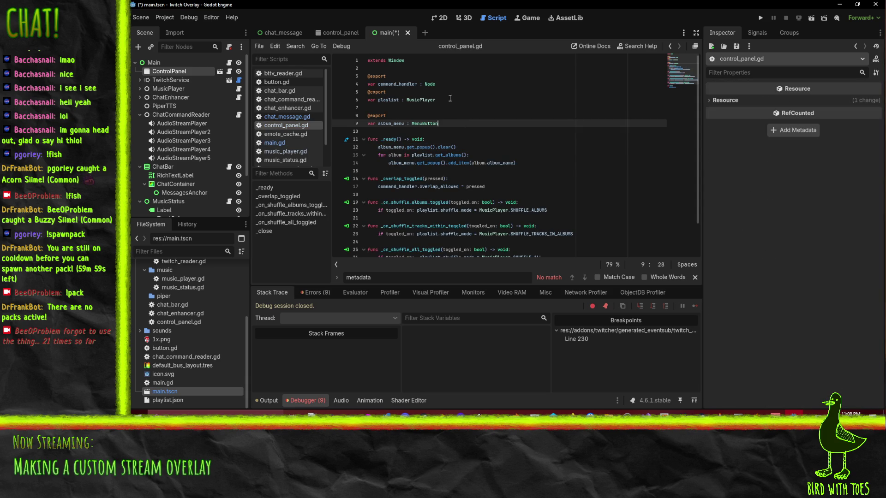
{"action": "key", "text": "Up"}
{"action": "key", "text": "Up"}
{"action": "key", "text": "Up"}
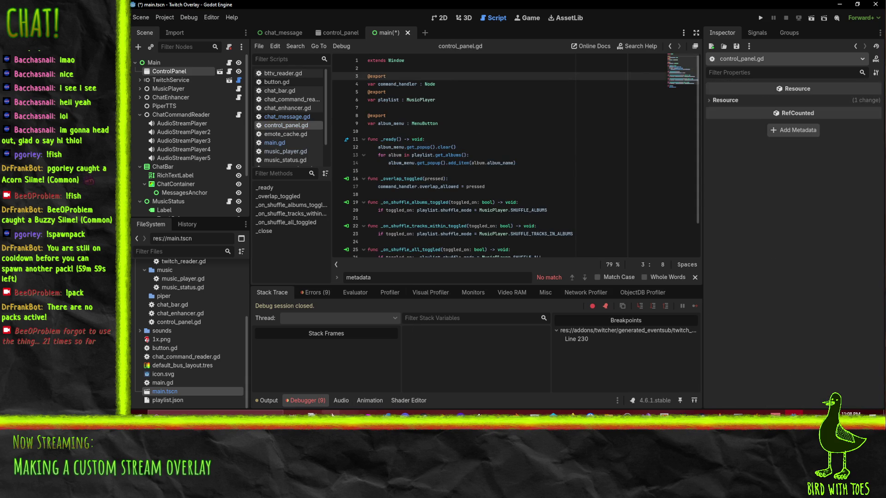
{"action": "left_click", "coordinate": [318, 294]}
{"action": "scroll", "coordinate": [392, 360], "scroll_direction": "down", "scroll_amount": 3}
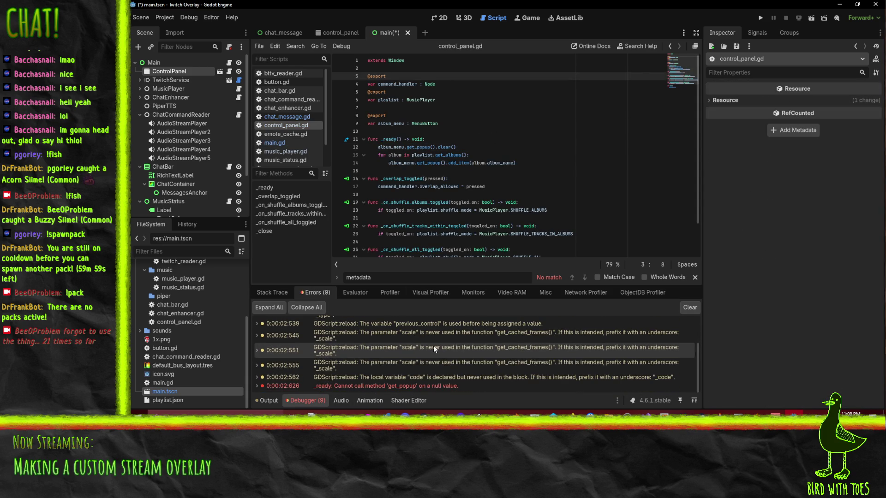
{"action": "left_click", "coordinate": [427, 386]}
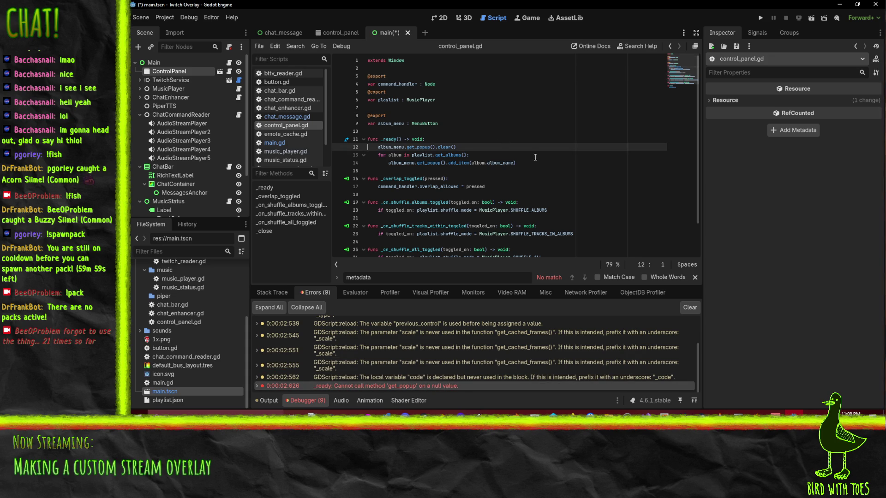
Assign PickSoundtrack to ControlPanel's Album Menu in control_panel, then run the project.
{"action": "left_click", "coordinate": [452, 122]}
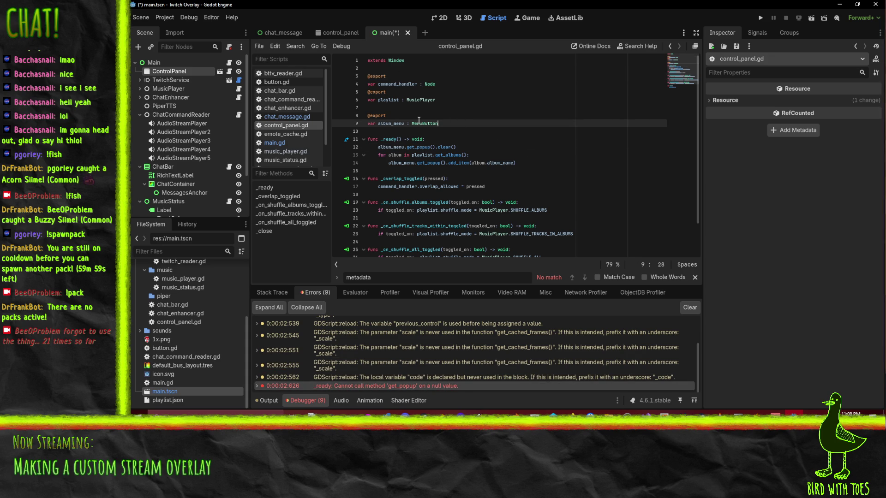
{"action": "left_click", "coordinate": [442, 18]}
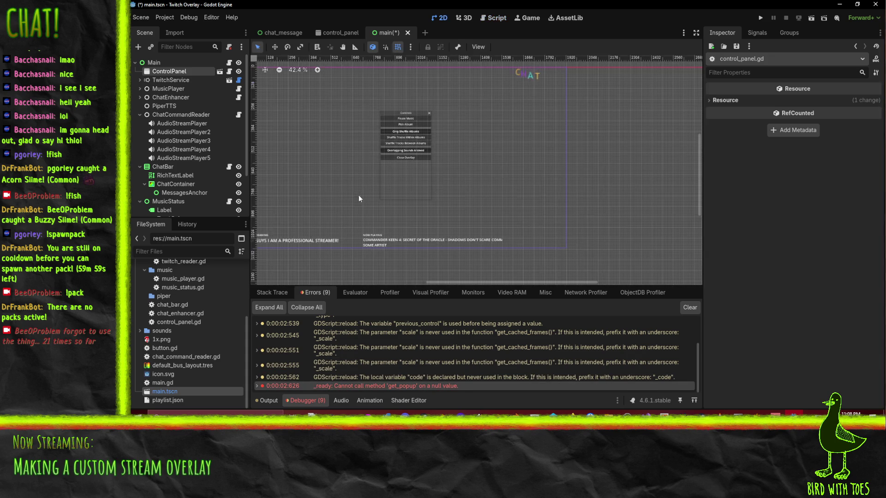
{"action": "left_click", "coordinate": [188, 73]}
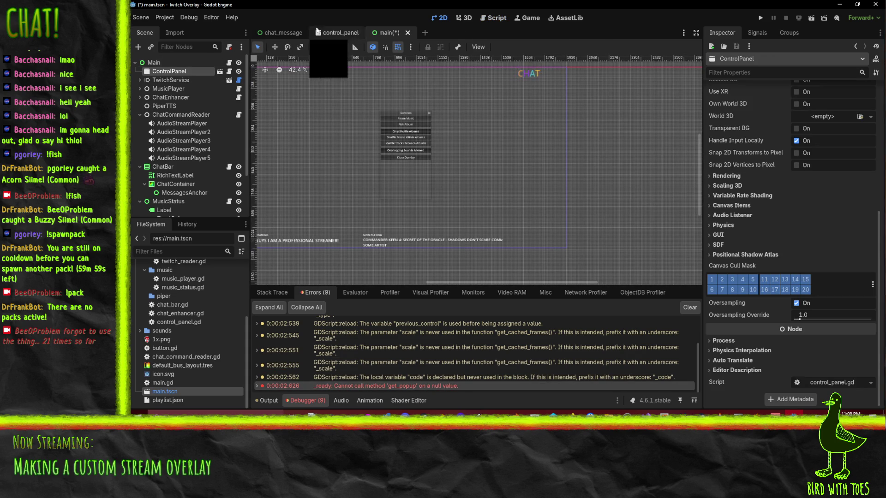
{"action": "left_click", "coordinate": [336, 33]}
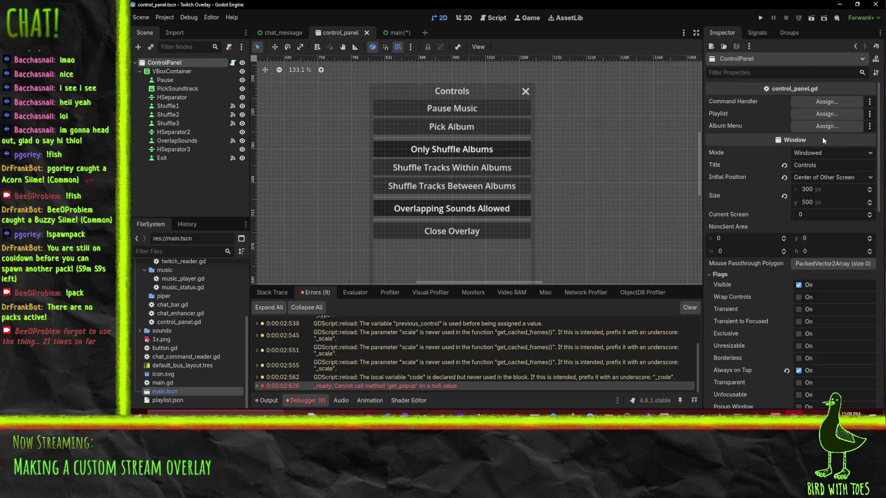
{"action": "left_click_drag", "start_coordinate": [181, 91], "coordinate": [839, 130]}
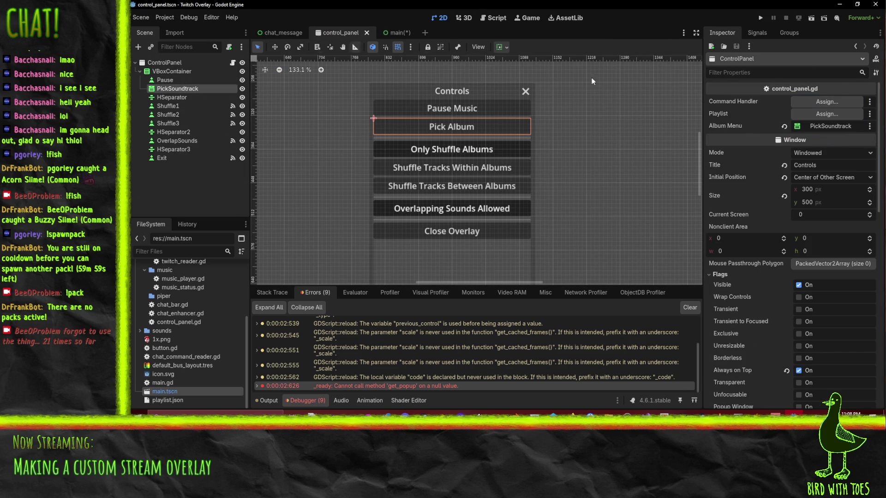
{"action": "left_click", "coordinate": [760, 18]}
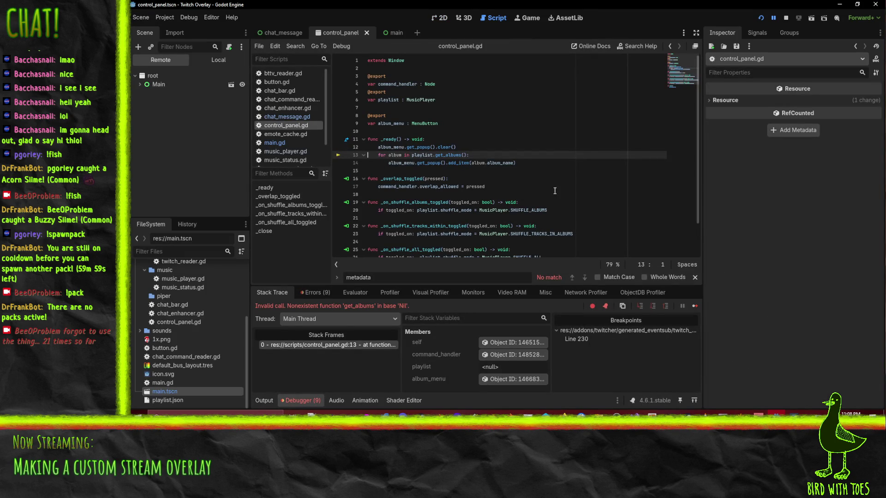
Stop the game and select ControlPanel in the main scene.
{"action": "left_click", "coordinate": [785, 18]}
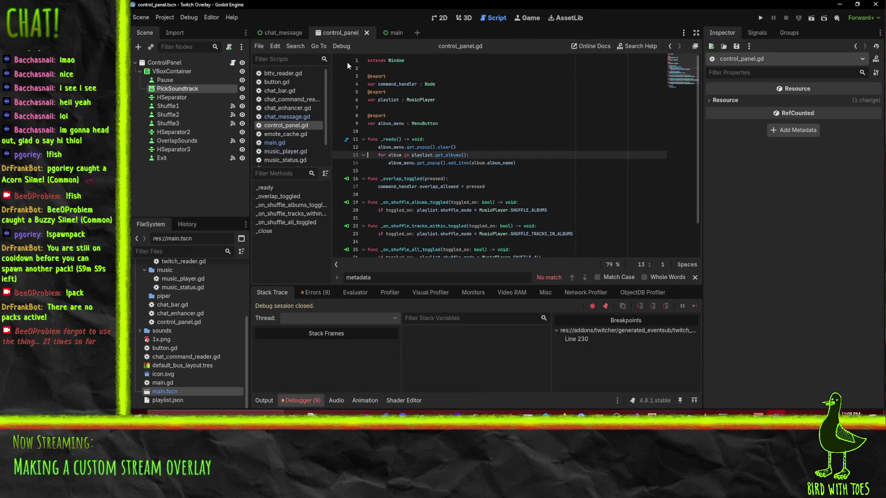
{"action": "left_click", "coordinate": [286, 32]}
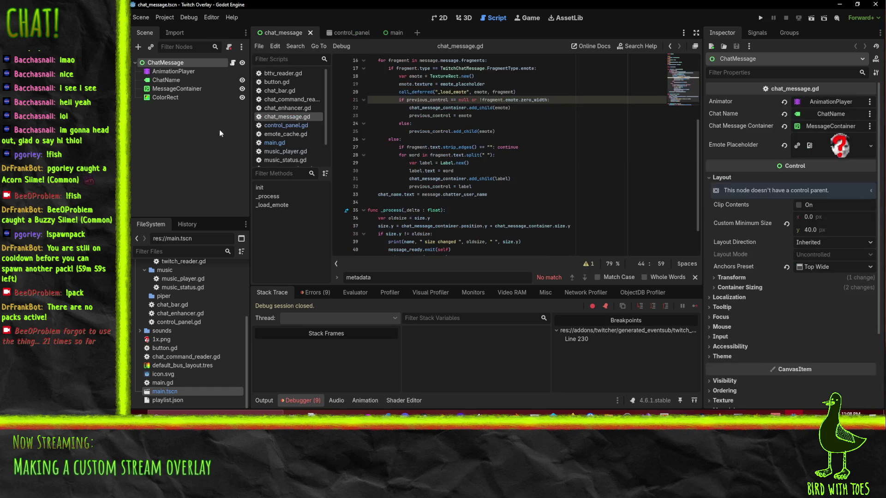
{"action": "left_click", "coordinate": [342, 33]}
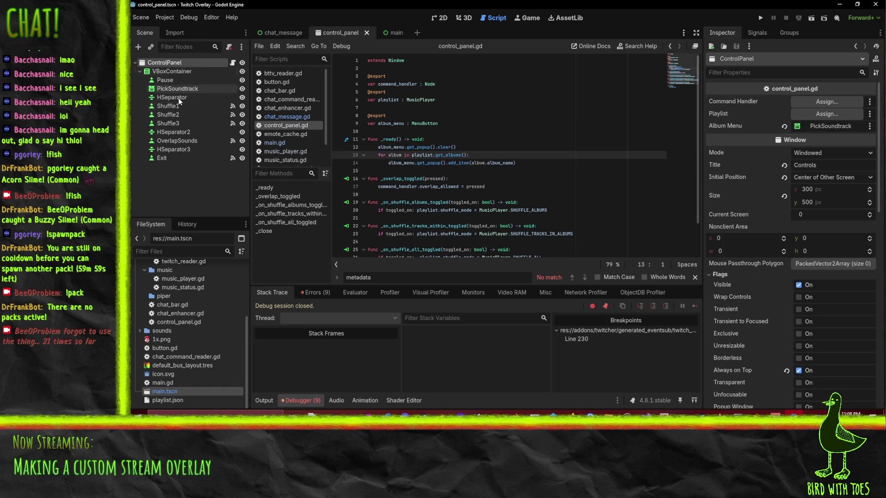
{"action": "left_click", "coordinate": [392, 33]}
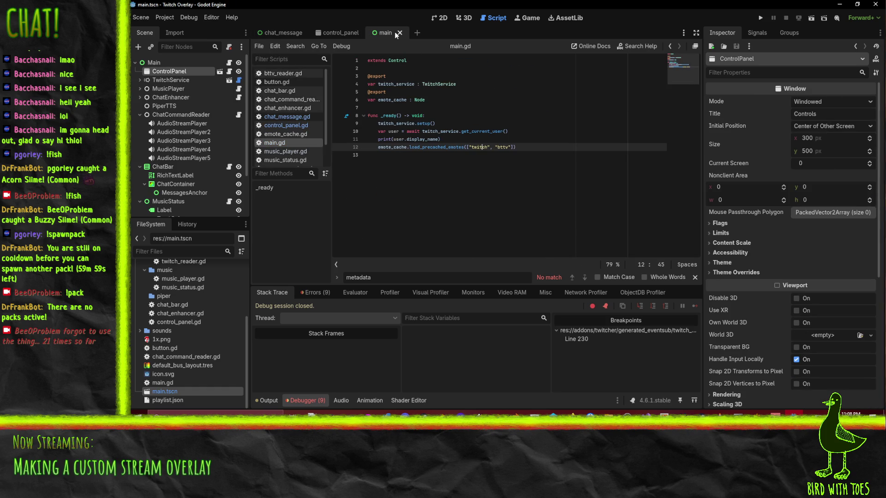
{"action": "left_click", "coordinate": [170, 80]}
{"action": "left_click", "coordinate": [157, 63]}
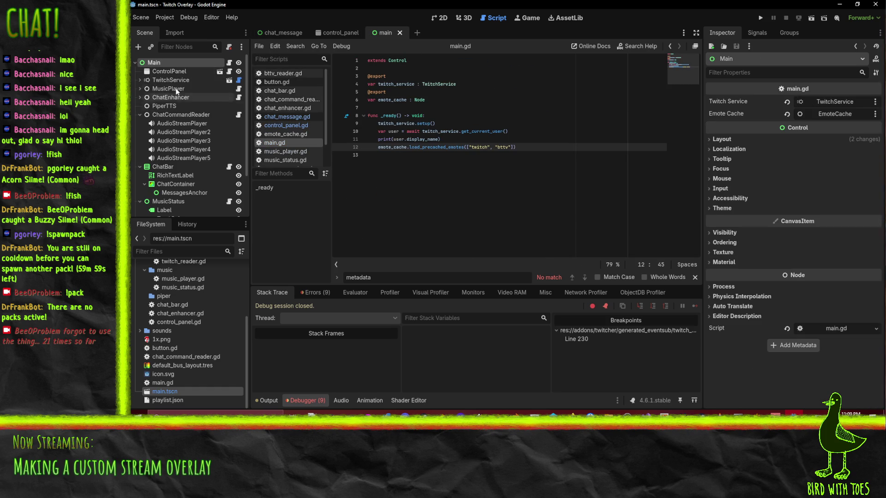
{"action": "left_click", "coordinate": [174, 72]}
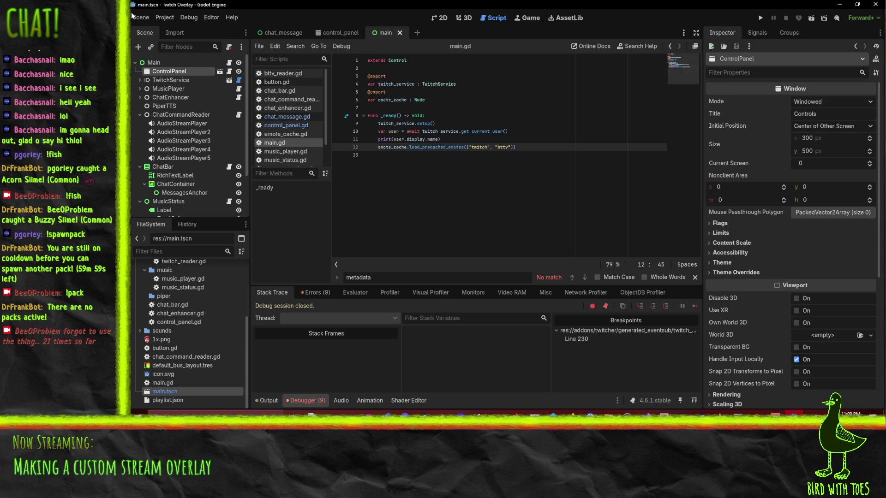
Reload the current project from the Project menu and reselect ControlPanel.
{"action": "left_click", "coordinate": [163, 20]}
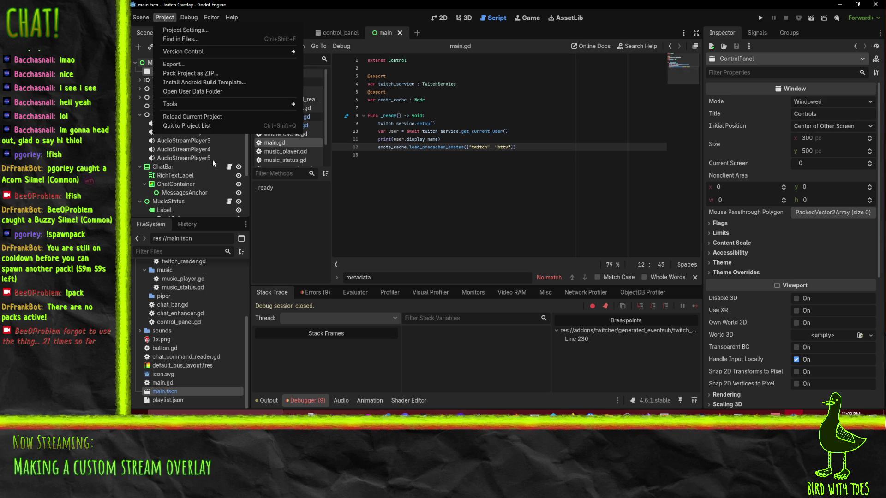
{"action": "left_click", "coordinate": [202, 116]}
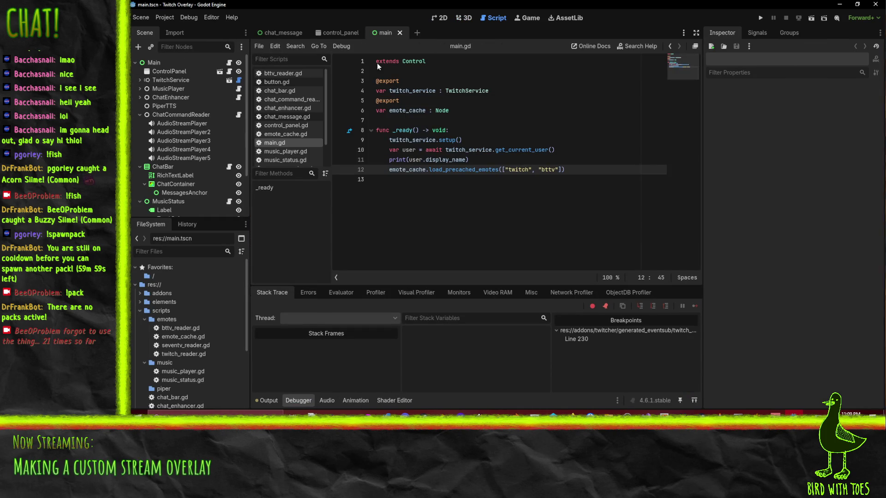
{"action": "left_click", "coordinate": [173, 71]}
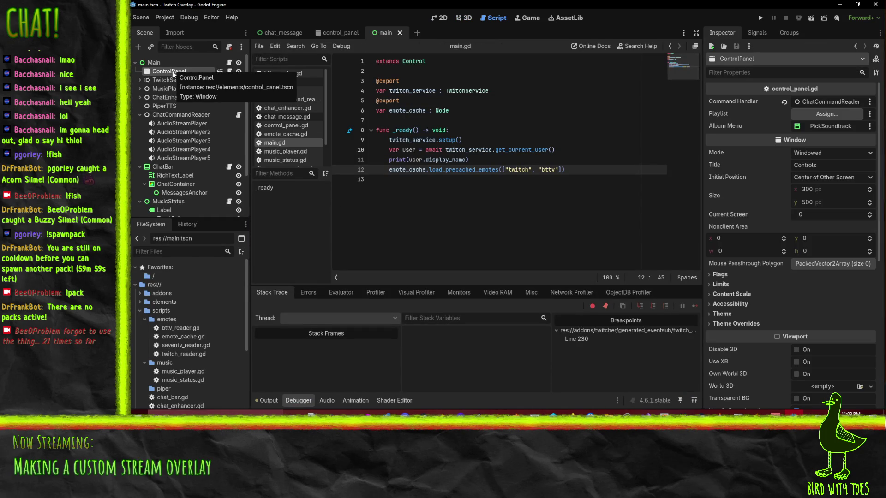
Collapse ChatCommandReader and ChatBar, assign MusicPlayer to ControlPanel's Playlist, and run the overlay.
{"action": "left_click", "coordinate": [140, 115]}
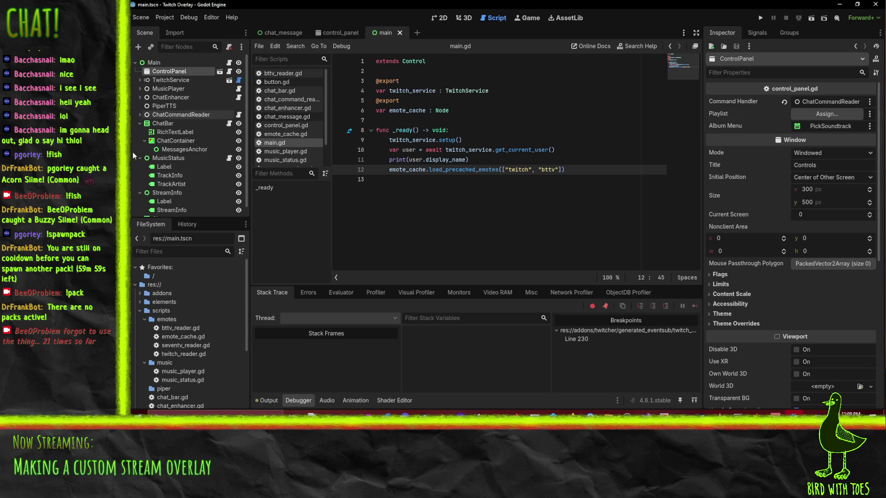
{"action": "left_click", "coordinate": [140, 125]}
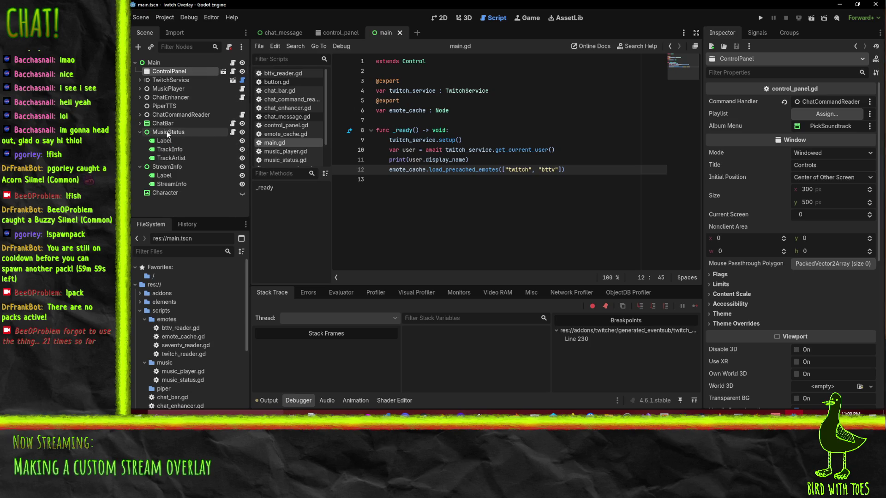
{"action": "left_click_drag", "start_coordinate": [169, 88], "coordinate": [825, 115]}
{"action": "left_click", "coordinate": [760, 18]}
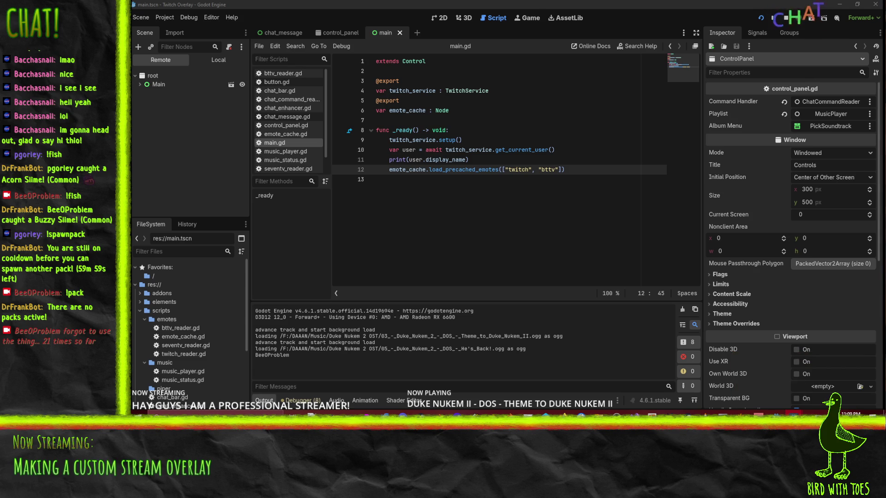
Close the running game and launch the project again.
{"action": "key", "text": "F8"}
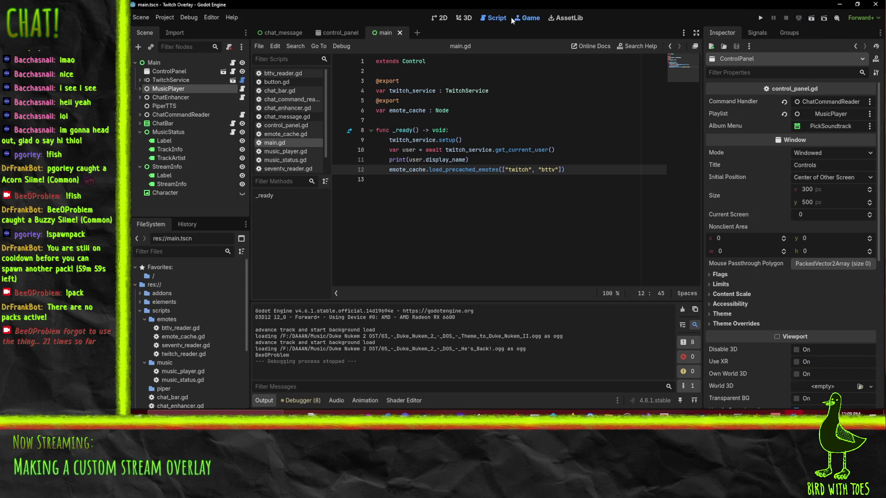
{"action": "left_click", "coordinate": [526, 18]}
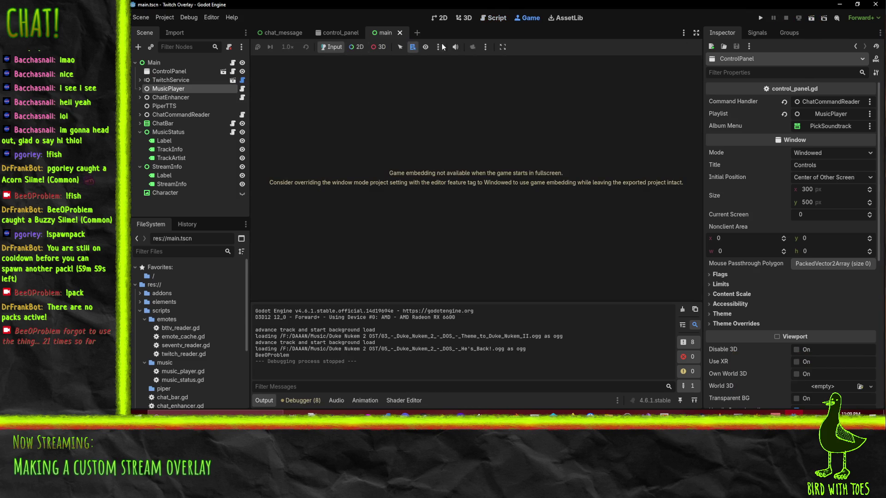
{"action": "left_click", "coordinate": [761, 18]}
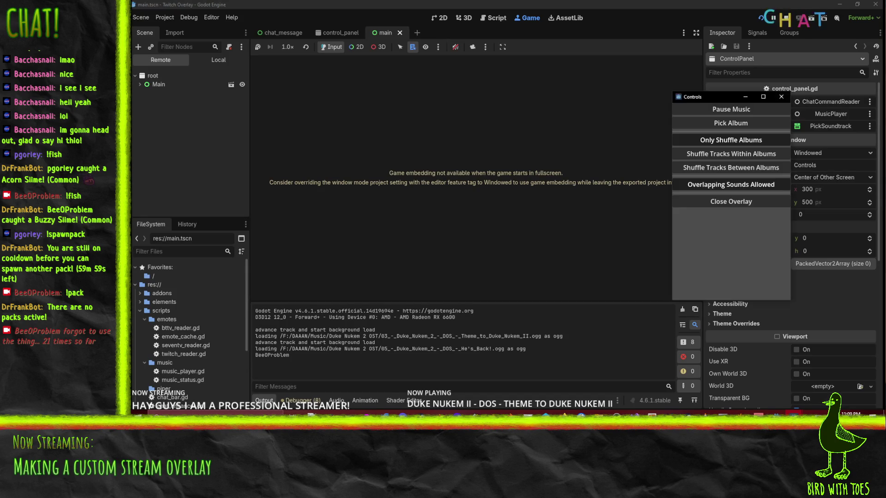
Check the Pick Album list, close the overlay, and open control_panel.gd in the script editor.
{"action": "left_click", "coordinate": [718, 123]}
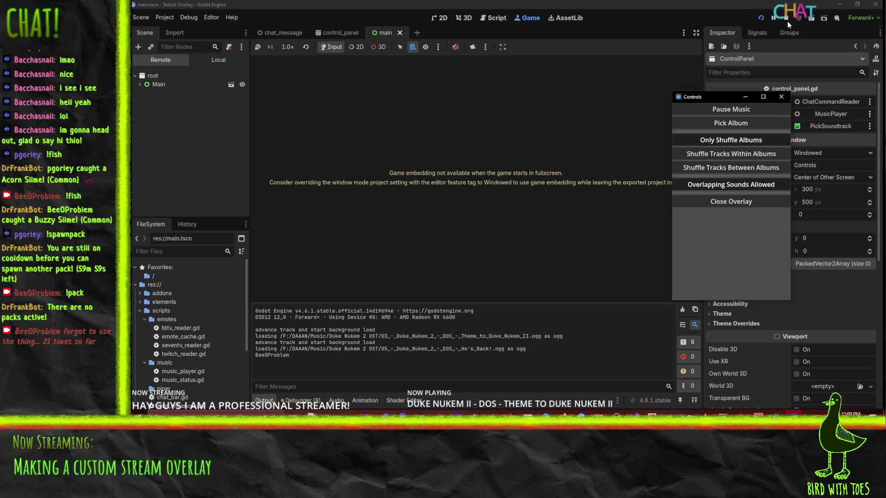
{"action": "left_click", "coordinate": [748, 200]}
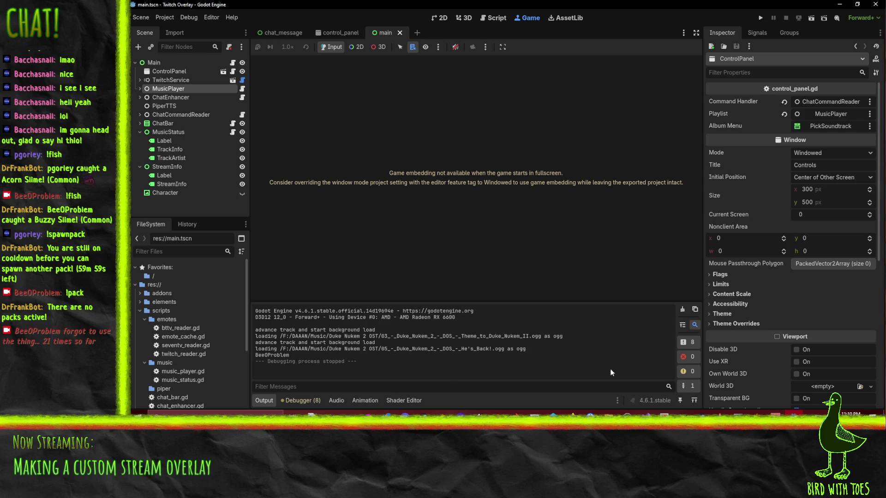
{"action": "left_click", "coordinate": [493, 18]}
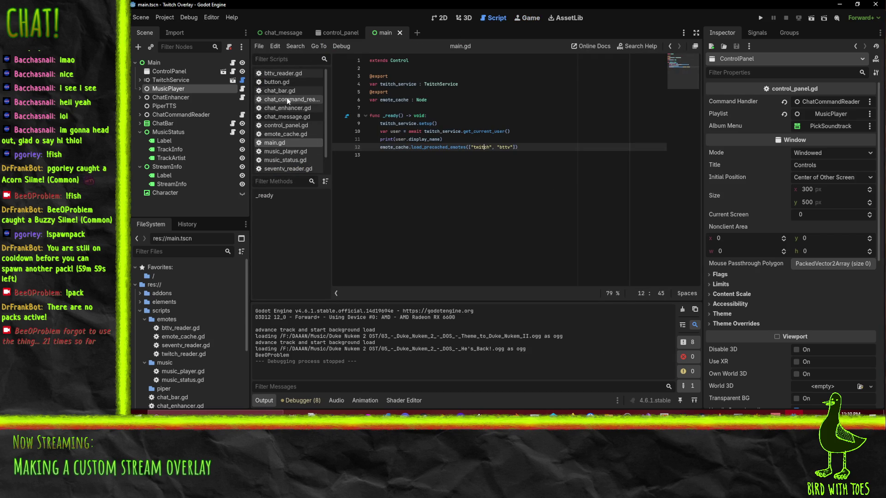
{"action": "left_click", "coordinate": [287, 126]}
Break on control_panel.gd line 13, run, and step into get_albums to see _albums empty.
{"action": "left_click", "coordinate": [338, 155]}
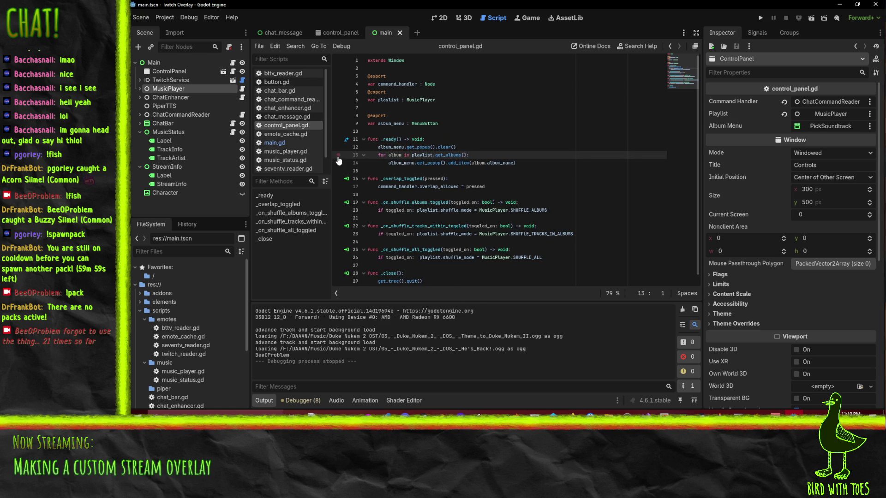
{"action": "left_click", "coordinate": [760, 18]}
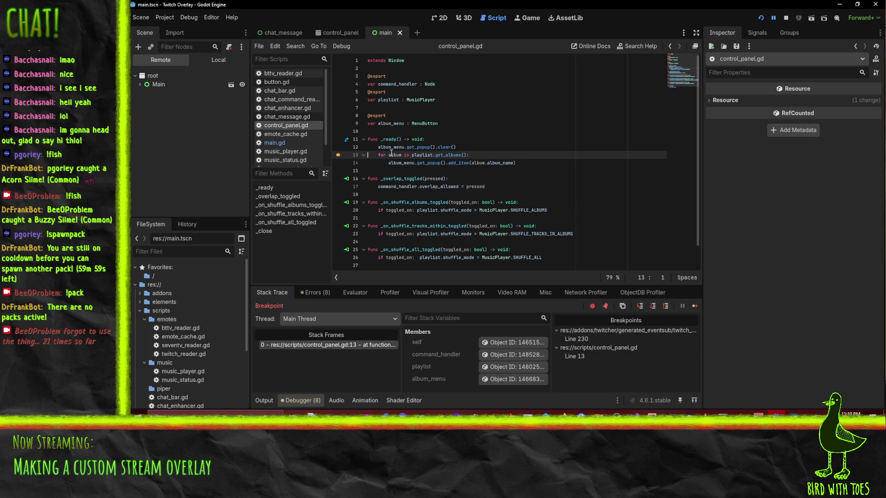
{"action": "mouse_move", "coordinate": [448, 155]}
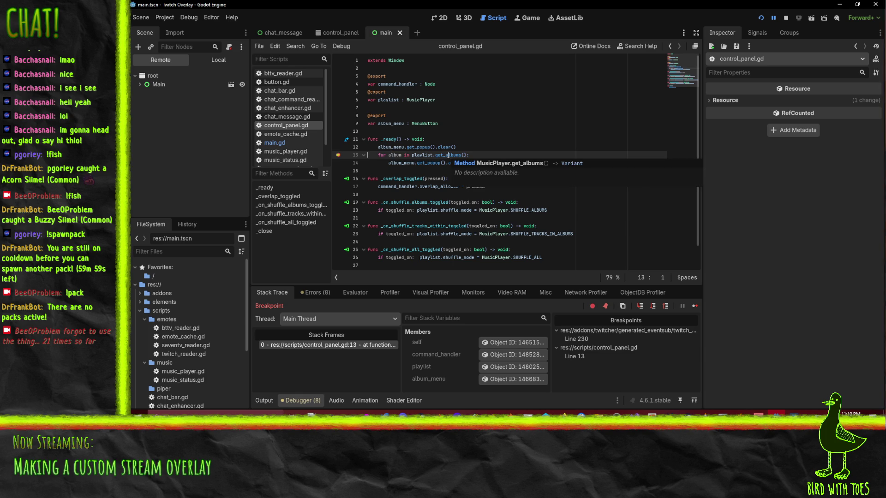
{"action": "mouse_move", "coordinate": [419, 156]}
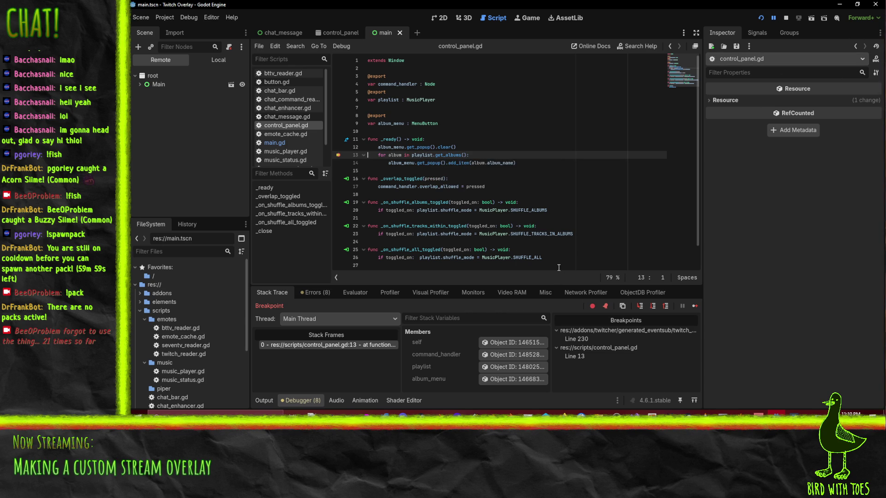
{"action": "left_click", "coordinate": [640, 309]}
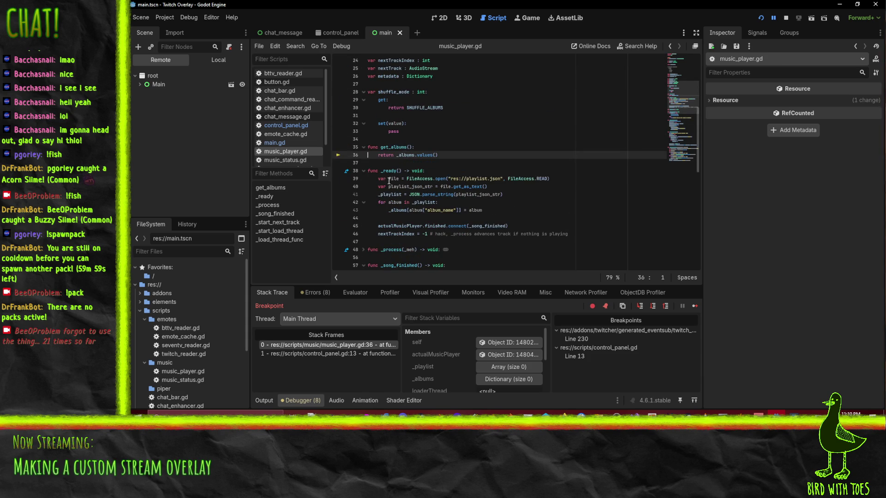
Rename music_player.gd's _ready to _enter_tree, save the script, and rerun the game.
{"action": "left_click", "coordinate": [786, 18]}
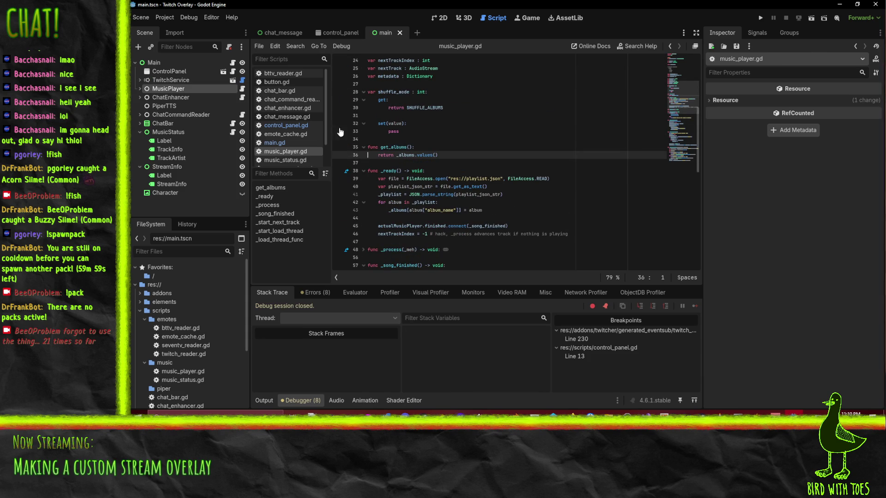
{"action": "double_click", "coordinate": [389, 171]}
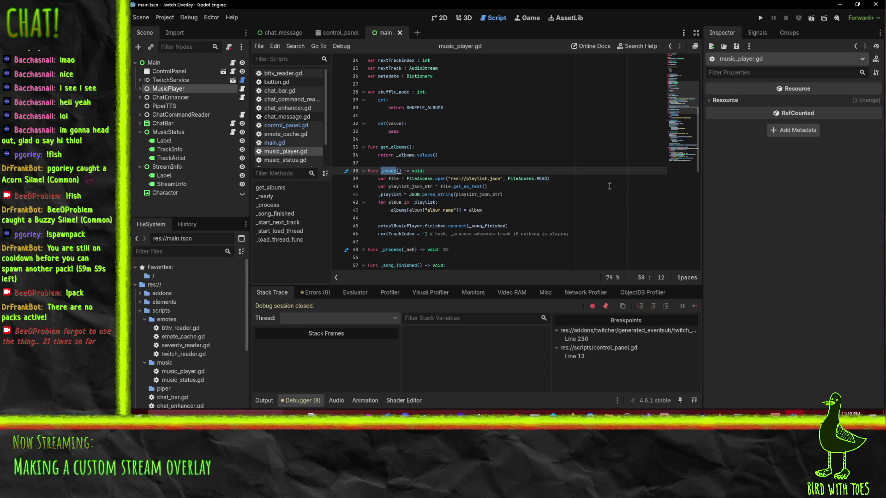
{"action": "type", "text": "_enter_tree"}
{"action": "key", "text": "Return"}
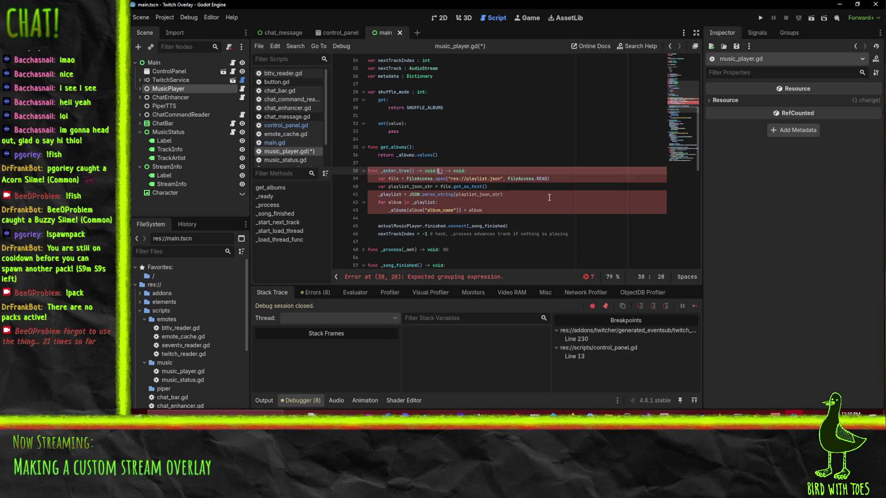
{"action": "key", "text": "BackSpace"}
{"action": "key", "text": "BackSpace"}
{"action": "key", "text": "BackSpace"}
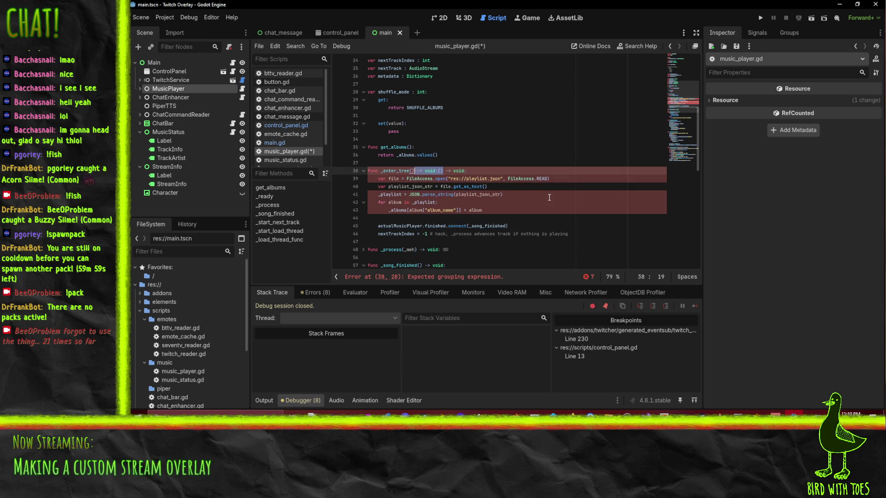
{"action": "key", "text": "Down"}
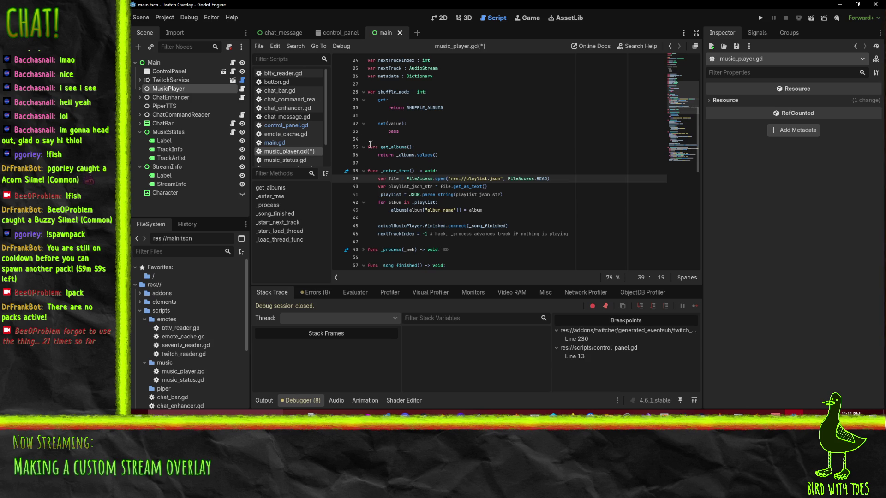
{"action": "key", "text": "ctrl+s"}
{"action": "left_click", "coordinate": [532, 155]}
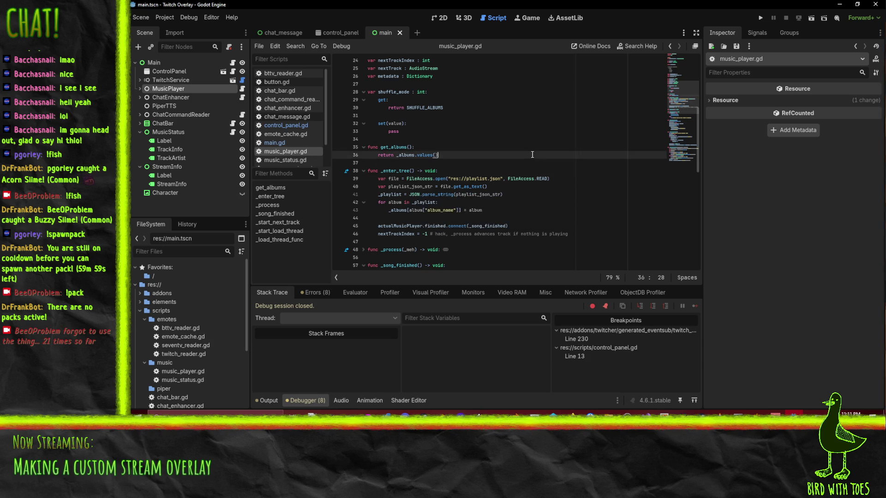
{"action": "left_click", "coordinate": [760, 18]}
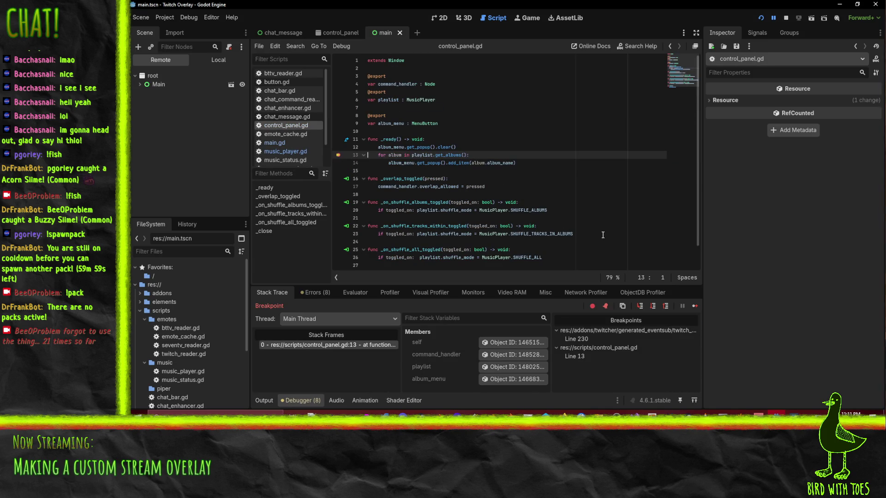
Stop debugging, remove the line 13 breakpoint in control_panel.gd, and run the project.
{"action": "left_click", "coordinate": [786, 18]}
{"action": "left_click", "coordinate": [171, 71]}
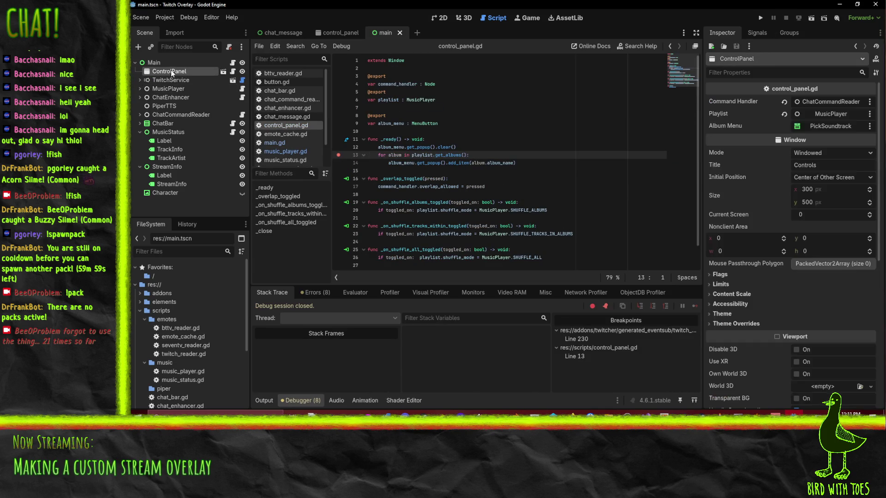
{"action": "left_click", "coordinate": [344, 155]}
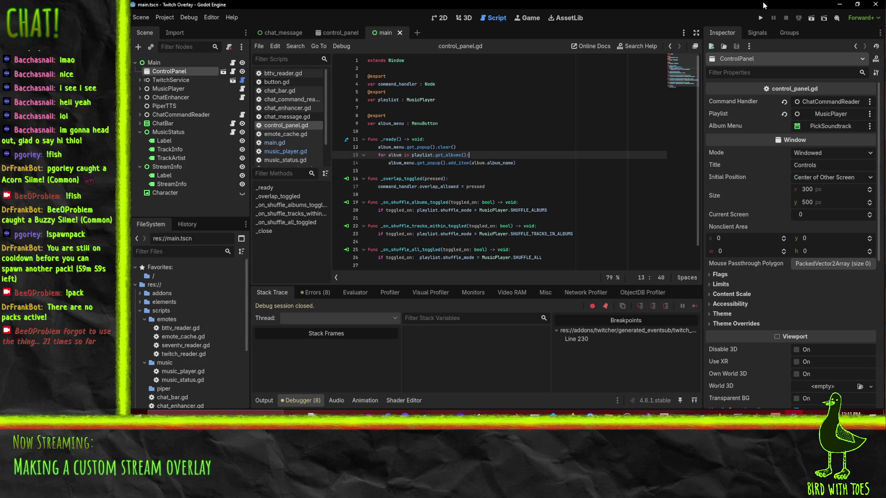
{"action": "left_click", "coordinate": [758, 18]}
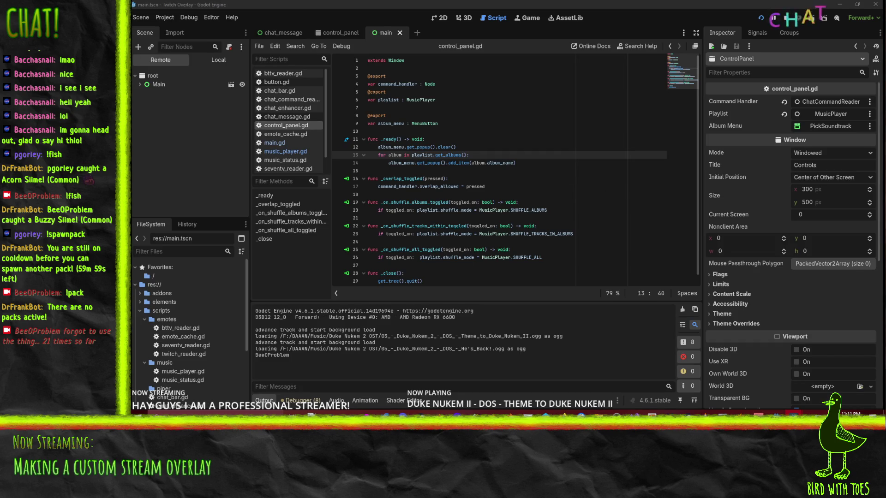
Confirm Pick Album lists albums like Duke Nukem II - DOS and Toluka, then close the overlay.
{"action": "left_click_drag", "start_coordinate": [550, 134], "coordinate": [524, 126]}
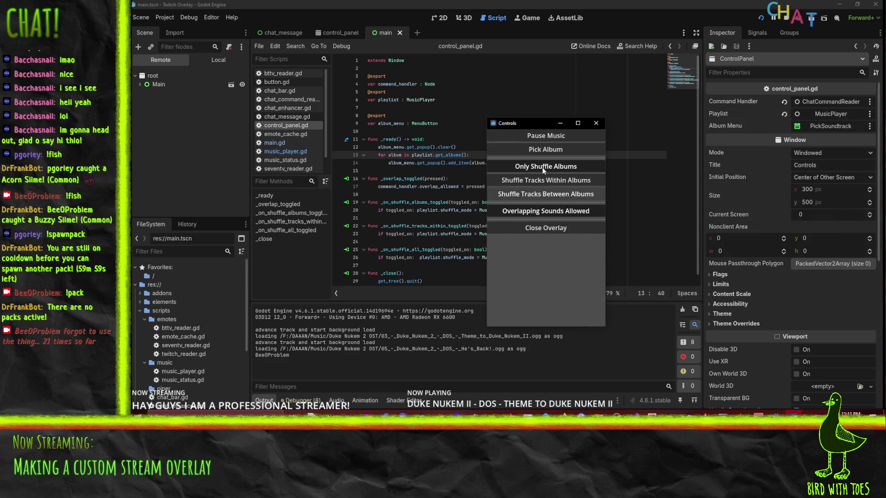
{"action": "left_click", "coordinate": [547, 149]}
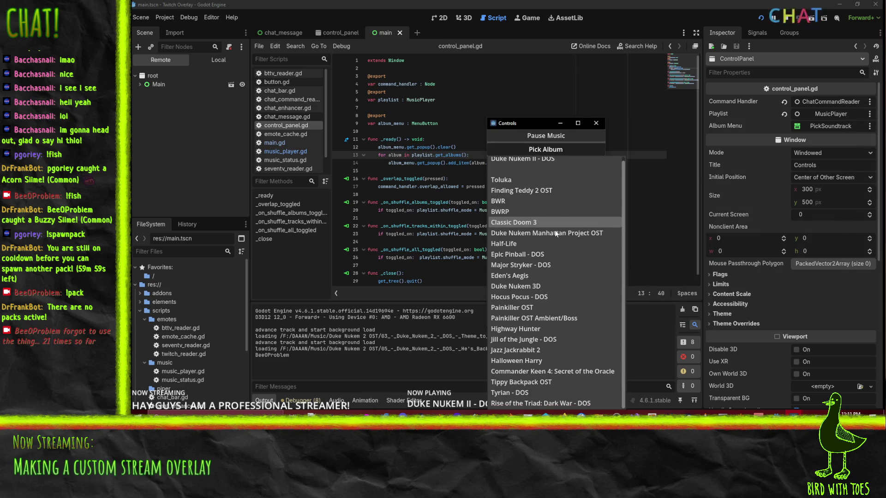
{"action": "left_click", "coordinate": [555, 124]}
{"action": "left_click_drag", "start_coordinate": [520, 124], "coordinate": [484, 42]}
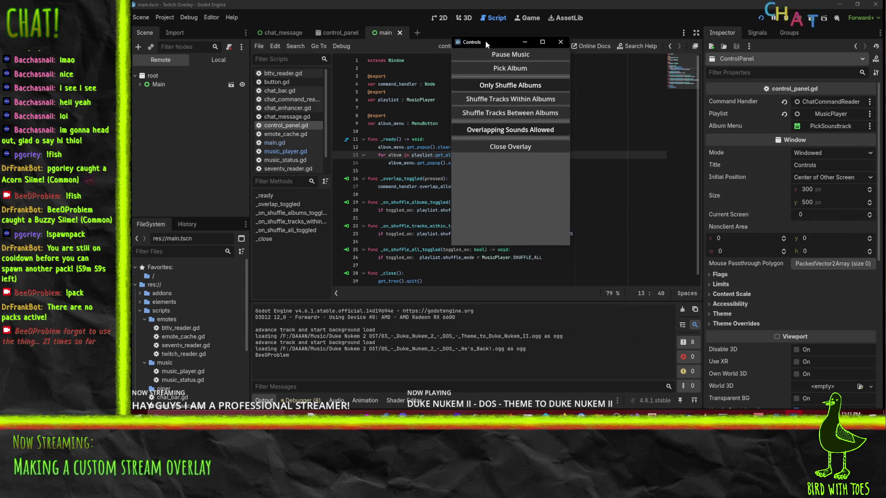
{"action": "left_click", "coordinate": [509, 67]}
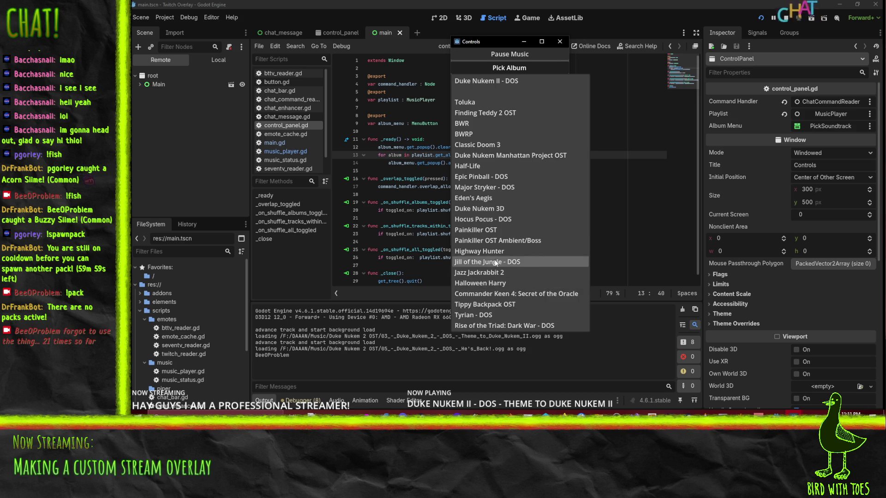
{"action": "left_click", "coordinate": [475, 166]}
{"action": "left_click", "coordinate": [519, 148]}
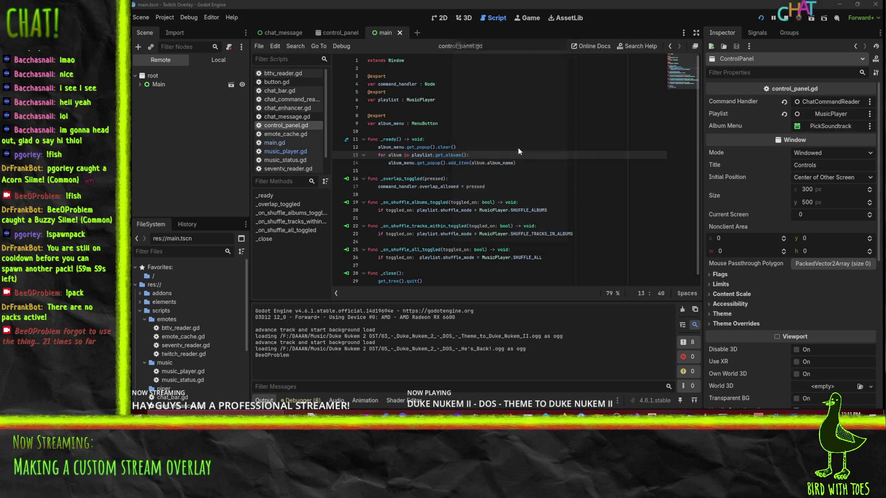
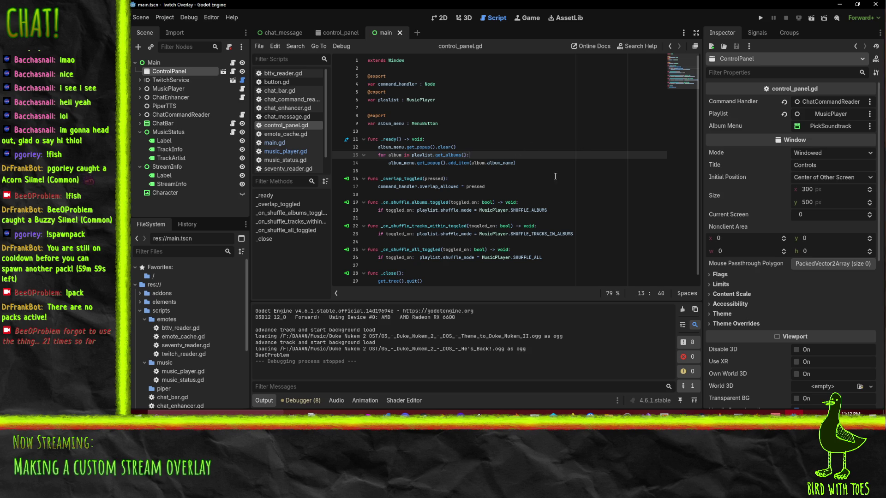
In music_player.gd, move the three SHUFFLE constants to just below 'extends Node'.
{"action": "left_click", "coordinate": [285, 152]}
{"action": "scroll", "coordinate": [481, 220], "scroll_direction": "down", "scroll_amount": 1}
{"action": "scroll", "coordinate": [481, 220], "scroll_direction": "down", "scroll_amount": 5}
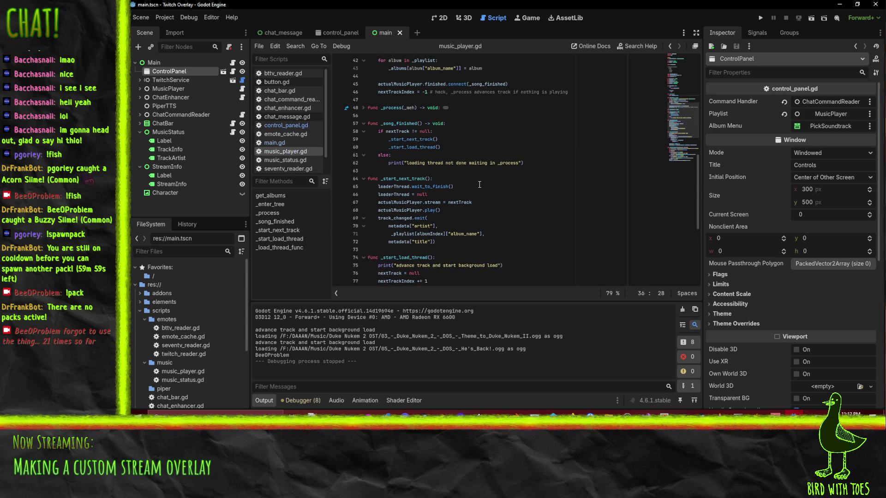
{"action": "scroll", "coordinate": [479, 184], "scroll_direction": "up", "scroll_amount": 8}
{"action": "scroll", "coordinate": [494, 121], "scroll_direction": "up", "scroll_amount": 4}
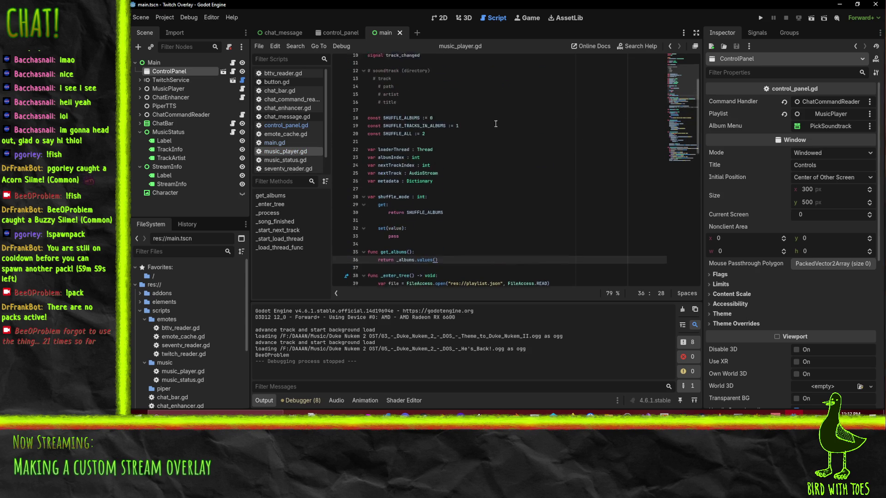
{"action": "scroll", "coordinate": [475, 173], "scroll_direction": "up", "scroll_amount": 2}
{"action": "left_click", "coordinate": [579, 187]}
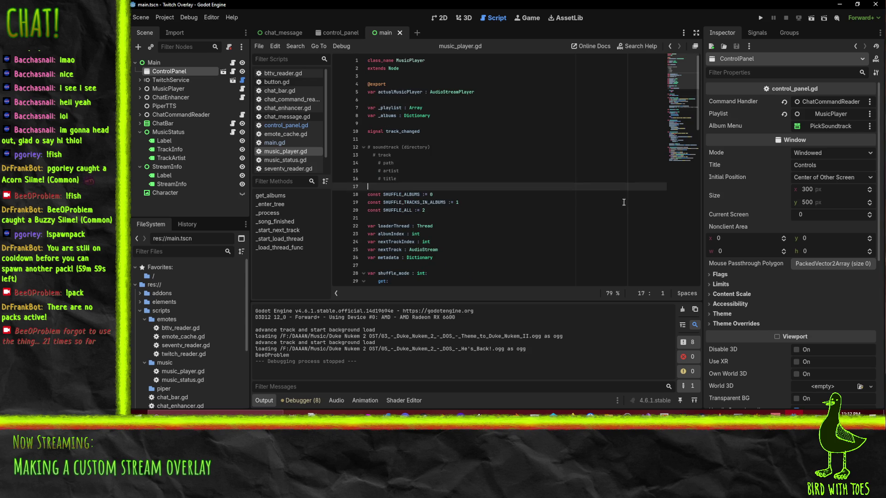
{"action": "key", "text": "shift+Down"}
{"action": "key", "text": "shift+Down"}
{"action": "key", "text": "shift+Down"}
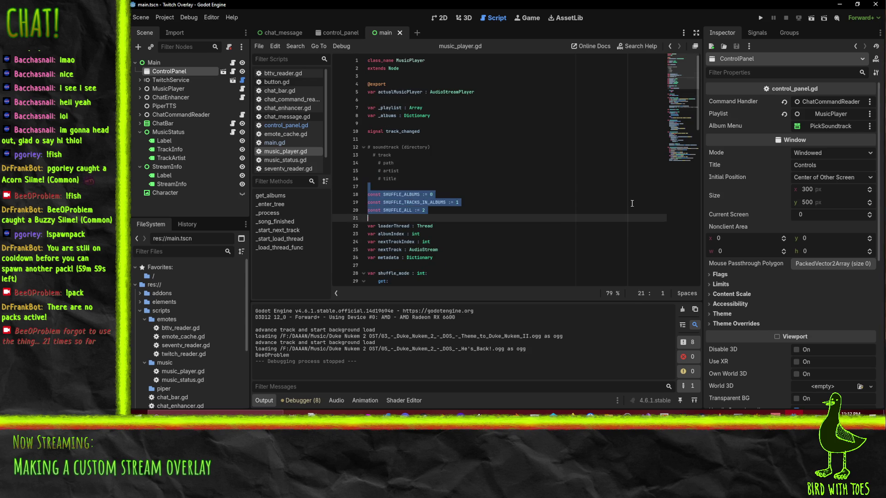
{"action": "key", "text": "ctrl+x"}
{"action": "key", "text": "Up"}
{"action": "key", "text": "Up"}
{"action": "key", "text": "Up"}
{"action": "key", "text": "Up"}
{"action": "key", "text": "Up"}
{"action": "key", "text": "Up"}
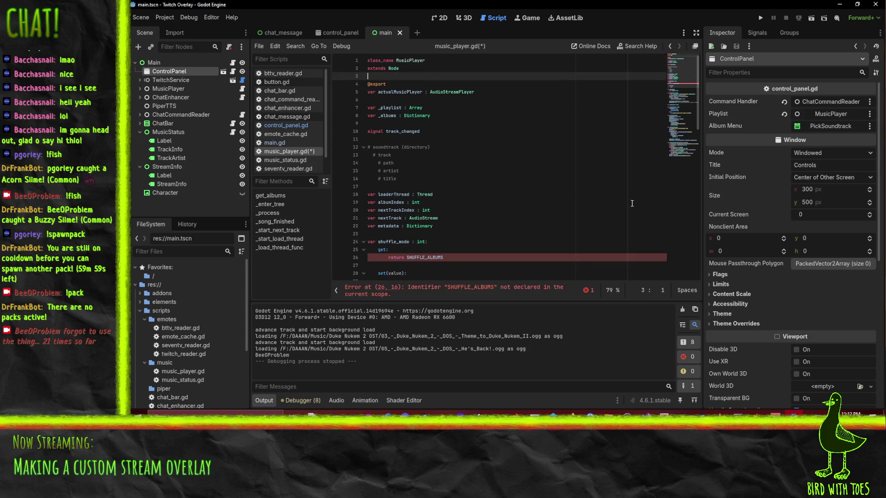
{"action": "key", "text": "ctrl+v"}
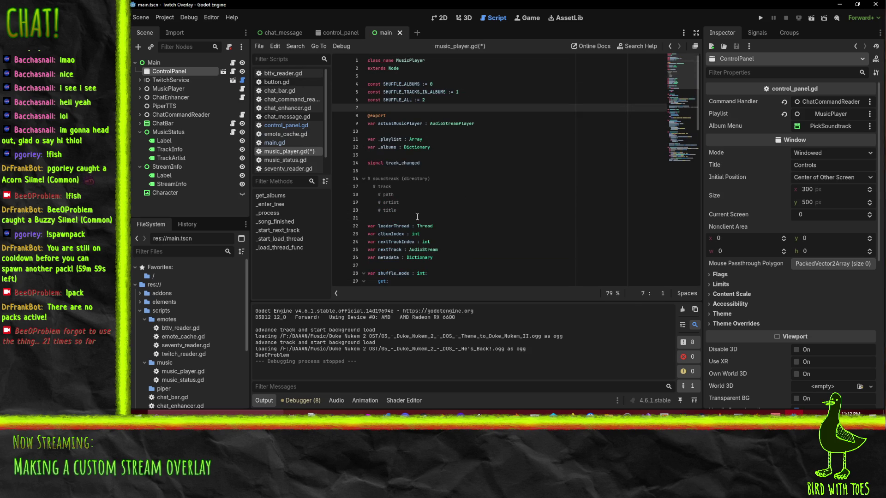
Move 'signal track_changed' up above the playlist and _albums variables with Alt+Up.
{"action": "left_click", "coordinate": [459, 135]}
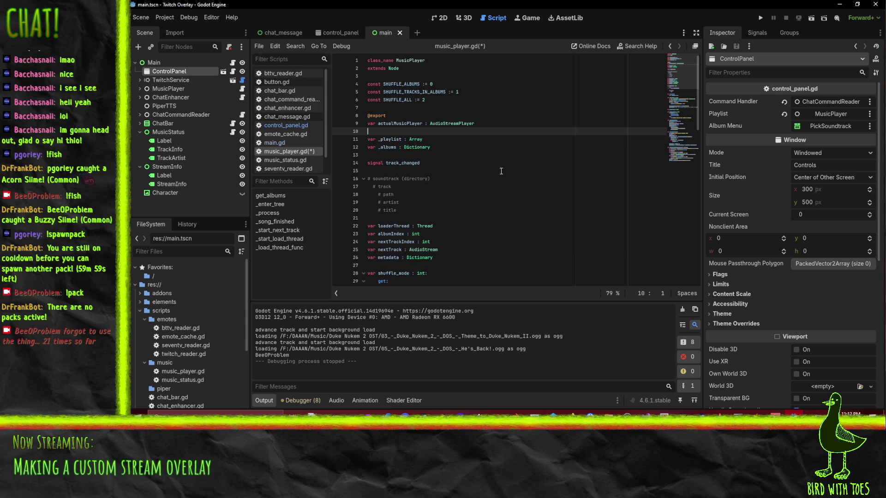
{"action": "double_click", "coordinate": [383, 148]}
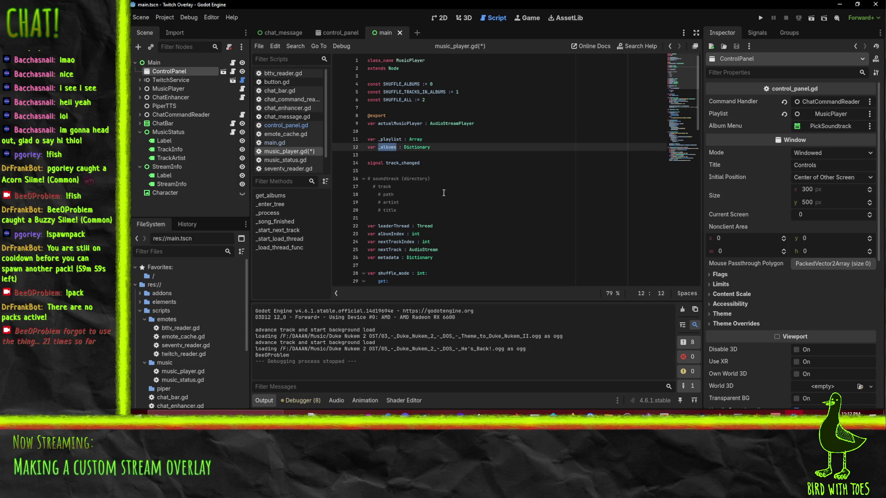
{"action": "key", "text": "Down"}
{"action": "key", "text": "Down"}
{"action": "key", "text": "shift+Down"}
{"action": "key", "text": "alt+Up"}
{"action": "key", "text": "alt+Up"}
{"action": "key", "text": "alt+Up"}
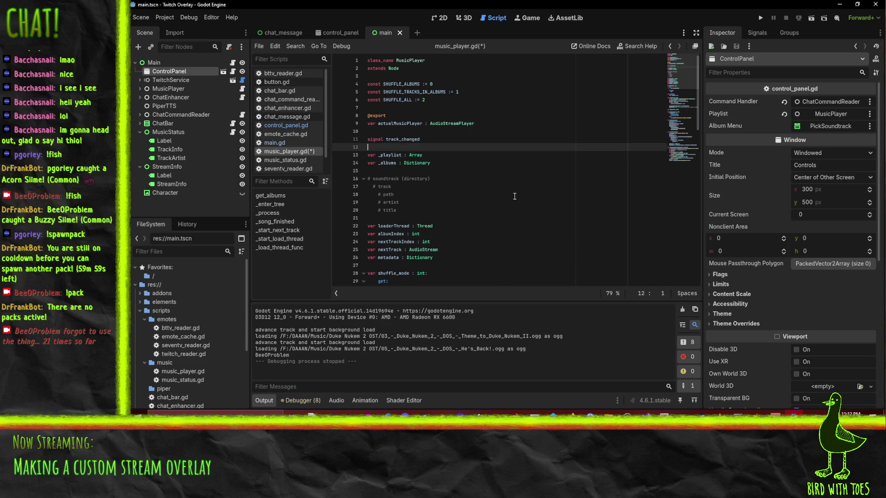
{"action": "left_click", "coordinate": [407, 179]}
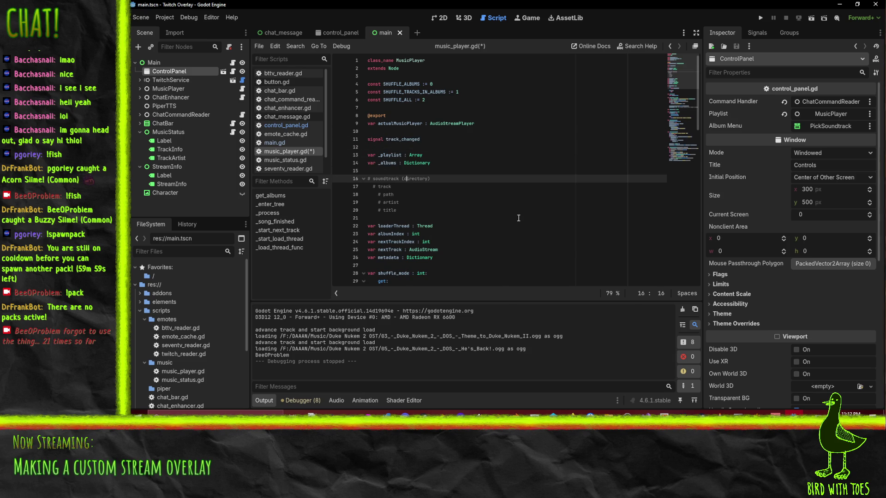
{"action": "left_click", "coordinate": [415, 223]}
{"action": "scroll", "coordinate": [547, 242], "scroll_direction": "down", "scroll_amount": 1}
{"action": "left_click", "coordinate": [386, 205]}
{"action": "double_click", "coordinate": [386, 204]}
{"action": "key", "text": "Left"}
{"action": "key", "text": "Down"}
{"action": "scroll", "coordinate": [570, 217], "scroll_direction": "down", "scroll_amount": 2}
{"action": "key", "text": "ctrl+shift+Right"}
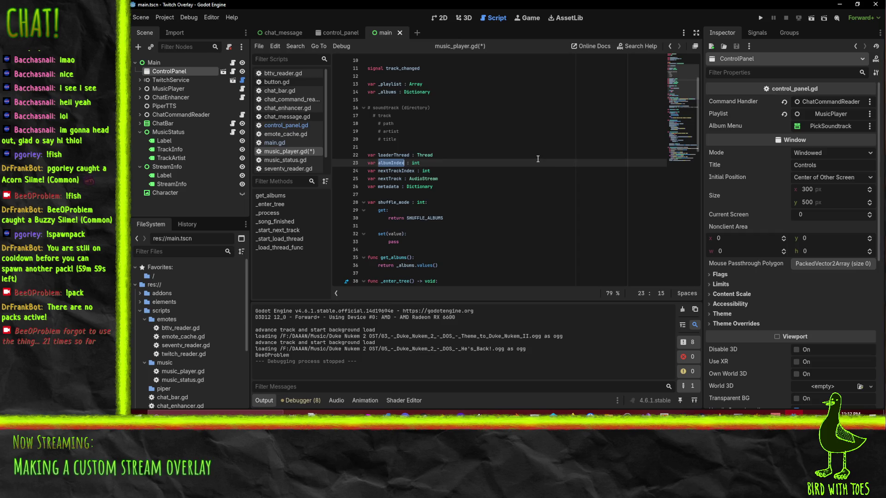
{"action": "scroll", "coordinate": [538, 159], "scroll_direction": "up", "scroll_amount": 2}
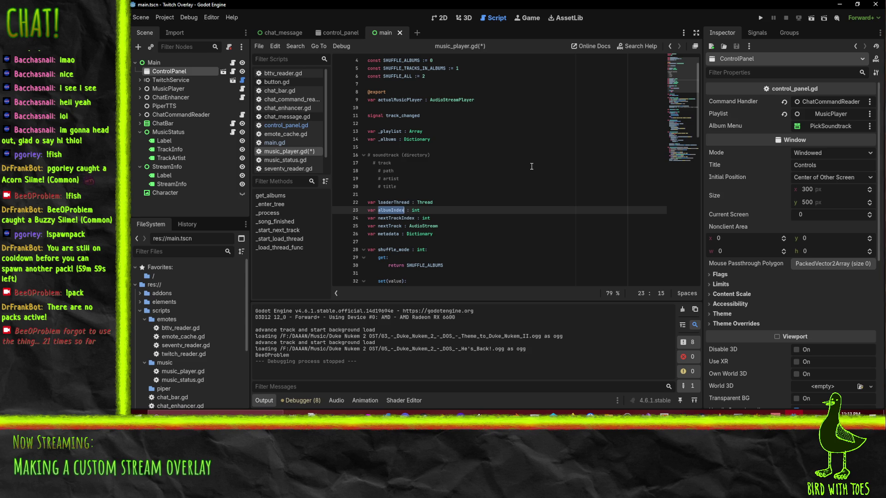
{"action": "scroll", "coordinate": [531, 166], "scroll_direction": "down", "scroll_amount": 2}
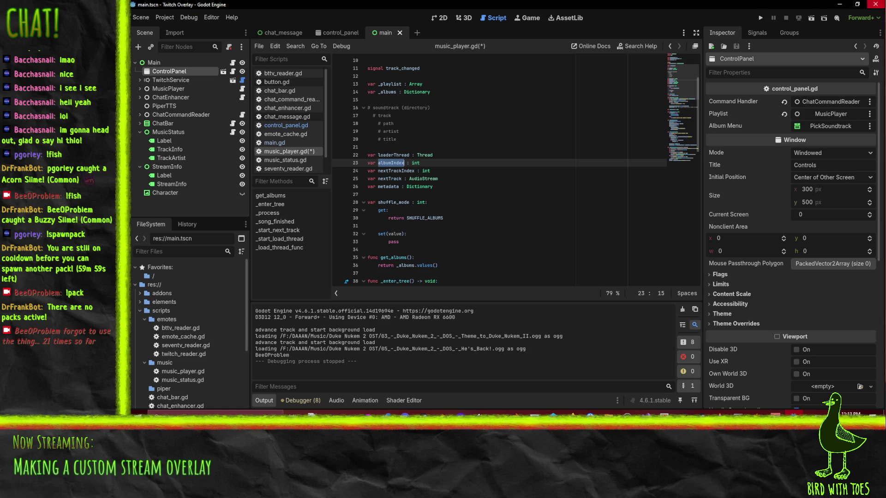
{"action": "key", "text": "alt+Tab"}
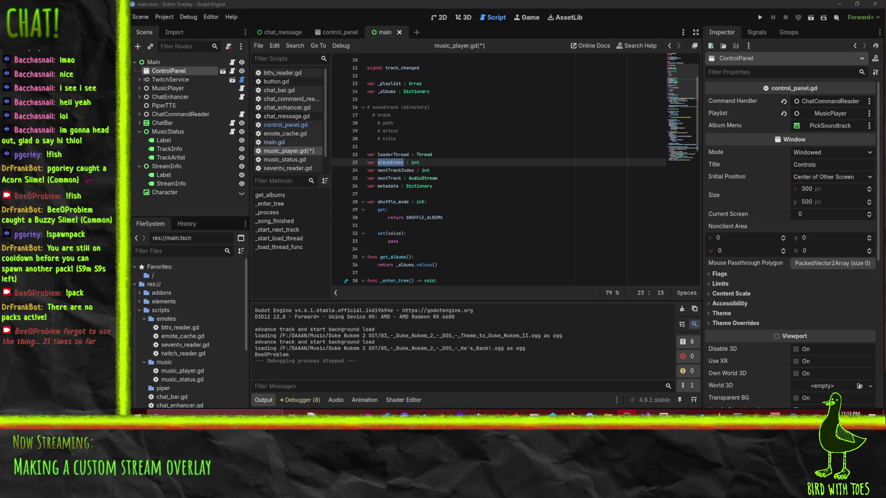
{"action": "left_click", "coordinate": [460, 201]}
{"action": "left_click", "coordinate": [466, 169]}
{"action": "left_click", "coordinate": [464, 162]}
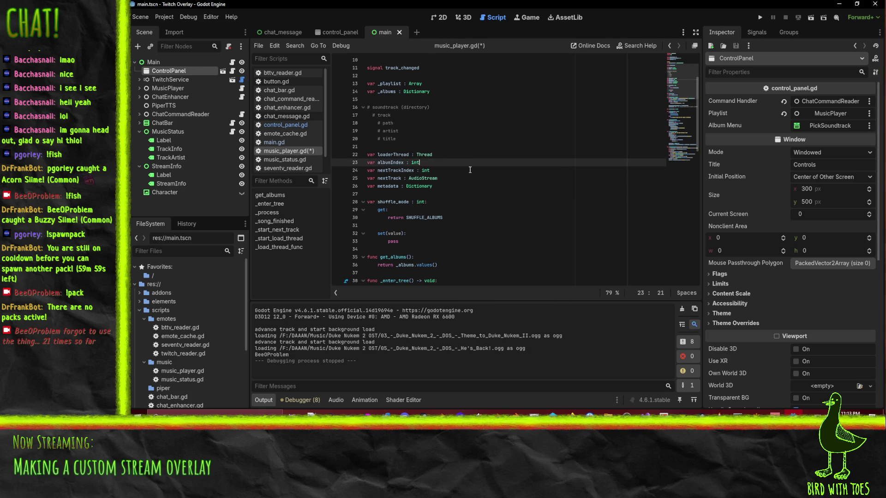
{"action": "scroll", "coordinate": [464, 177], "scroll_direction": "down", "scroll_amount": 2}
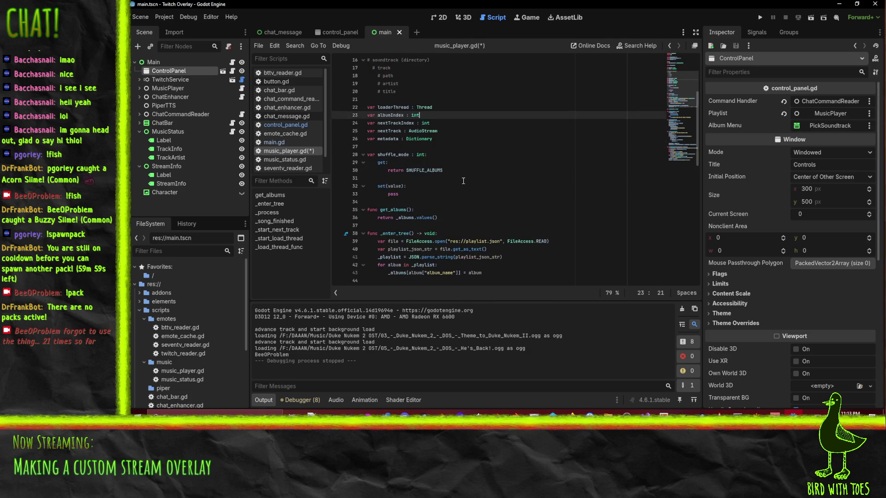
{"action": "scroll", "coordinate": [462, 184], "scroll_direction": "up", "scroll_amount": 1}
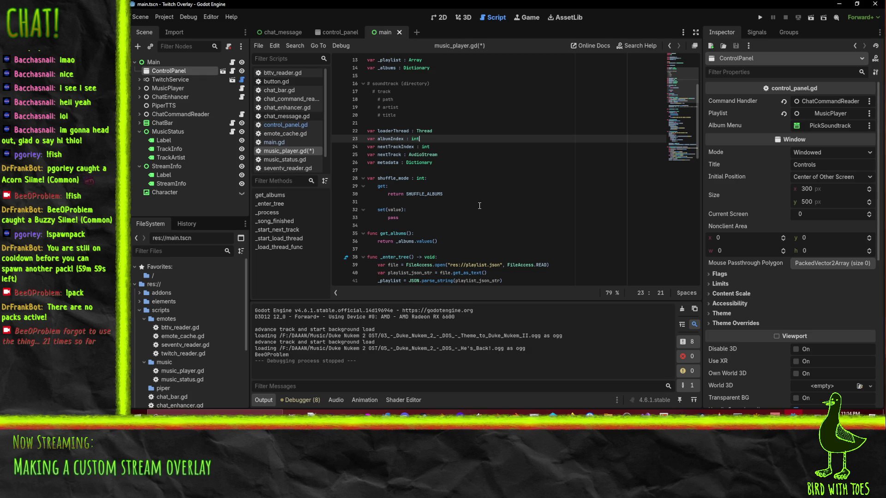
Add a '# playback queue' heading followed by draft 'album idx - track id' comment lines.
{"action": "left_click", "coordinate": [402, 122]}
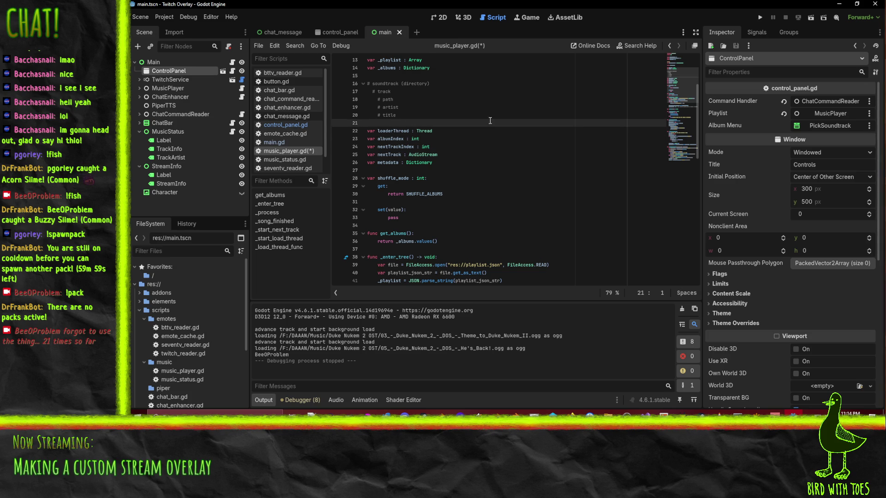
{"action": "key", "text": "Return"}
{"action": "key", "text": "Return"}
{"action": "key", "text": "Up"}
{"action": "type", "text": "# playback queue"}
{"action": "key", "text": "Return"}
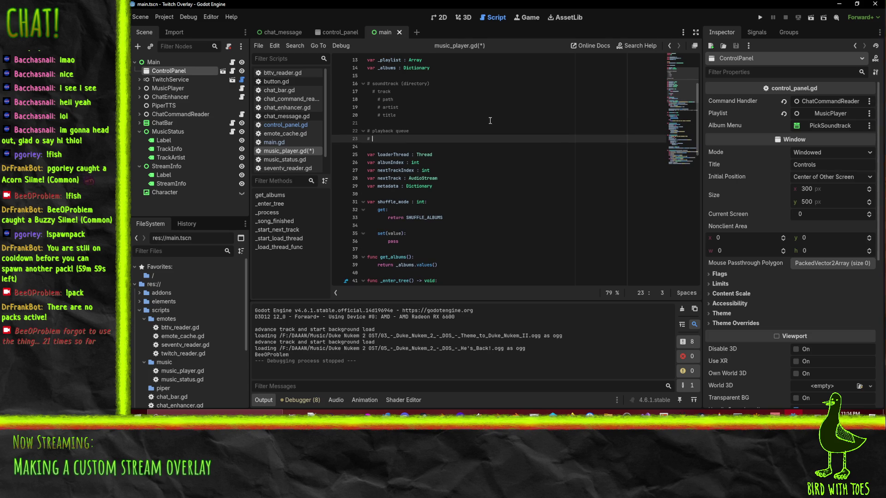
{"action": "type", "text": "album - t"}
{"action": "type", "text": "rack"}
{"action": "key", "text": "Return"}
{"action": "type", "text": "# album"}
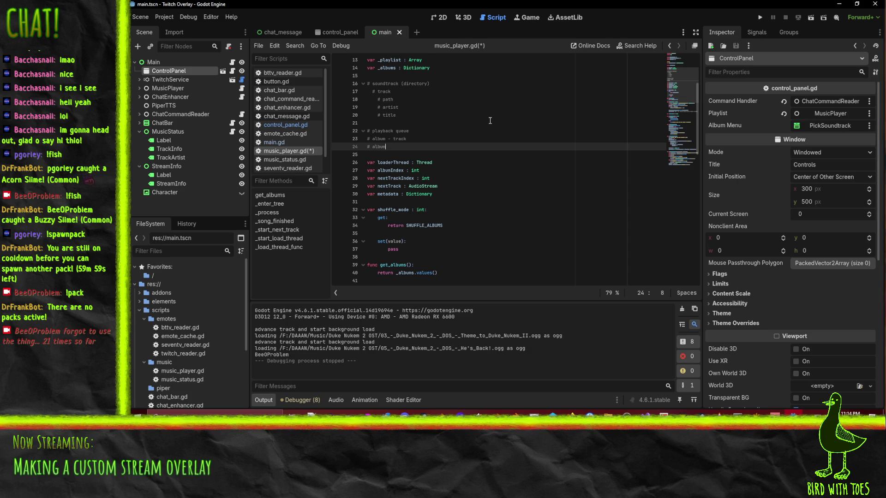
{"action": "key", "text": "Up"}
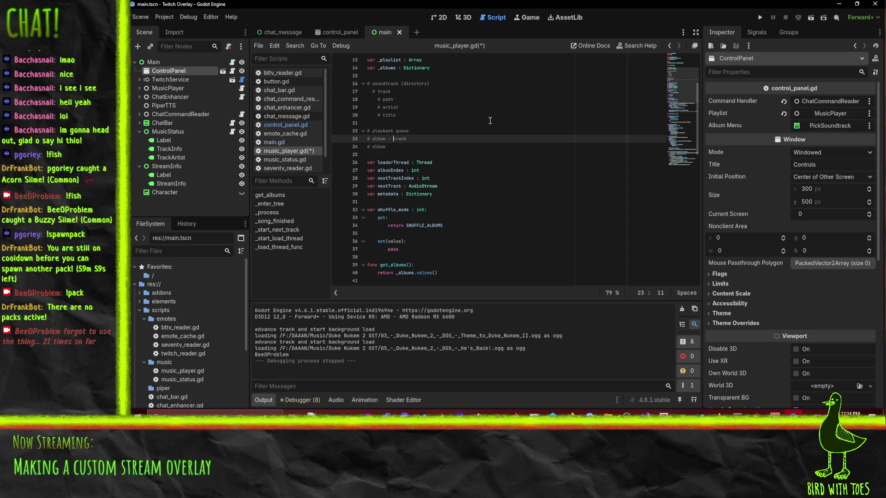
{"action": "type", "text": "idx"}
{"action": "key", "text": "Down"}
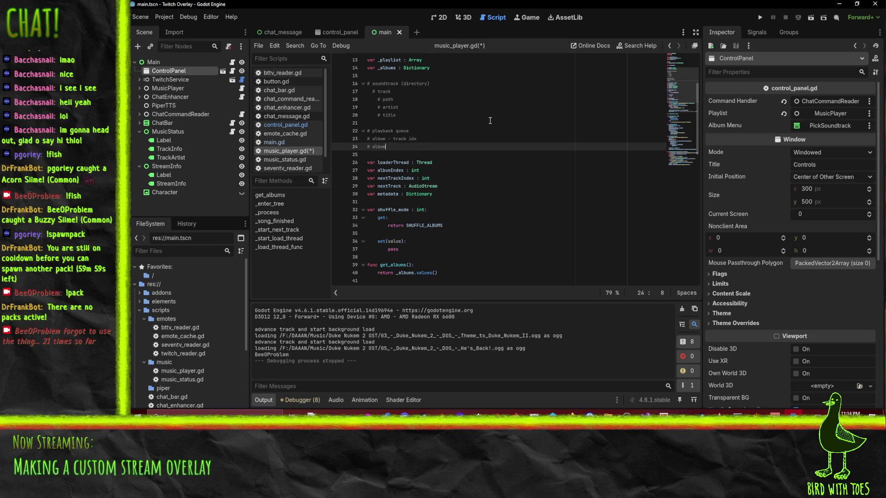
{"action": "type", "text": "- track id"}
Renumber the entries to album 1 - track 1 and album 1 - track 2, then add '# album 5 - track 1'.
{"action": "left_click", "coordinate": [432, 138]}
{"action": "left_click", "coordinate": [401, 146]}
{"action": "key", "text": "Home"}
{"action": "key", "text": "Up"}
{"action": "key", "text": "Right"}
{"action": "key", "text": "Right"}
{"action": "type", "text": "1"}
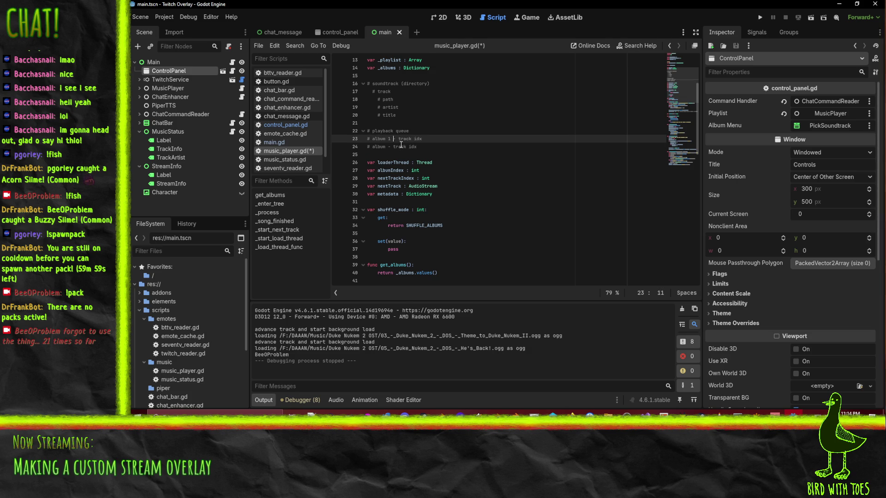
{"action": "key", "text": "BackSpace"}
{"action": "key", "text": "BackSpace"}
{"action": "key", "text": "BackSpace"}
{"action": "type", "text": "1"}
{"action": "key", "text": "Down"}
{"action": "key", "text": "Left"}
{"action": "key", "text": "Left"}
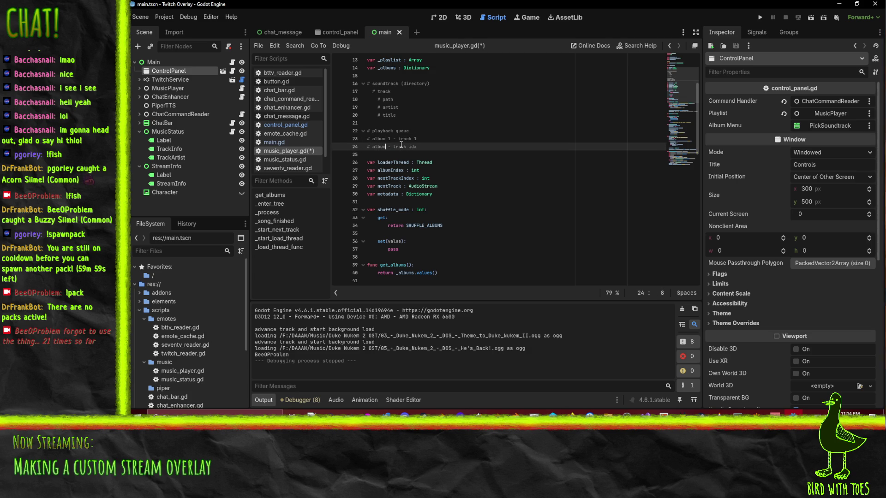
{"action": "key", "text": "BackSpace"}
{"action": "key", "text": "BackSpace"}
{"action": "key", "text": "Home"}
{"action": "key", "text": "Down"}
{"action": "type", "text": "# a"}
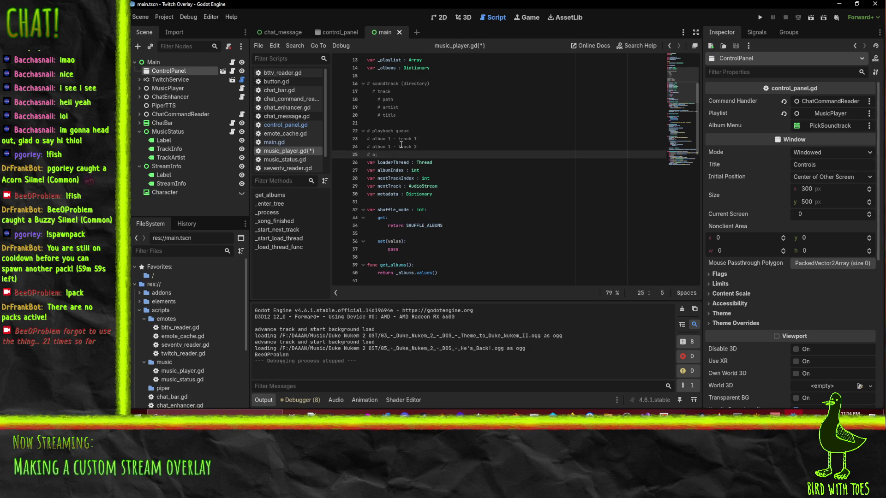
{"action": "type", "text": "lbum"}
{"action": "type", "text": " 5 - "}
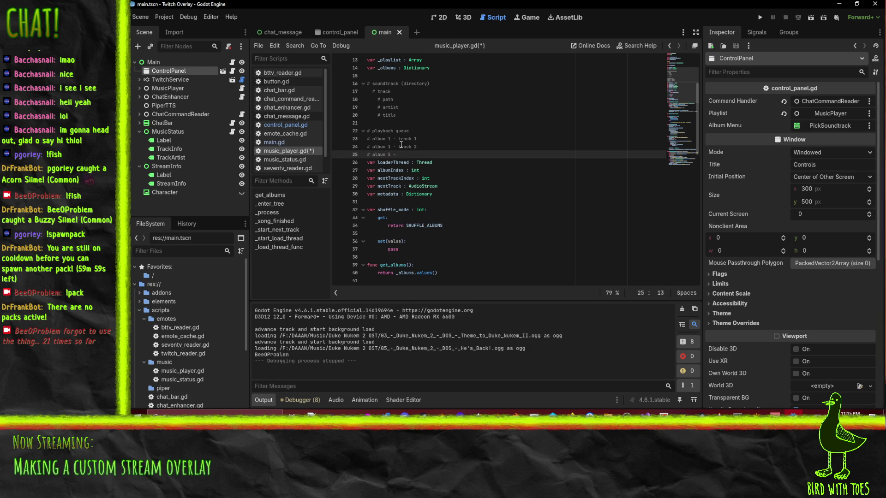
{"action": "type", "text": "track 1"}
Adjust the blank lines between the album 5 entry and loaderThread.
{"action": "key", "text": "Return"}
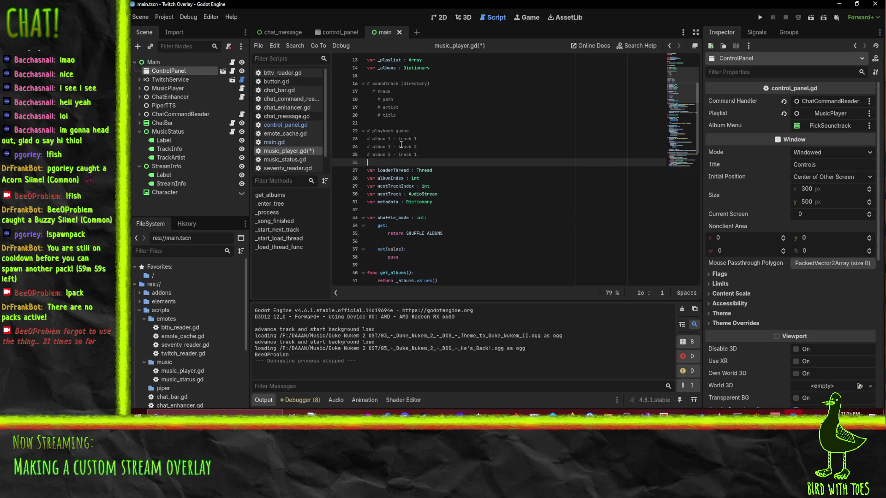
{"action": "type", "text": "etc"}
{"action": "key", "text": "Delete"}
{"action": "key", "text": "Up"}
{"action": "key", "text": "Up"}
{"action": "key", "text": "Down"}
{"action": "key", "text": "Down"}
{"action": "key", "text": "Return"}
{"action": "key", "text": "Up"}
{"action": "key", "text": "Up"}
{"action": "key", "text": "Up"}
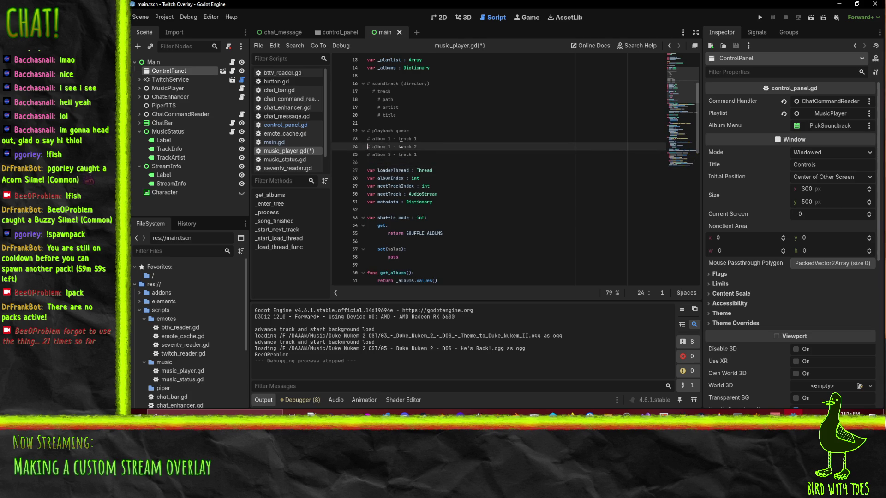
{"action": "key", "text": "Down"}
{"action": "key", "text": "Down"}
{"action": "key", "text": "Up"}
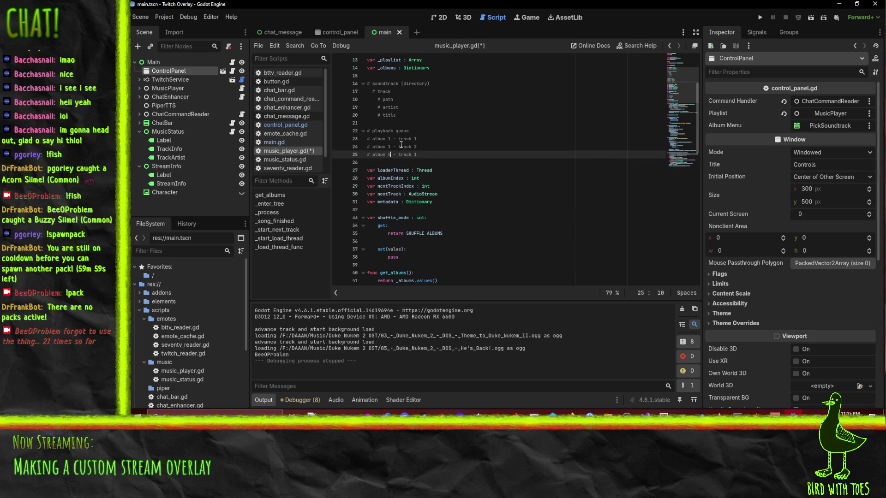
{"action": "key", "text": "Up"}
{"action": "key", "text": "Up"}
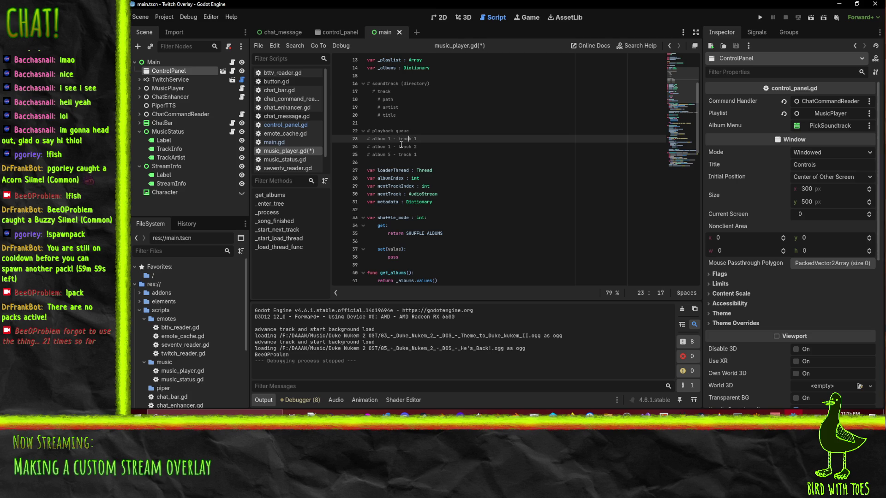
Renumber the queue entries' album and track numbers and add an 'album 9 - track 2' line.
{"action": "type", "text": "3"}
{"action": "key", "text": "Down"}
{"action": "key", "text": "BackSpace"}
{"action": "type", "text": "1"}
{"action": "key", "text": "Down"}
{"action": "type", "text": "6"}
{"action": "key", "text": "Home"}
{"action": "key", "text": "Right"}
{"action": "key", "text": "Delete"}
{"action": "type", "text": "1"}
{"action": "key", "text": "Down"}
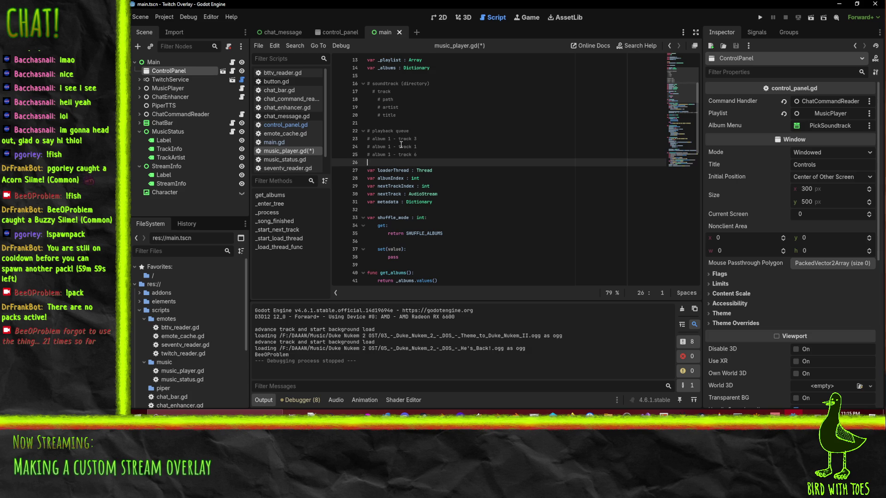
{"action": "type", "text": "album 9 - "}
{"action": "type", "text": "track 2"}
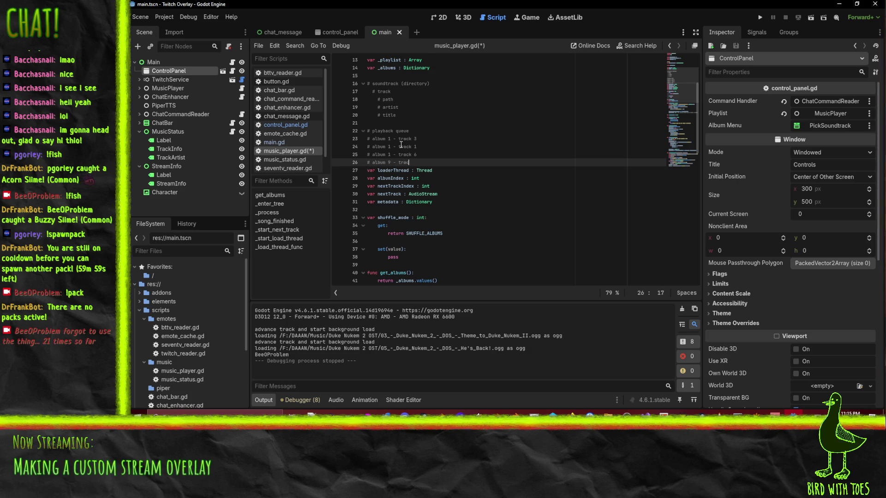
Delete the two middle queue entries and leave a blank line after the comment block.
{"action": "key", "text": "Up"}
{"action": "key", "text": "Down"}
{"action": "key", "text": "Up"}
{"action": "key", "text": "Up"}
{"action": "key", "text": "Up"}
{"action": "key", "text": "Down"}
{"action": "key", "text": "Down"}
{"action": "key", "text": "Down"}
{"action": "key", "text": "Up"}
{"action": "key", "text": "Up"}
{"action": "key", "text": "Up"}
{"action": "key", "text": "Home"}
{"action": "key", "text": "Up"}
{"action": "key", "text": "Down"}
{"action": "key", "text": "Down"}
{"action": "key", "text": "Down"}
{"action": "key", "text": "Up"}
{"action": "key", "text": "Up"}
{"action": "key", "text": "Up"}
{"action": "key", "text": "Up"}
{"action": "type", "text": "1"}
{"action": "key", "text": "Down"}
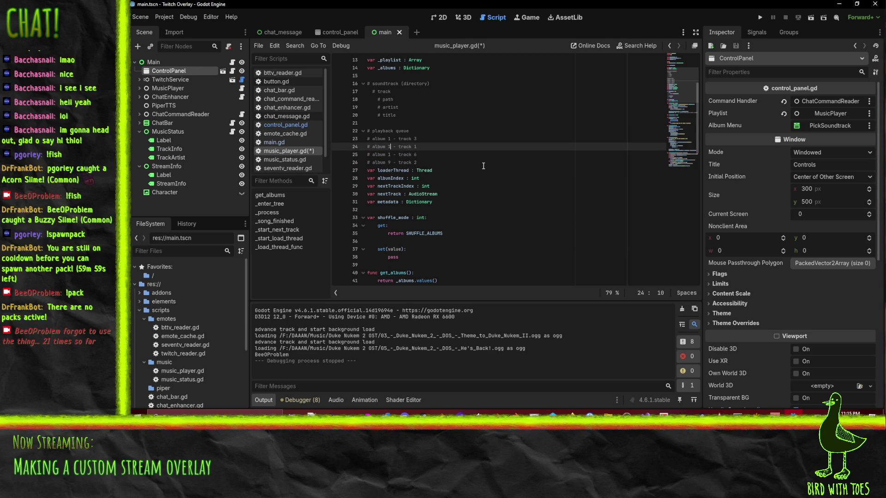
{"action": "key", "text": "shift+Down"}
{"action": "key", "text": "shift+Down"}
{"action": "key", "text": "Delete"}
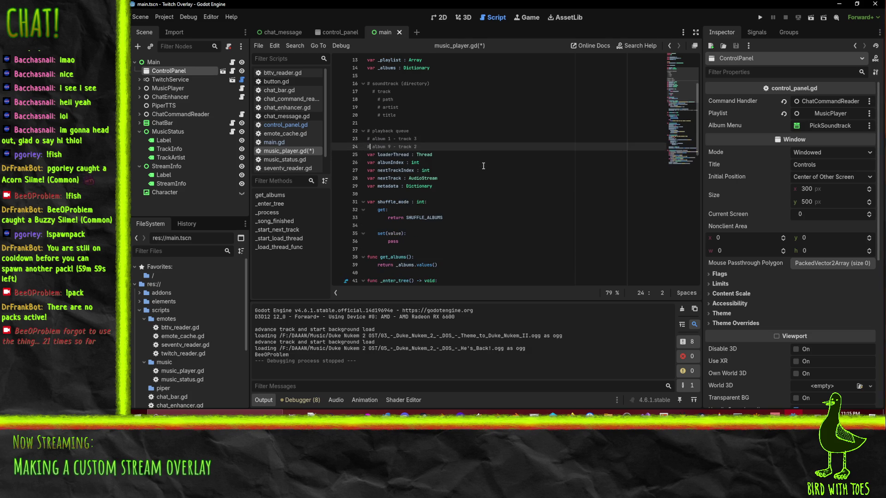
{"action": "key", "text": "End"}
{"action": "key", "text": "Return"}
{"action": "key", "text": "Up"}
{"action": "key", "text": "Up"}
{"action": "key", "text": "Down"}
{"action": "key", "text": "Down"}
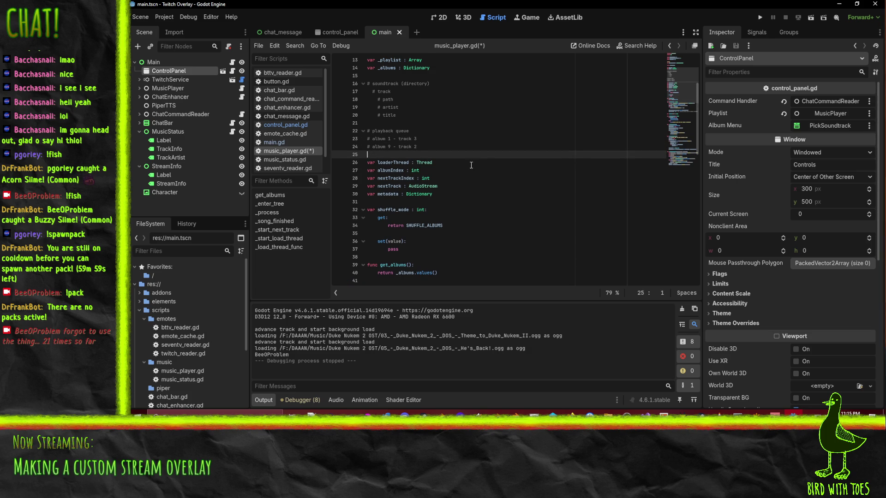
{"action": "left_click", "coordinate": [377, 132]}
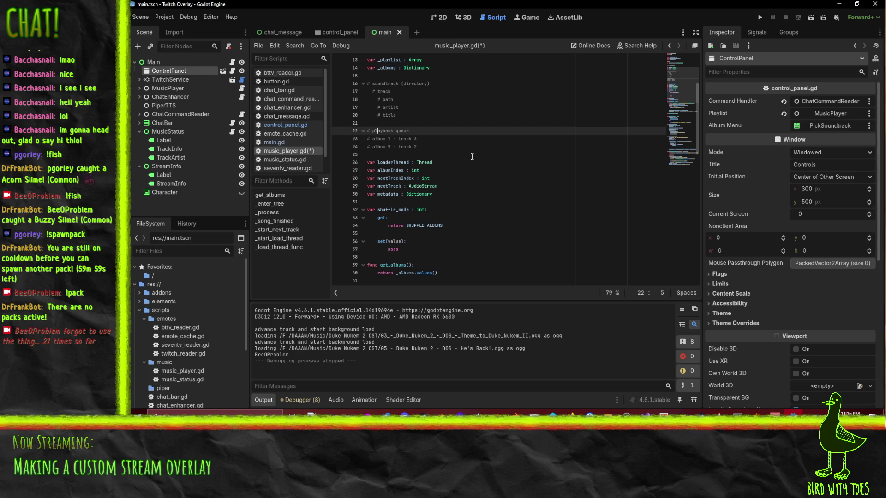
Remove the _playlist member and parse the JSON into a local 'var playlist_json' that the album loop iterates.
{"action": "scroll", "coordinate": [452, 164], "scroll_direction": "up", "scroll_amount": 3}
{"action": "double_click", "coordinate": [384, 131]}
{"action": "key", "text": "ctrl+shift+k"}
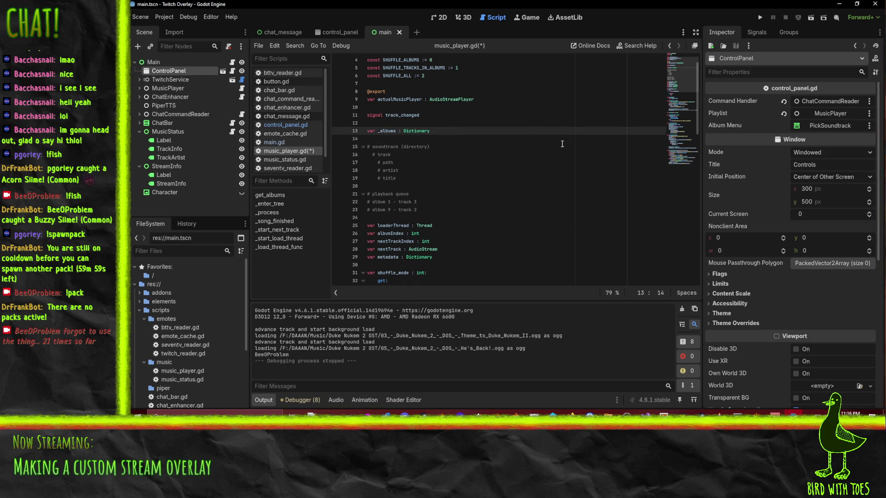
{"action": "scroll", "coordinate": [549, 145], "scroll_direction": "down", "scroll_amount": 10}
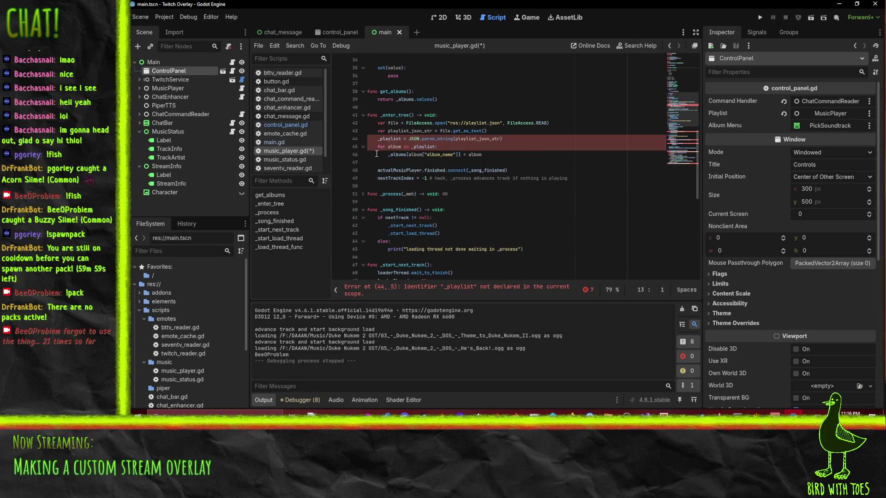
{"action": "double_click", "coordinate": [385, 138]}
{"action": "type", "text": "var "}
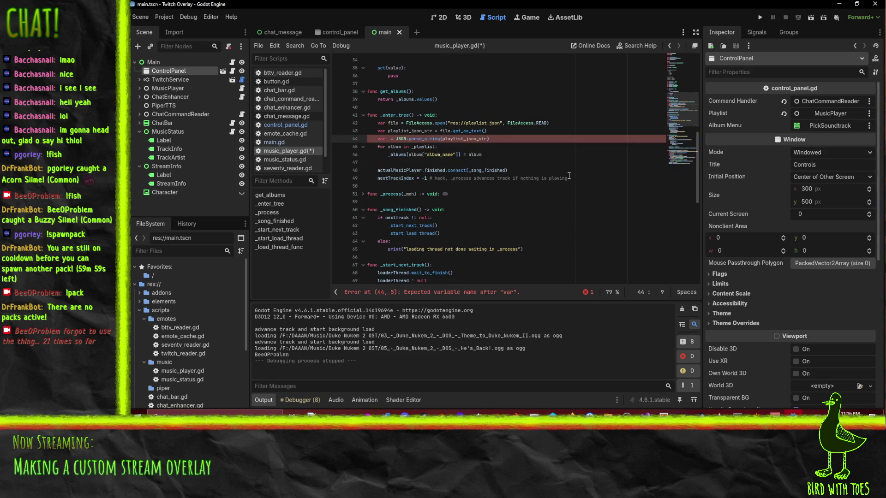
{"action": "type", "text": "play"}
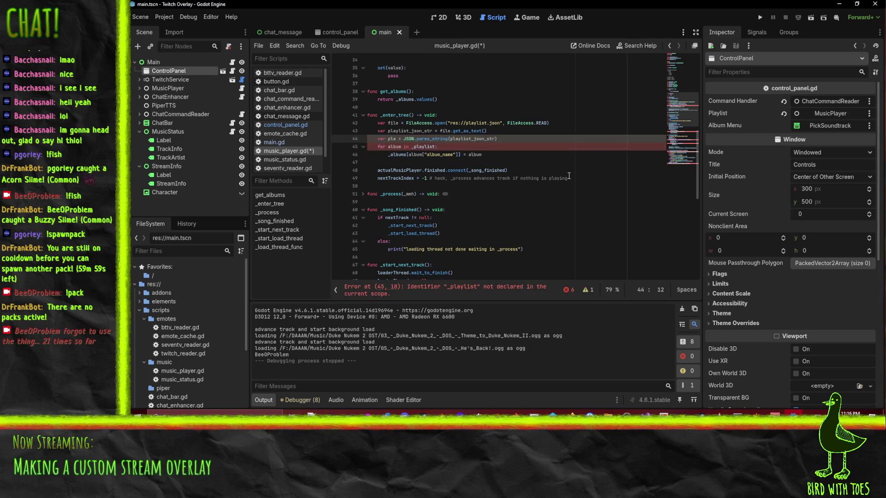
{"action": "type", "text": "list"}
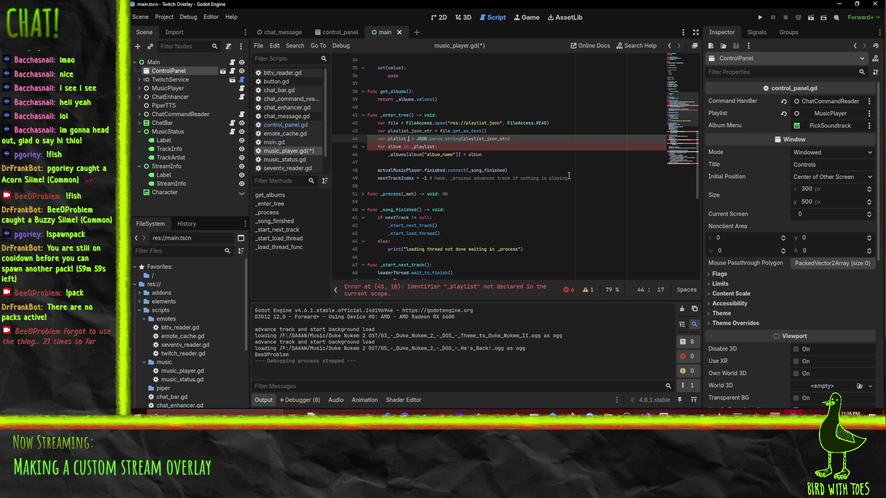
{"action": "key", "text": "BackSpace"}
{"action": "key", "text": "BackSpace"}
{"action": "key", "text": "BackSpace"}
{"action": "type", "text": "ylist"}
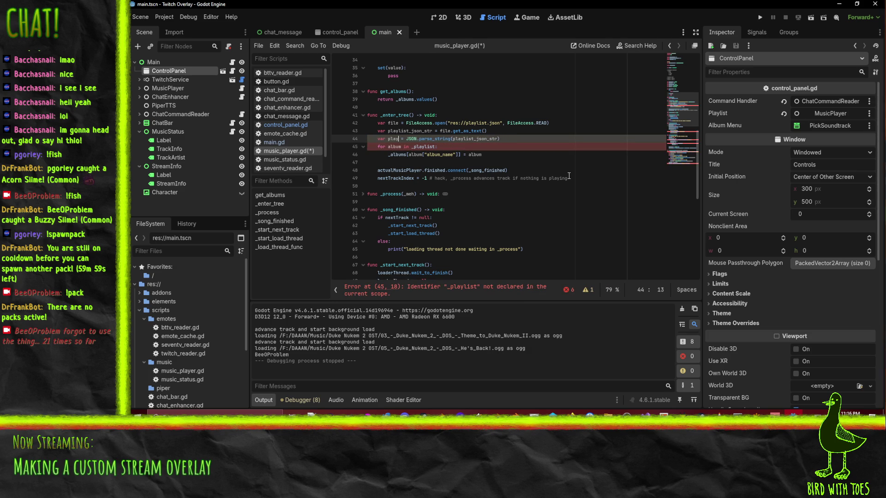
{"action": "type", "text": "_json"}
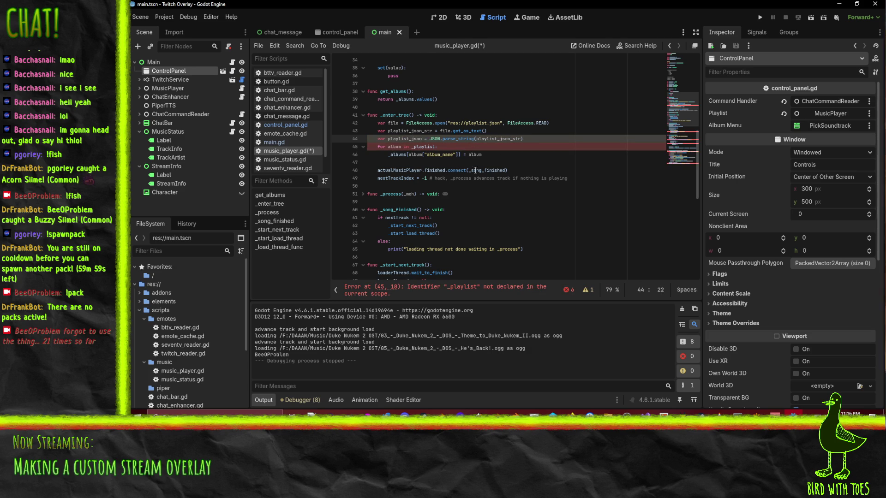
{"action": "double_click", "coordinate": [427, 147]}
{"action": "type", "text": "playlist_json"}
Open new blank lines after the album loop in _enter_tree.
{"action": "left_click", "coordinate": [406, 155]}
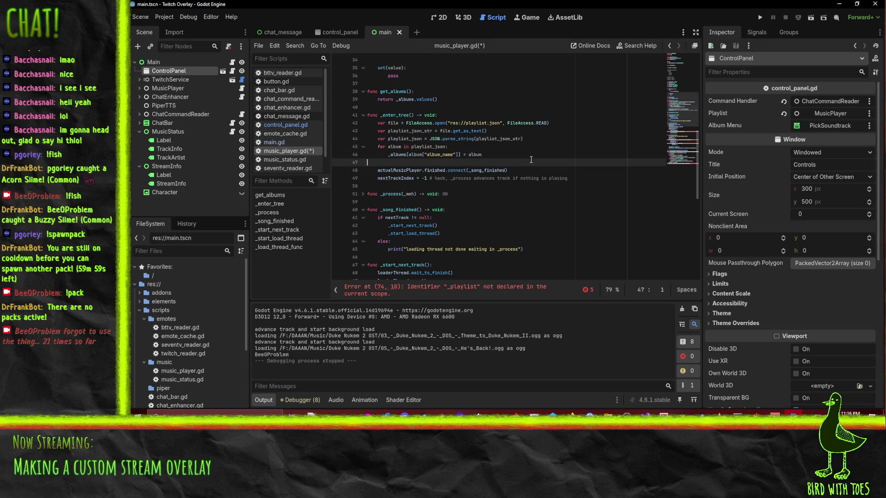
{"action": "left_click", "coordinate": [469, 154]}
{"action": "scroll", "coordinate": [441, 217], "scroll_direction": "up", "scroll_amount": 2}
{"action": "left_click", "coordinate": [558, 203]}
{"action": "scroll", "coordinate": [558, 205], "scroll_direction": "up", "scroll_amount": 1}
{"action": "left_click", "coordinate": [512, 233]}
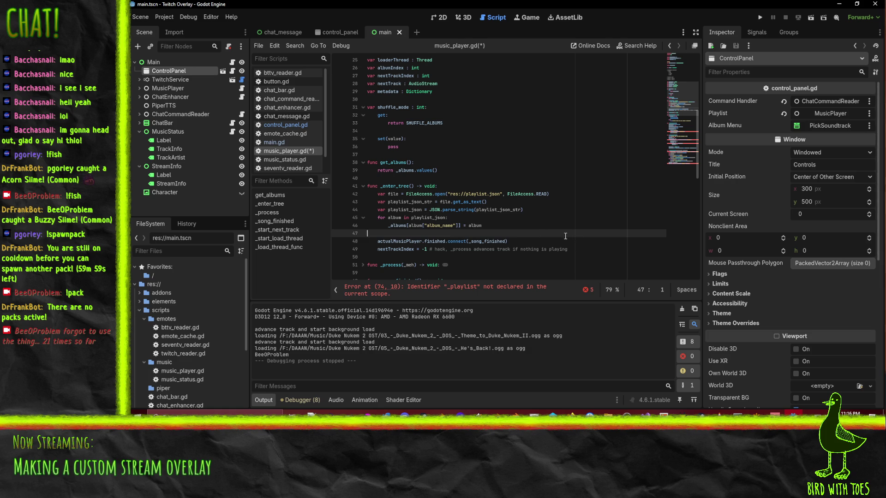
{"action": "key", "text": "Up"}
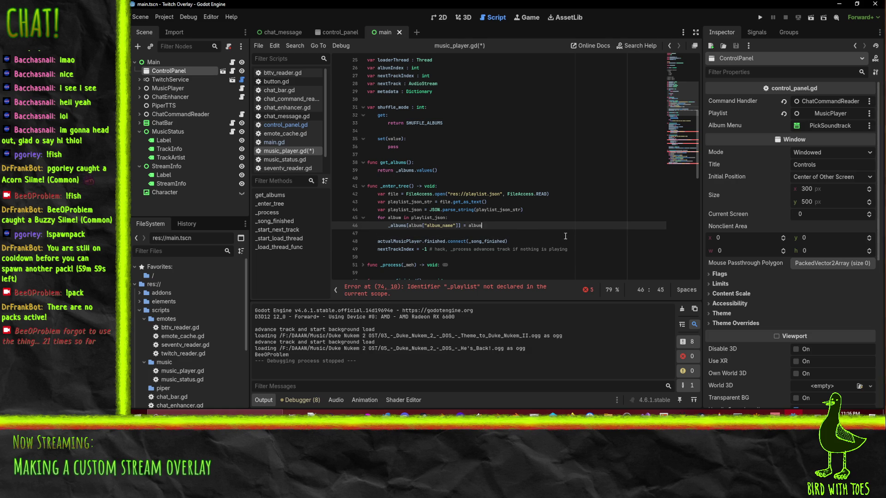
{"action": "key", "text": "Return"}
{"action": "key", "text": "Return"}
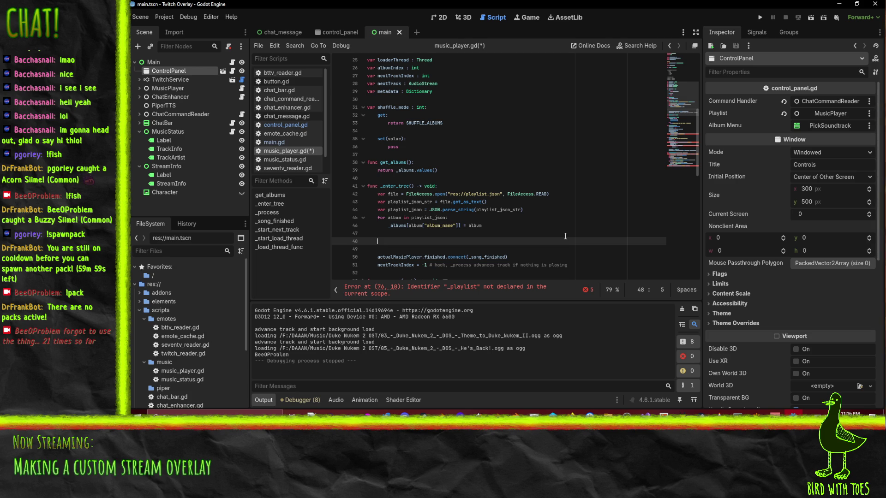
Add a '_shuffle_playlist()' call at the end of _enter_tree.
{"action": "type", "text": "_shuffl"}
{"action": "key", "text": "shift+Home"}
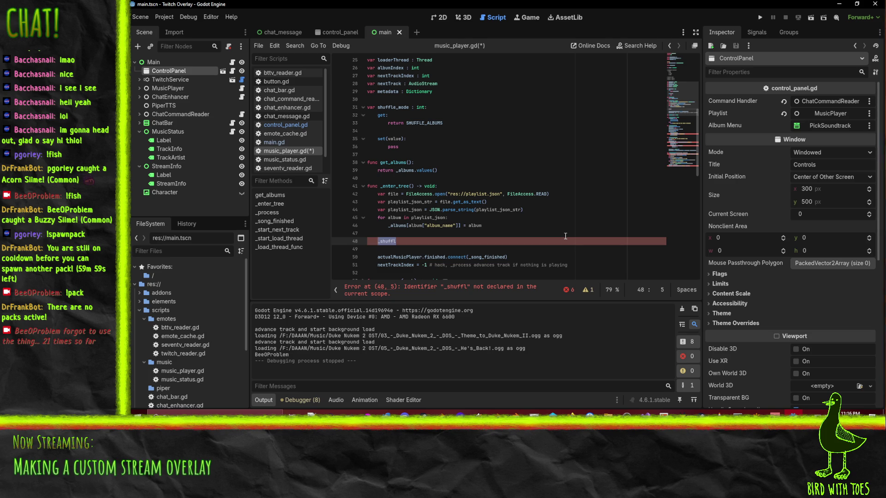
{"action": "type", "text": "_shuffle"}
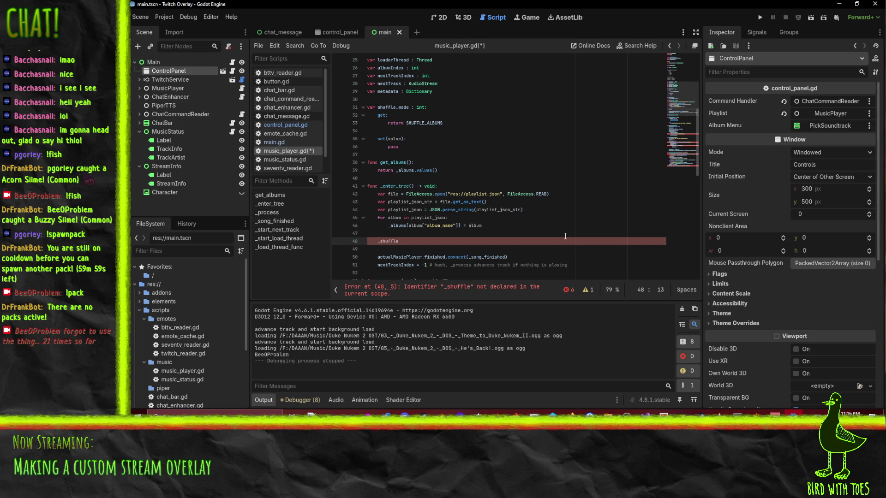
{"action": "type", "text": "_playlist()"}
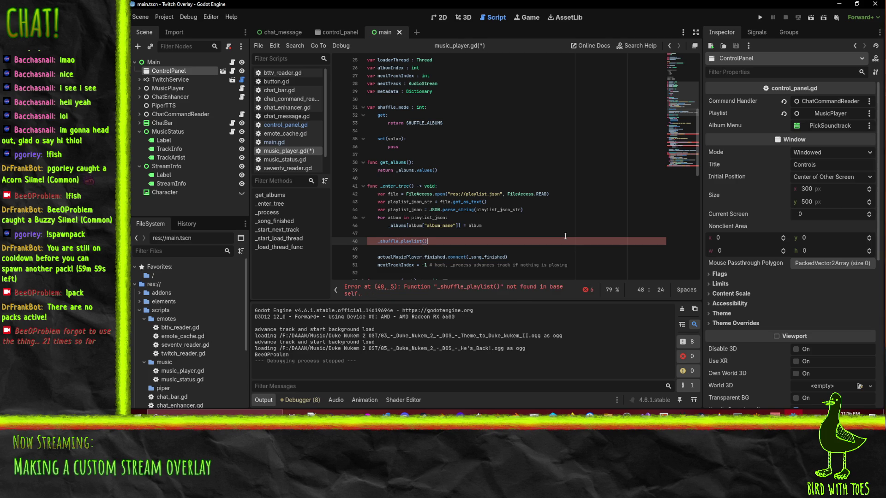
{"action": "key", "text": "Left"}
{"action": "key", "text": "Left"}
{"action": "key", "text": "ctrl+d"}
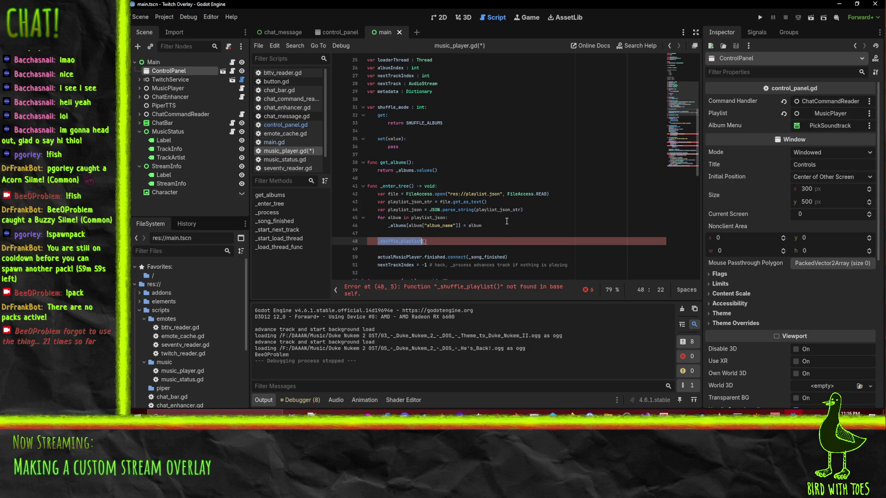
Below the _process function, declare 'func _shuffle_playlist():' and start its body.
{"action": "scroll", "coordinate": [506, 222], "scroll_direction": "down", "scroll_amount": 3}
{"action": "left_click", "coordinate": [495, 202]}
{"action": "key", "text": "Down"}
{"action": "key", "text": "Down"}
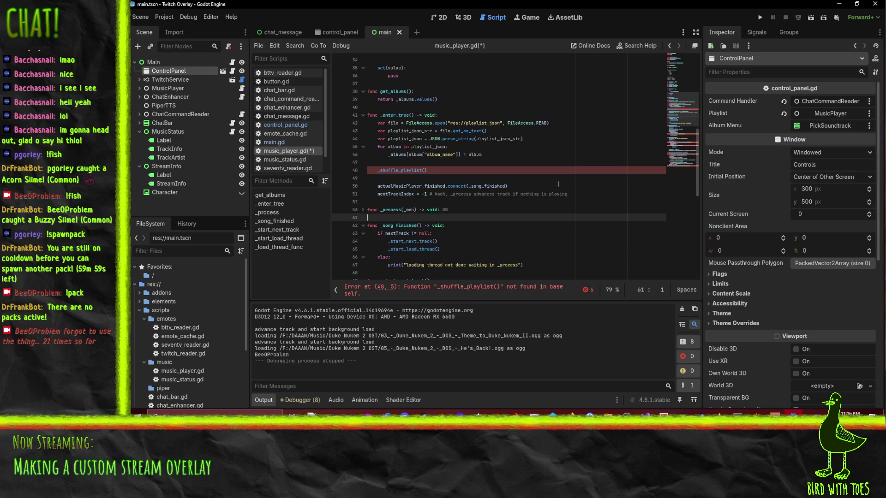
{"action": "key", "text": "Return"}
{"action": "key", "text": "Return"}
{"action": "key", "text": "Up"}
{"action": "type", "text": "func _shuffle_playlist"}
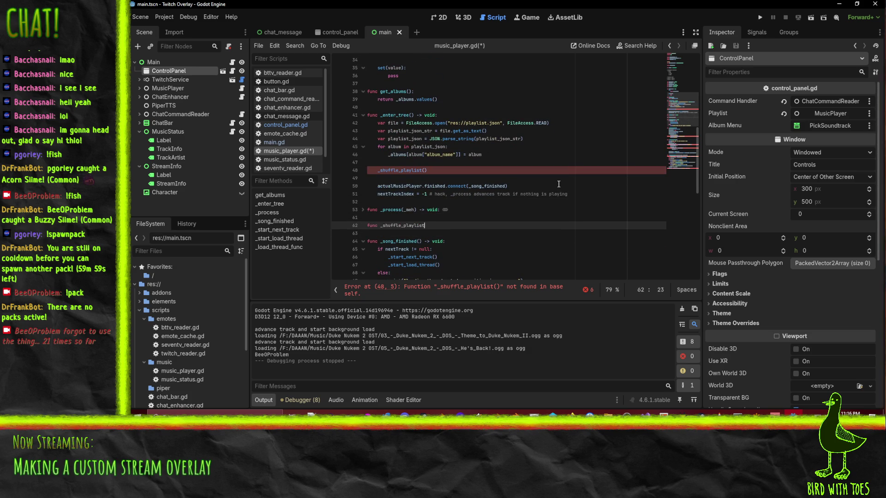
{"action": "type", "text": "()"}
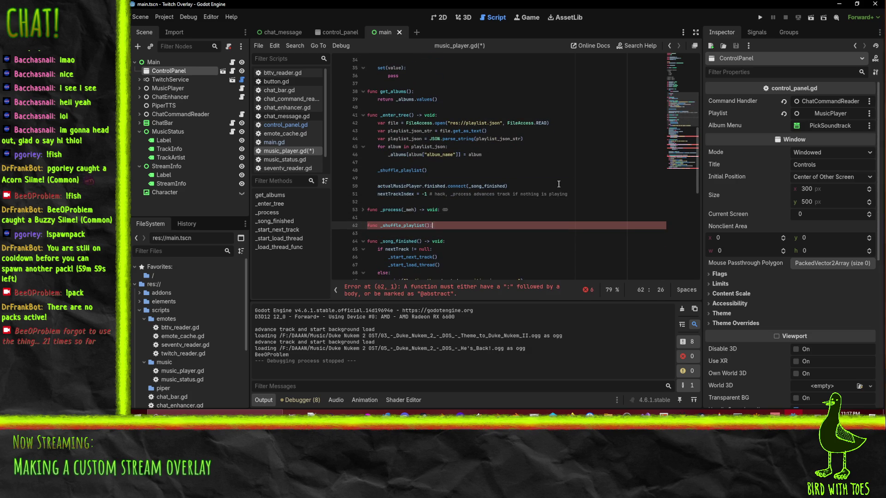
{"action": "type", "text": ":"}
{"action": "key", "text": "Return"}
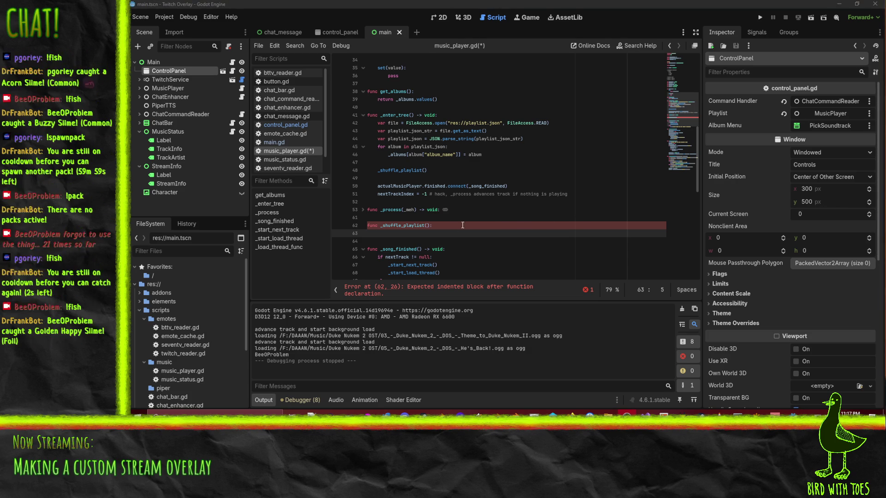
{"action": "left_click", "coordinate": [401, 234]}
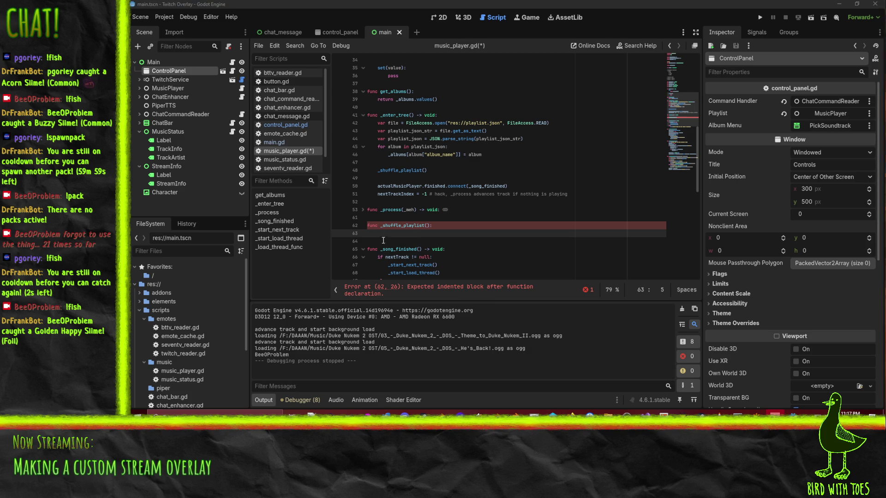
Write an if _shuffle_mode == SHUFFLE_ALBUMS branch that calls _shuffle_albums().
{"action": "type", "text": "switch"}
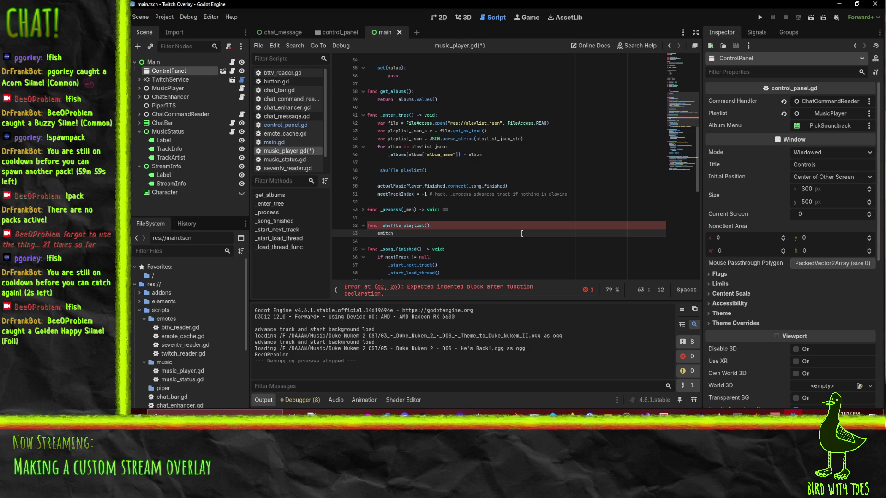
{"action": "key", "text": "ctrl+BackSpace"}
{"action": "type", "text": "if _"}
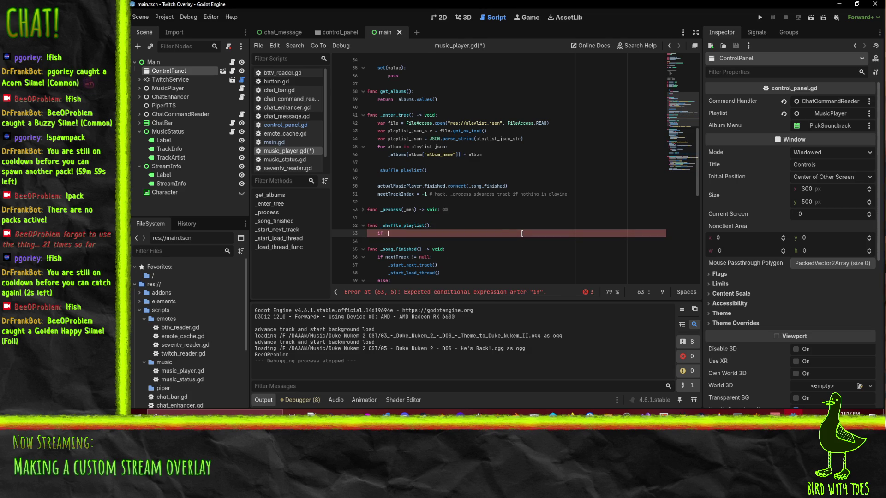
{"action": "type", "text": "shuffle_mode == "}
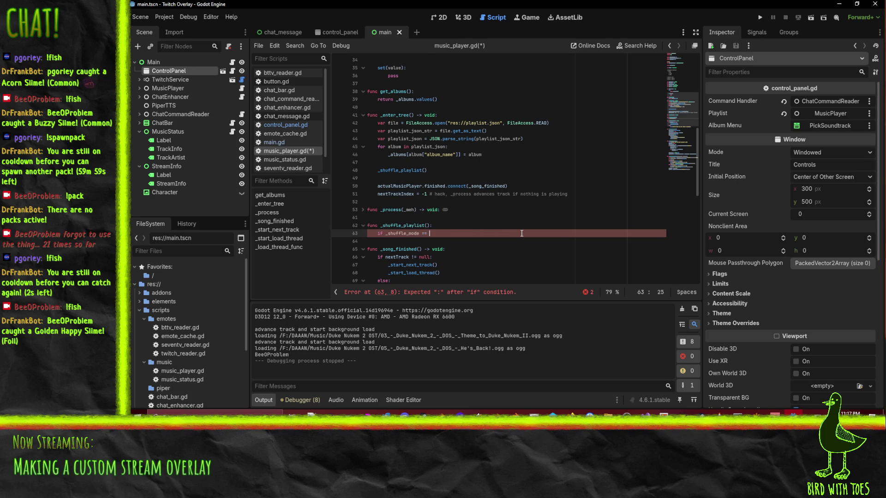
{"action": "type", "text": "SHUFFLE_"}
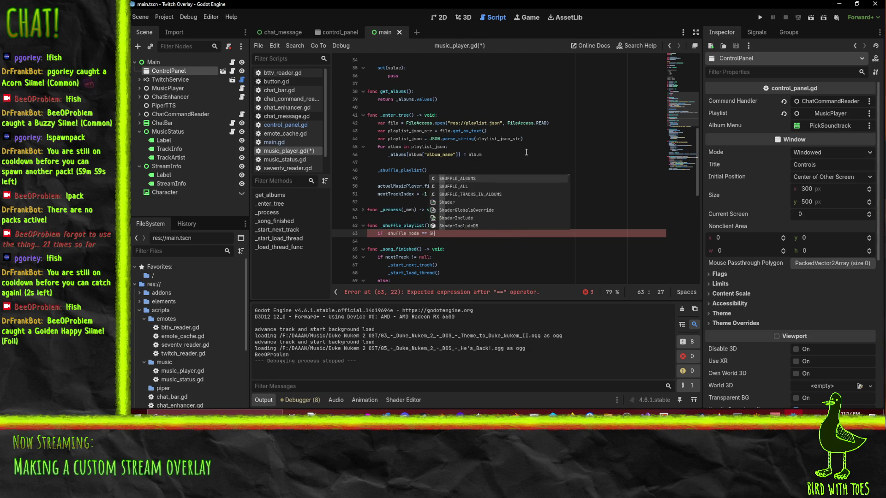
{"action": "key", "text": "Return"}
{"action": "type", "text": ":"}
{"action": "key", "text": "Return"}
{"action": "type", "text": "_shuffle_albums()"}
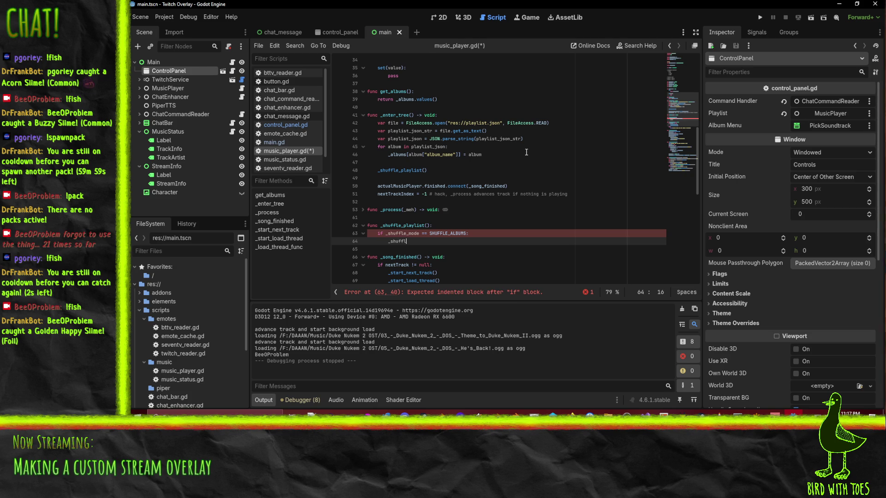
Duplicate the albums branch twice and turn both copies into elif branches.
{"action": "key", "text": "Home"}
{"action": "key", "text": "Home"}
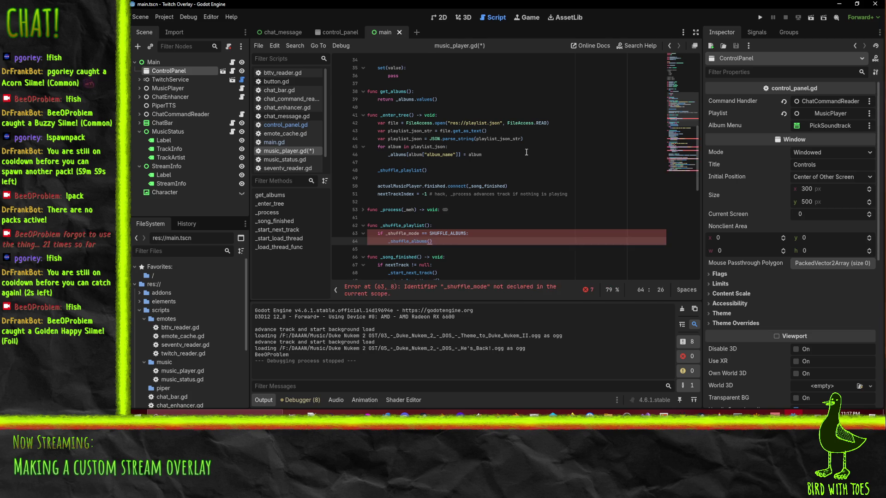
{"action": "key", "text": "Down"}
{"action": "key", "text": "Down"}
{"action": "key", "text": "ctrl+v"}
{"action": "key", "text": "ctrl+v"}
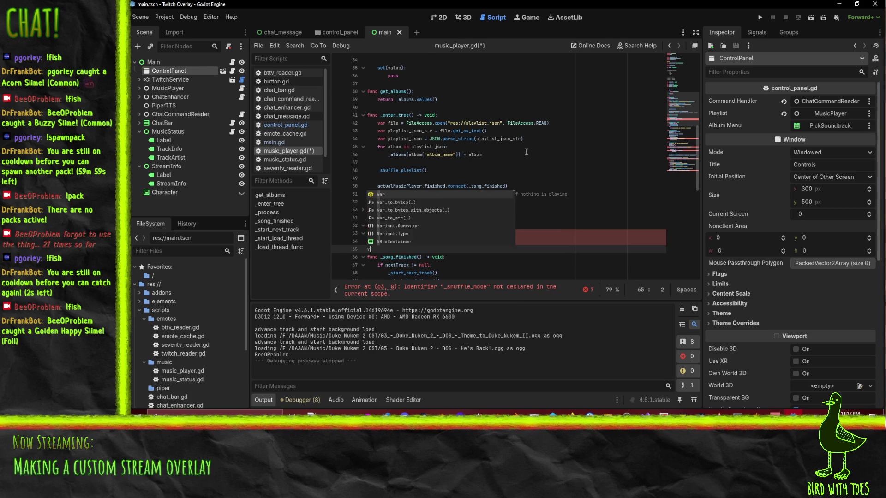
{"action": "left_click", "coordinate": [377, 243]}
{"action": "type", "text": "el"}
{"action": "key", "text": "Down"}
{"action": "key", "text": "Down"}
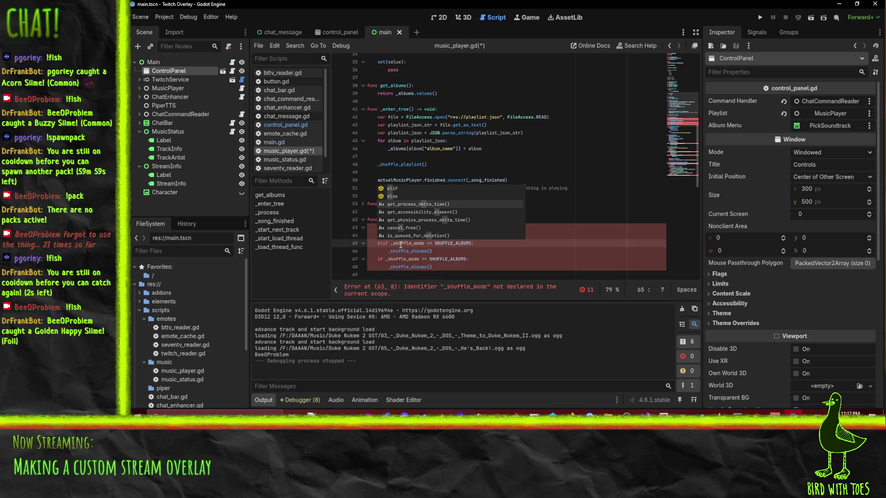
{"action": "key", "text": "Escape"}
{"action": "key", "text": "Down"}
{"action": "key", "text": "Down"}
{"action": "type", "text": "el"}
{"action": "key", "text": "Escape"}
Rename the copied branches' constants to SHUFFLE_TRACKS_IN_ALBUMS and SHUFFLE_ALL.
{"action": "left_click", "coordinate": [458, 242]}
{"action": "key", "text": "Left"}
{"action": "key", "text": "Left"}
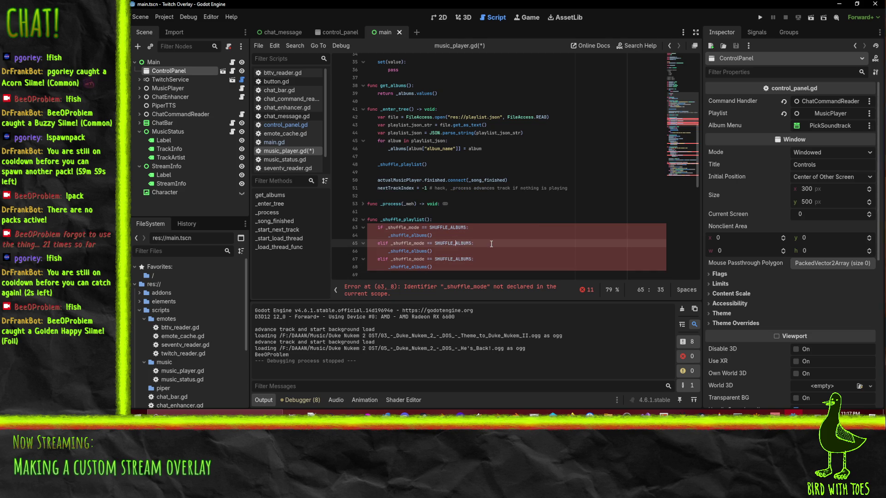
{"action": "key", "text": "ctrl+shift+Right"}
{"action": "type", "text": "_TRACKS_IN_ALBUMS"}
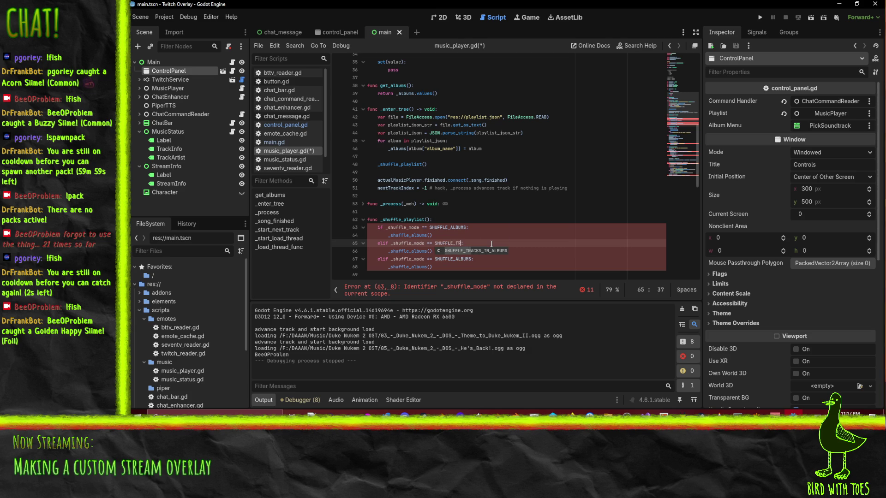
{"action": "left_click", "coordinate": [455, 258]}
{"action": "key", "text": "ctrl+shift+Right"}
{"action": "type", "text": "AL"}
Change the SHUFFLE_TRACKS_IN_ALBUMS branch's call to _shuffle_tracks_in_albums().
{"action": "double_click", "coordinate": [408, 252]}
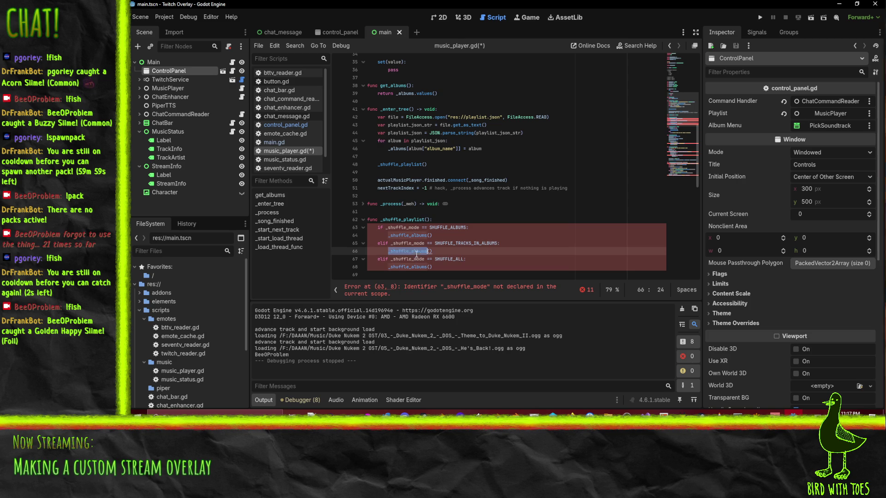
{"action": "key", "text": "Right"}
{"action": "type", "text": "_and_track"}
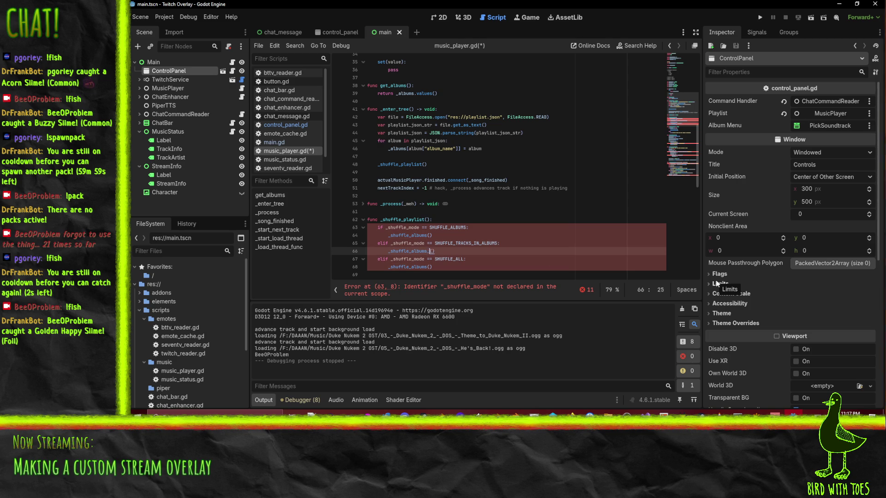
{"action": "type", "text": "s"}
{"action": "left_click", "coordinate": [411, 268]}
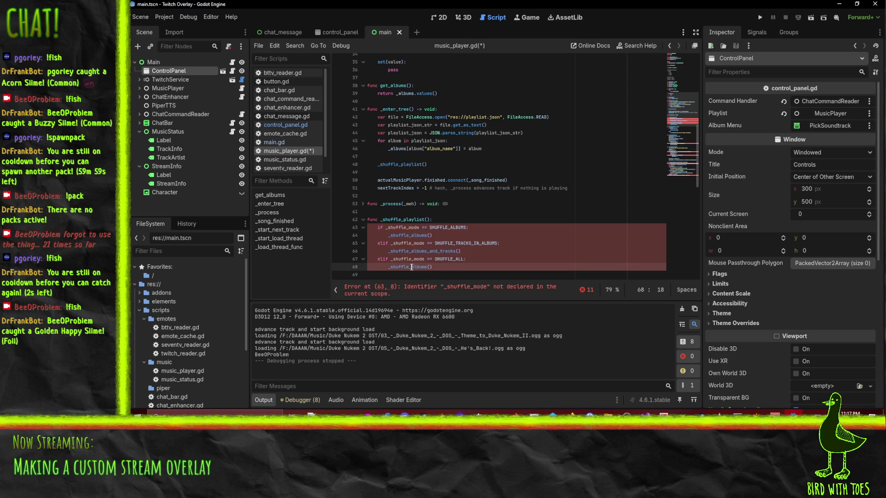
{"action": "left_click_drag", "start_coordinate": [412, 252], "coordinate": [455, 252]}
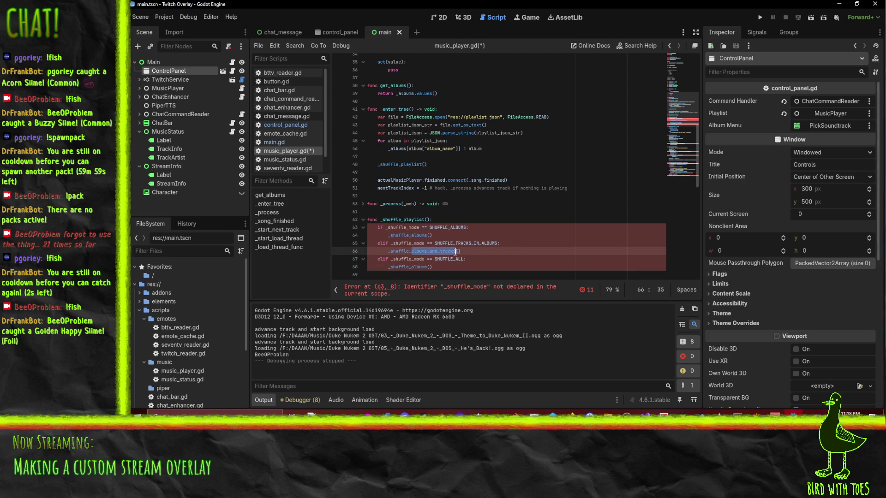
{"action": "type", "text": "tracks()"}
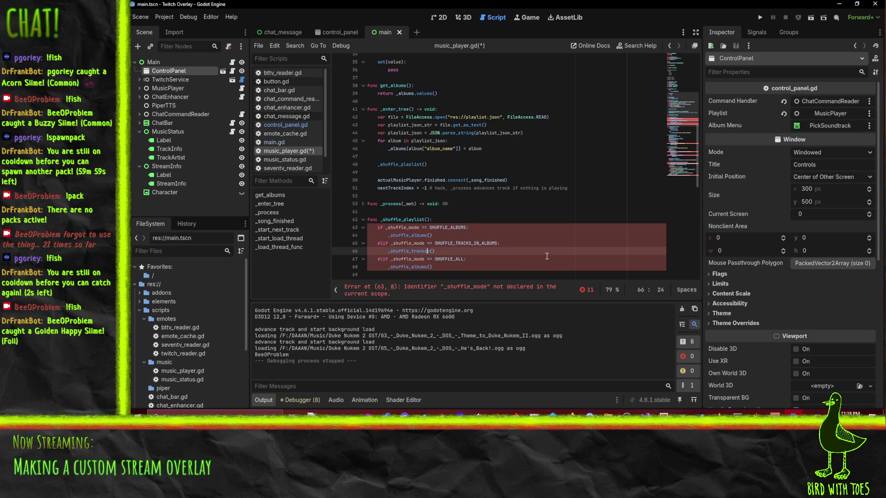
{"action": "key", "text": "BackSpace"}
{"action": "key", "text": "BackSpace"}
{"action": "type", "text": "_inal"}
{"action": "type", "text": "bum"}
{"action": "key", "text": "Left"}
{"action": "key", "text": "Left"}
{"action": "key", "text": "Left"}
{"action": "type", "text": "_"}
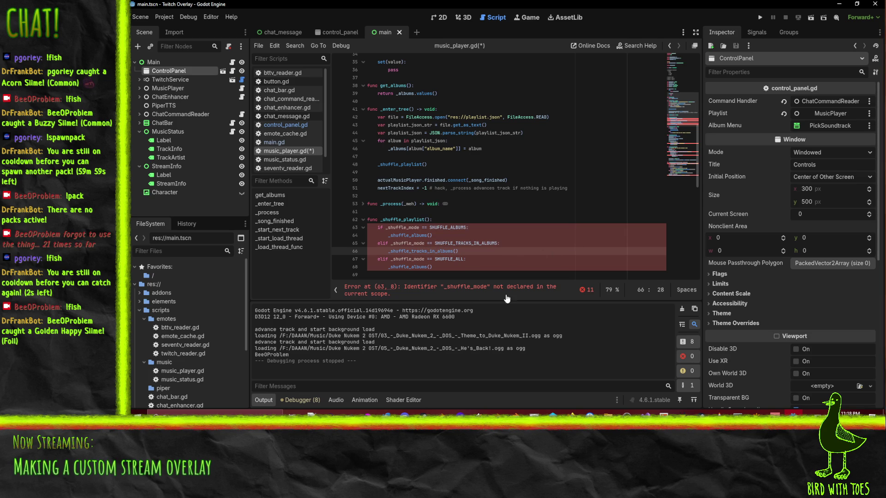
{"action": "left_click", "coordinate": [417, 267]}
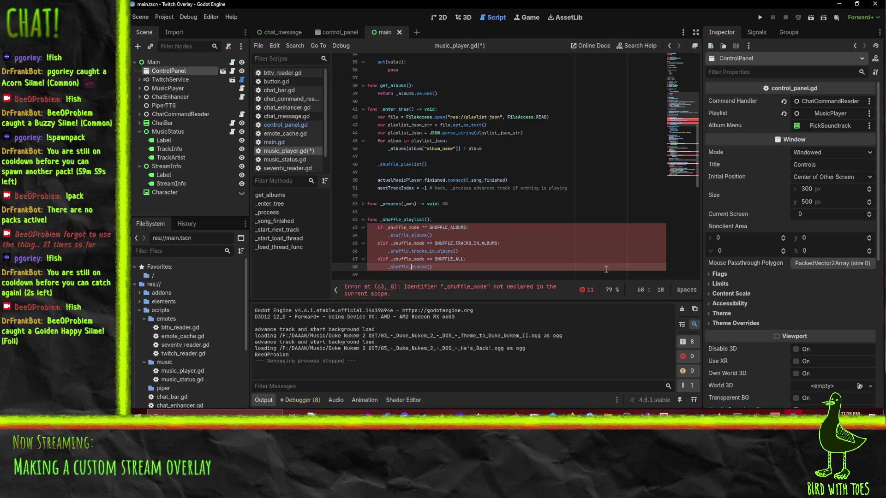
Replace 'albums' with 'all' in the SHUFFLE_ALL branch's _shuffle_albums() call.
{"action": "key", "text": "shift+Right"}
{"action": "key", "text": "shift+Right"}
{"action": "key", "text": "shift+Right"}
{"action": "key", "text": "BackSpace"}
{"action": "type", "text": "all"}
{"action": "left_click", "coordinate": [455, 196]}
{"action": "scroll", "coordinate": [455, 203], "scroll_direction": "down", "scroll_amount": 3}
Add a new func _shuffle_all(): header below _shuffle_playlist.
{"action": "scroll", "coordinate": [455, 203], "scroll_direction": "down", "scroll_amount": 3}
{"action": "left_click", "coordinate": [384, 203]}
{"action": "key", "text": "ctrl+shift+Return"}
{"action": "key", "text": "ctrl+z"}
{"action": "key", "text": "ctrl+z"}
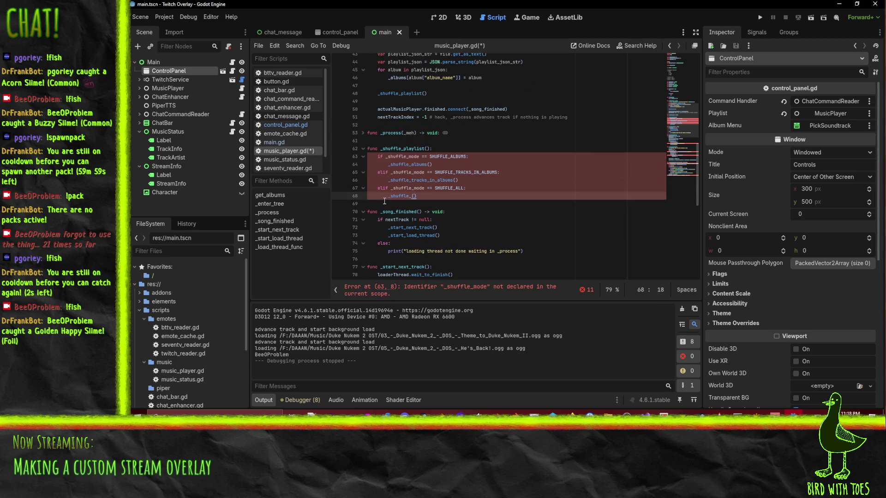
{"action": "type", "text": "all"}
{"action": "key", "text": "Down"}
{"action": "key", "text": "Return"}
{"action": "key", "text": "Return"}
{"action": "key", "text": "Up"}
{"action": "type", "text": "func  _"}
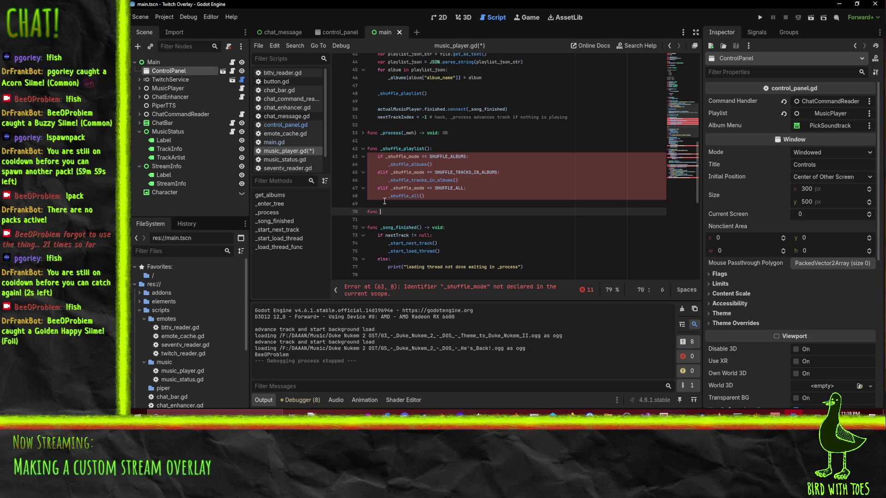
{"action": "type", "text": "shuffle"}
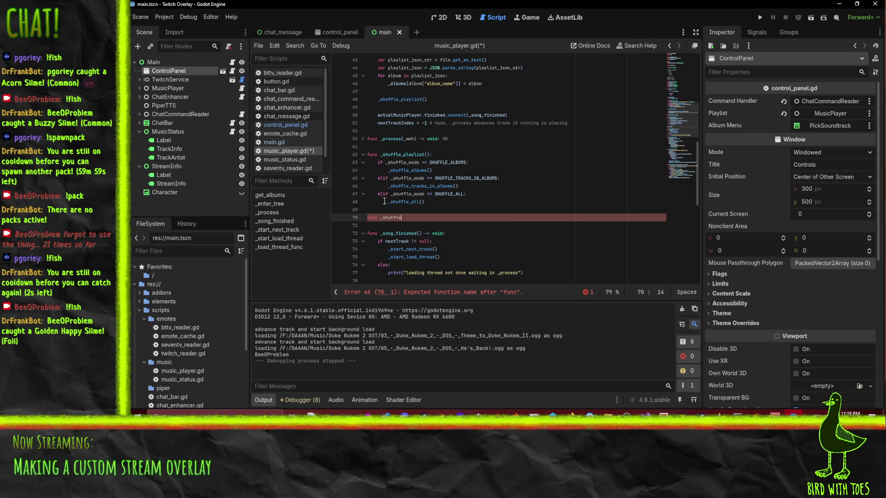
{"action": "type", "text": "_all():"}
{"action": "key", "text": "Return"}
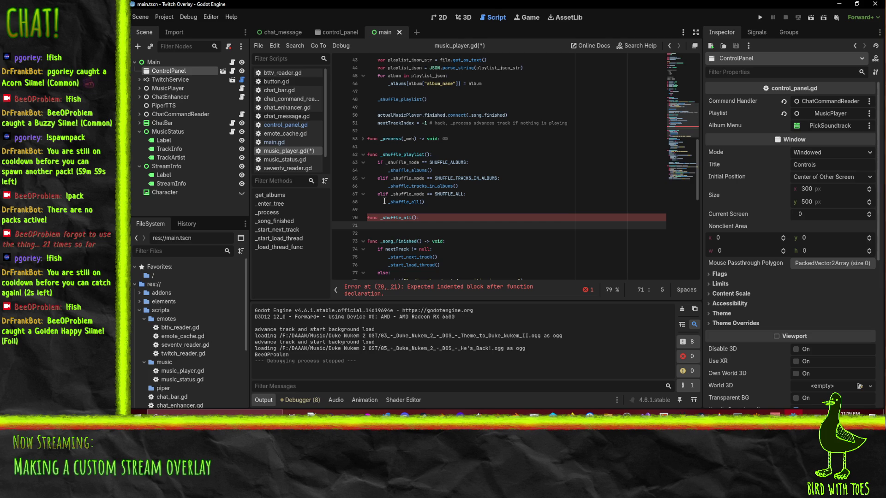
{"action": "type", "text": "ca"}
Declare var _new_tracks = [] and start a for album in _albums.values(): loop.
{"action": "key", "text": "BackSpace"}
{"action": "key", "text": "BackSpace"}
{"action": "type", "text": "var _new_t"}
{"action": "type", "text": "racks = []"}
{"action": "key", "text": "Return"}
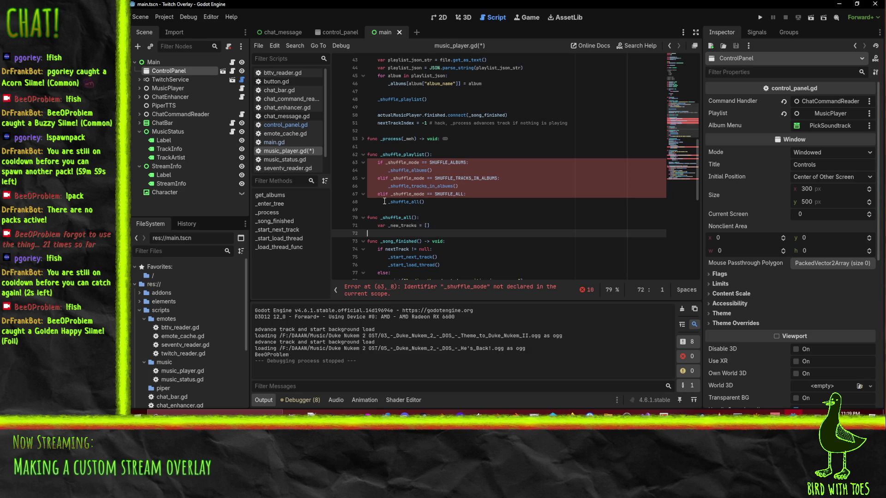
{"action": "key", "text": "Left"}
{"action": "key", "text": "Return"}
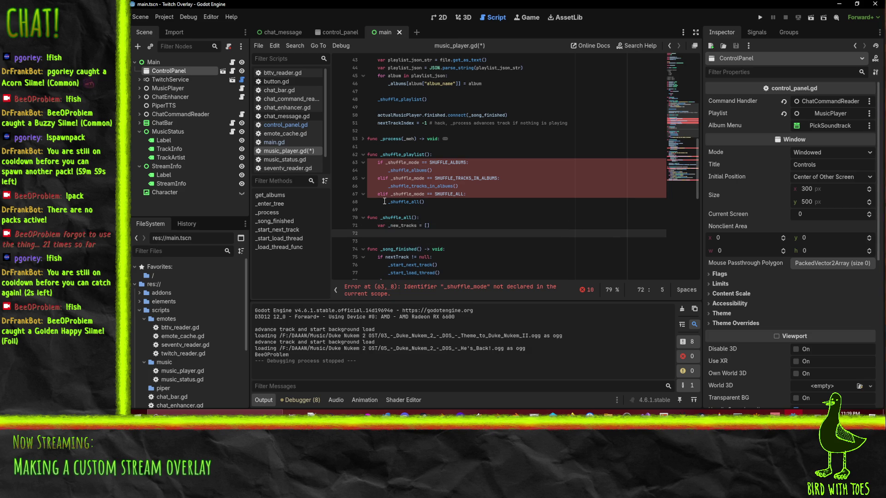
{"action": "type", "text": "for"}
{"action": "key", "text": "shift+Tab"}
{"action": "type", "text": "album in "}
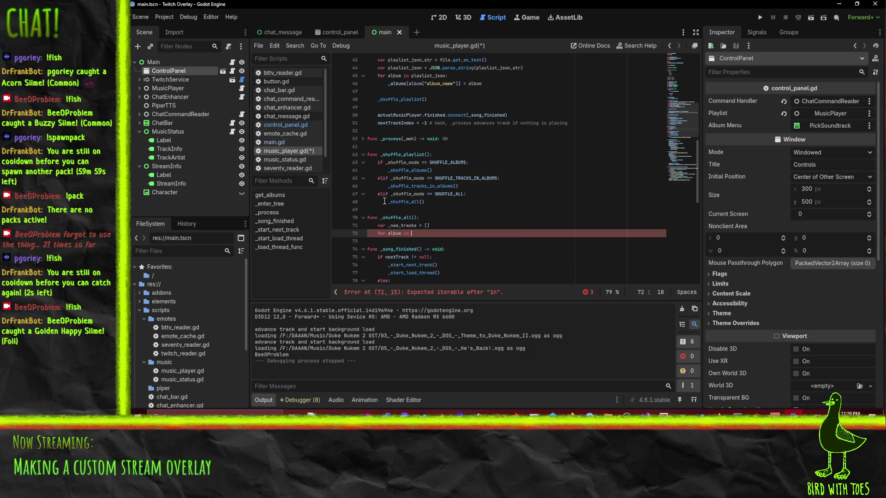
{"action": "type", "text": "_alb"}
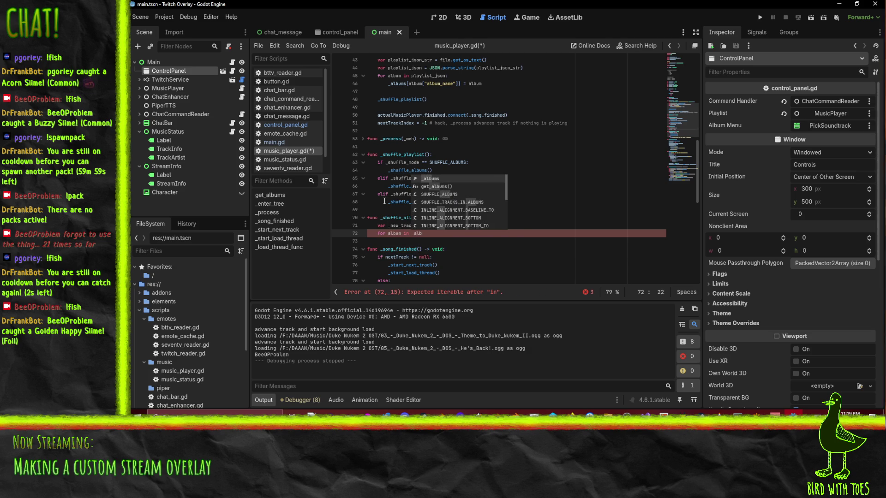
{"action": "key", "text": "Return"}
{"action": "type", "text": ".values"}
{"action": "key", "text": "Return"}
{"action": "type", "text": ":"}
{"action": "key", "text": "Return"}
Fill the loop body with _new_tracks.append_array(album["tracks"]).
{"action": "type", "text": "_new_t"}
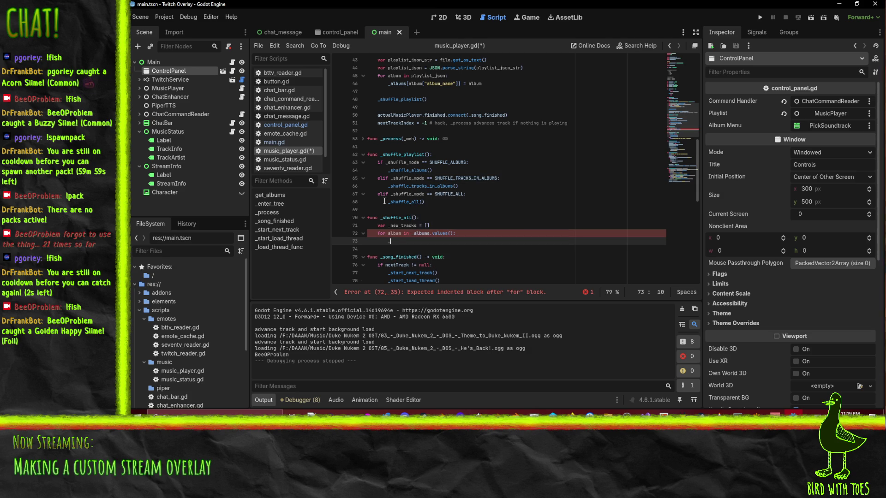
{"action": "type", "text": "racks = "}
{"action": "type", "text": "_albums"}
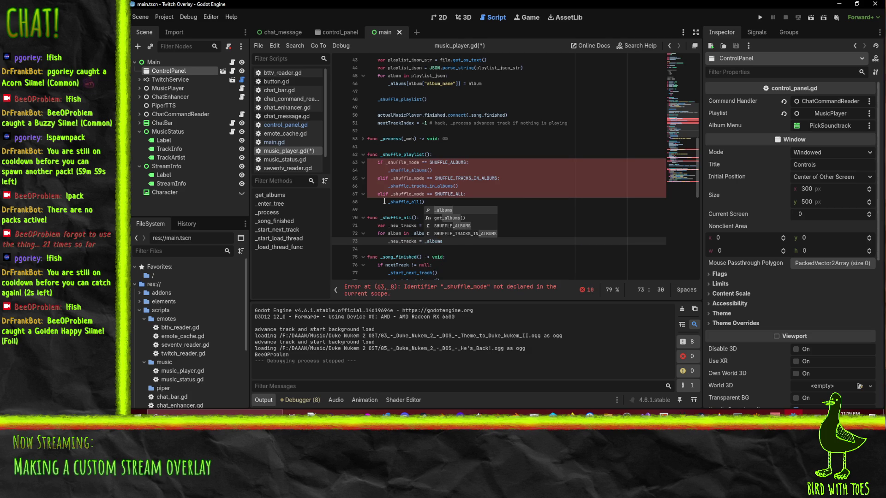
{"action": "key", "text": "BackSpace"}
{"action": "key", "text": "BackSpace"}
{"action": "key", "text": "BackSpace"}
{"action": "key", "text": "BackSpace"}
{"action": "key", "text": "BackSpace"}
{"action": "key", "text": "BackSpace"}
{"action": "key", "text": "BackSpace"}
{"action": "type", "text": "album."}
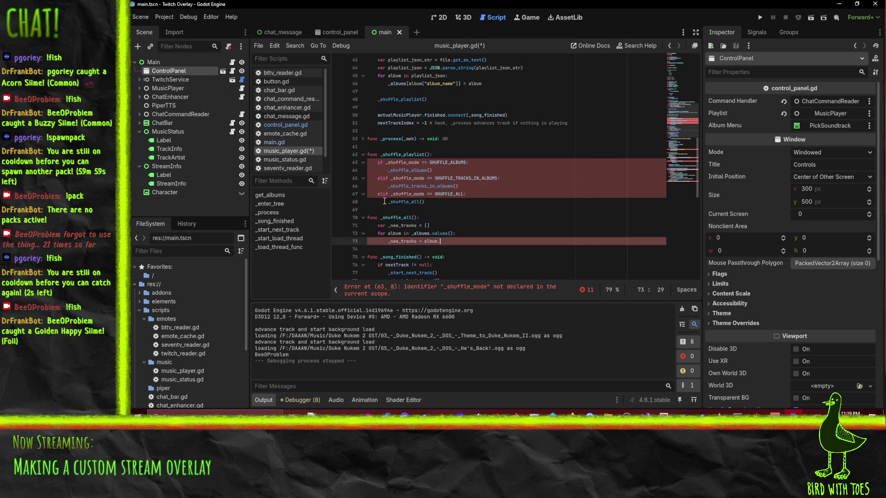
{"action": "type", "text": "tra"}
{"action": "key", "text": "BackSpace"}
{"action": "key", "text": "BackSpace"}
{"action": "key", "text": "BackSpace"}
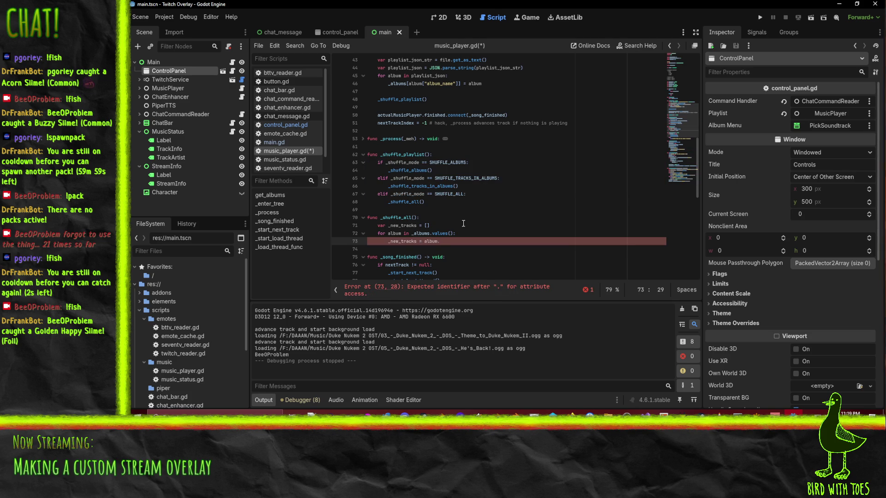
{"action": "scroll", "coordinate": [542, 207], "scroll_direction": "down", "scroll_amount": 6}
{"action": "scroll", "coordinate": [542, 206], "scroll_direction": "down", "scroll_amount": 1}
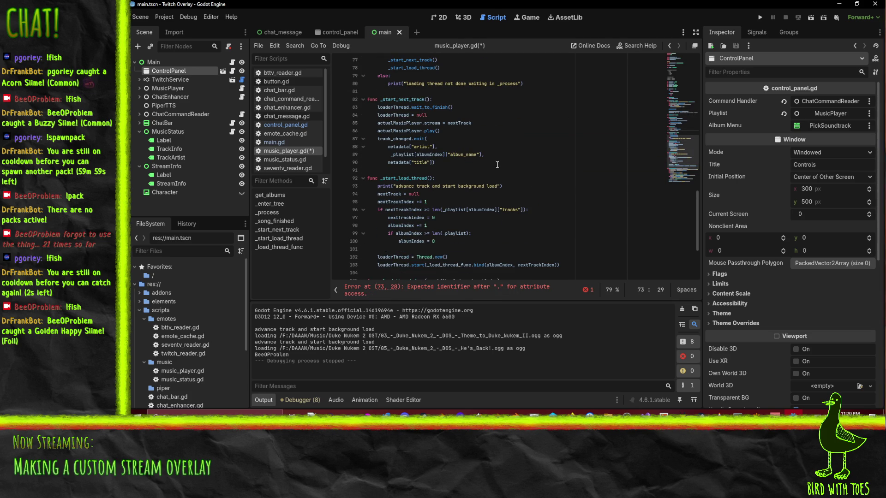
{"action": "scroll", "coordinate": [538, 177], "scroll_direction": "down", "scroll_amount": 1}
{"action": "left_click_drag", "start_coordinate": [498, 186], "coordinate": [523, 188]}
{"action": "left_click", "coordinate": [461, 286]}
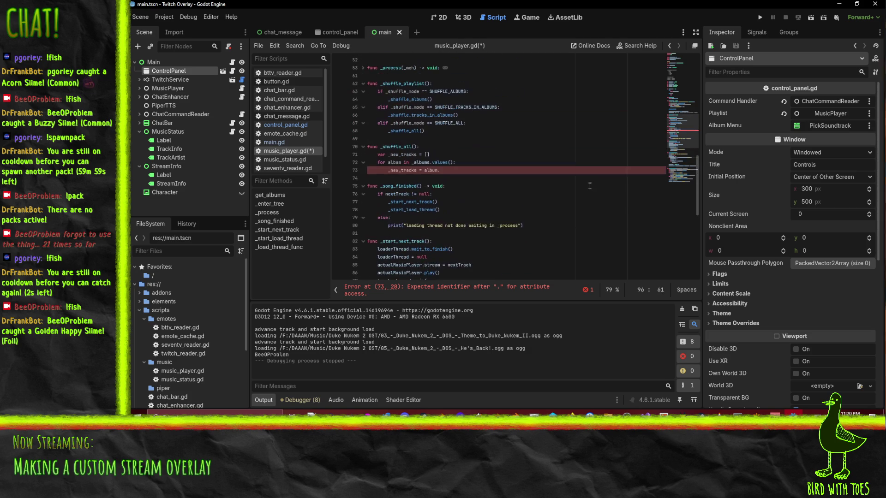
{"action": "type", "text": "[\"tracks\"]"}
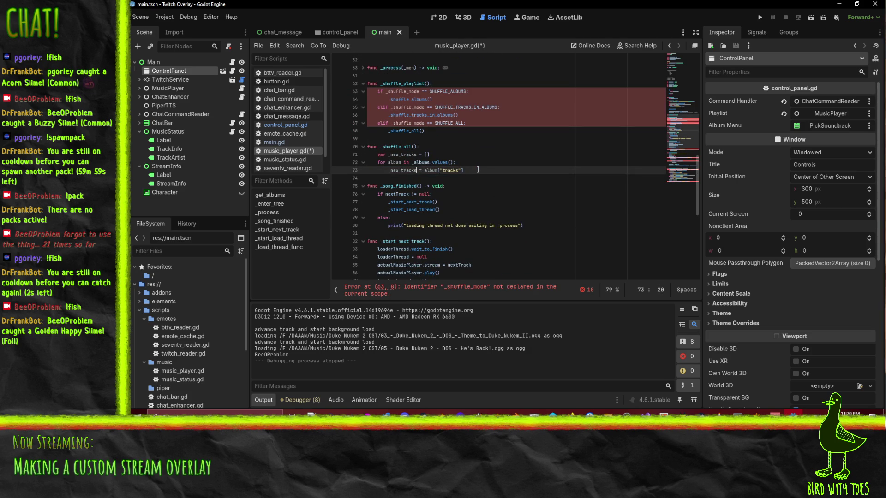
{"action": "type", "text": "."}
{"action": "key", "text": "Down"}
{"action": "key", "text": "Down"}
{"action": "key", "text": "Down"}
{"action": "key", "text": "Return"}
{"action": "key", "text": "Delete"}
{"action": "key", "text": "Delete"}
{"action": "key", "text": "Delete"}
{"action": "key", "text": "End"}
{"action": "type", "text": ")"}
Add a "# do the shuffle" comment after the append_array loop in _shuffle_all().
{"action": "left_click", "coordinate": [541, 146]}
{"action": "scroll", "coordinate": [541, 145], "scroll_direction": "down", "scroll_amount": 12}
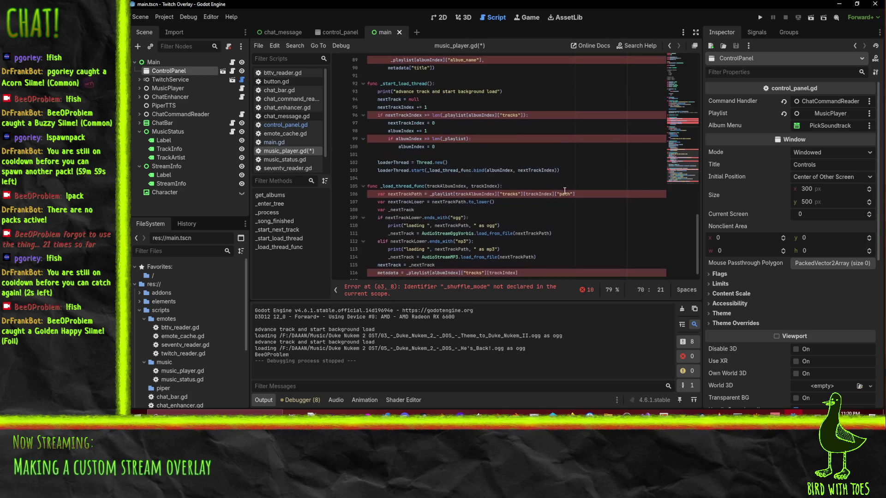
{"action": "scroll", "coordinate": [594, 214], "scroll_direction": "down", "scroll_amount": 1}
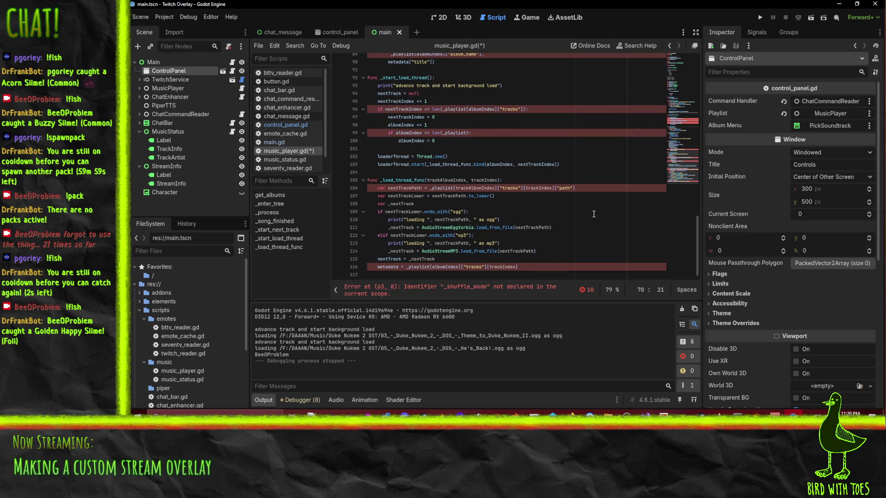
{"action": "scroll", "coordinate": [596, 228], "scroll_direction": "up", "scroll_amount": 8}
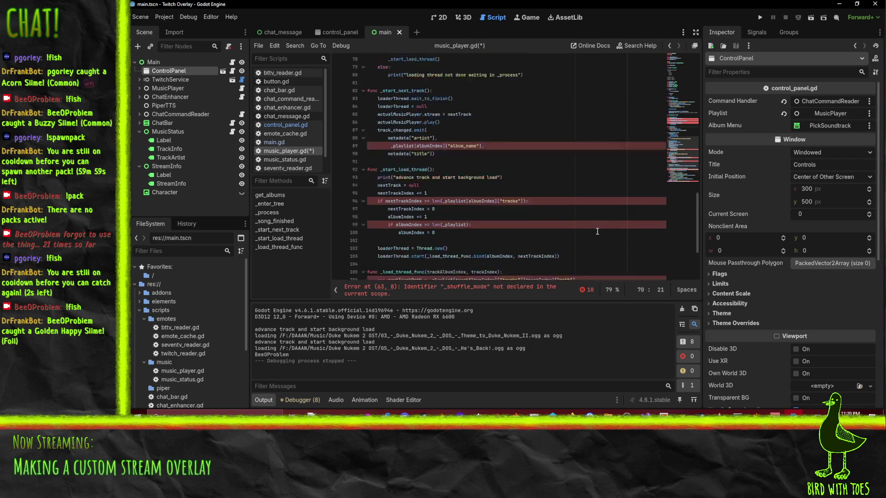
{"action": "left_click", "coordinate": [507, 251]}
{"action": "left_click", "coordinate": [496, 239]}
{"action": "scroll", "coordinate": [466, 197], "scroll_direction": "up", "scroll_amount": 4}
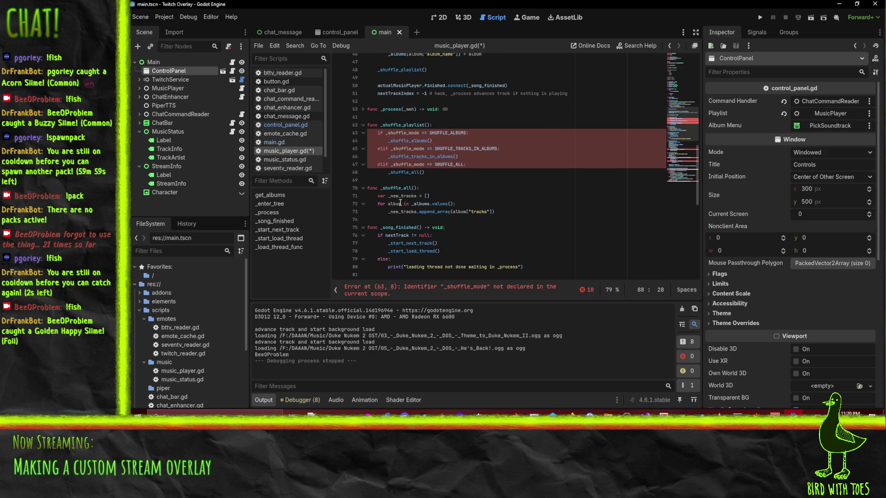
{"action": "left_click", "coordinate": [502, 213]}
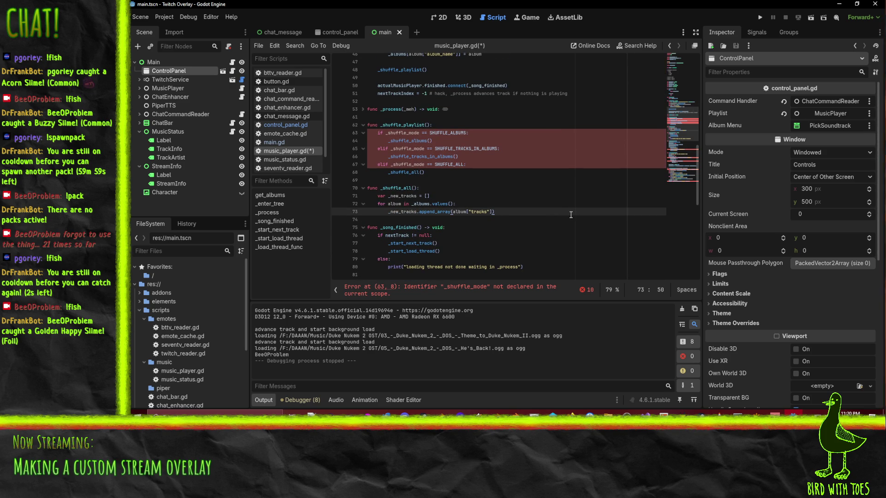
{"action": "key", "text": "Return"}
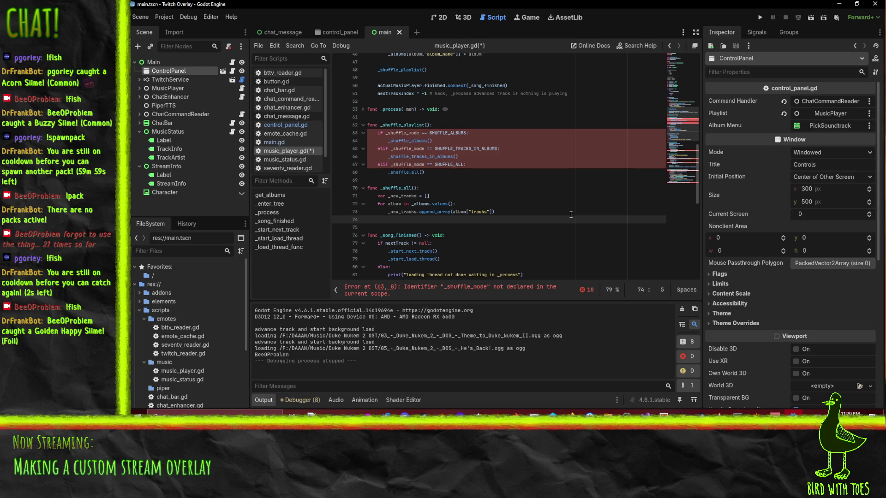
{"action": "type", "text": "do the "}
{"action": "type", "text": "shuffle"}
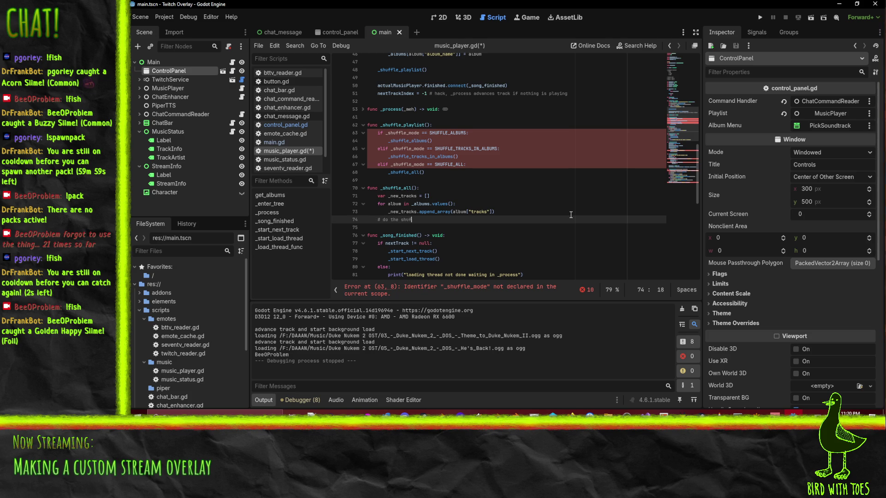
{"action": "key", "text": "Up"}
{"action": "key", "text": "Up"}
{"action": "key", "text": "Up"}
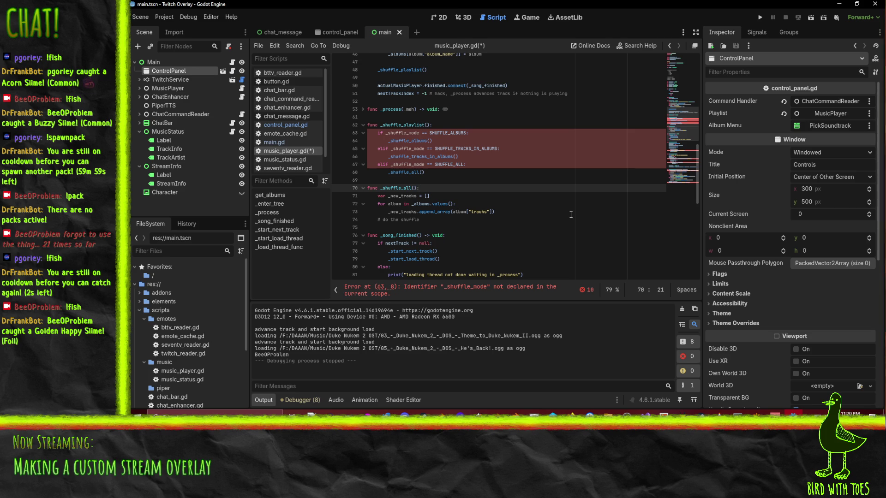
Make the albums and tracks-in-albums branches call _shuffle_albums(false) and _shuffle_albums(true).
{"action": "left_click", "coordinate": [416, 141]}
{"action": "left_click", "coordinate": [412, 156]}
{"action": "double_click", "coordinate": [412, 157]}
{"action": "type", "text": "_shuffle_albums"}
{"action": "left_click", "coordinate": [428, 140]}
{"action": "type", "text": "false"}
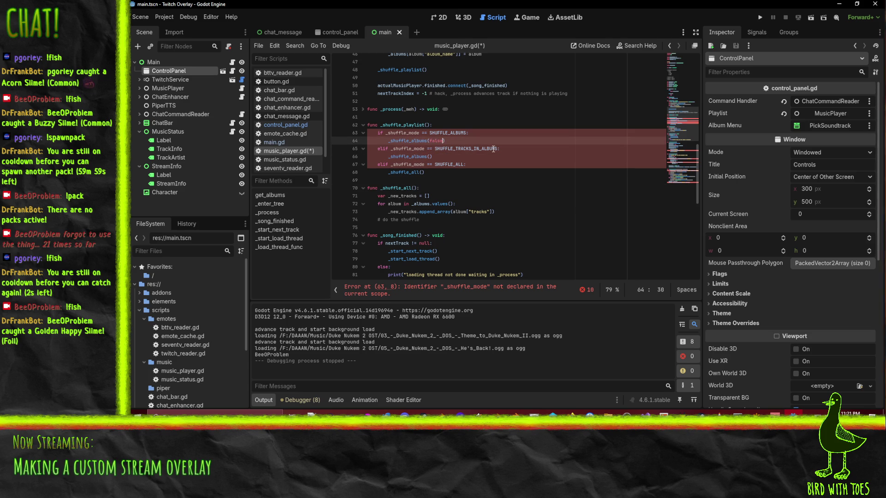
{"action": "left_click", "coordinate": [433, 156]}
{"action": "type", "text": "true"}
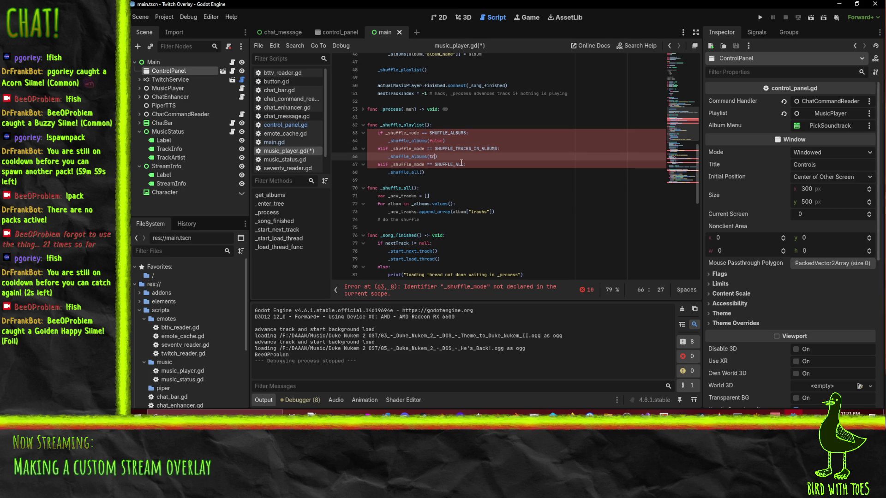
Add a func _shuffle_albums(shuffle_tracks): header below _shuffle_all.
{"action": "left_click", "coordinate": [447, 218]}
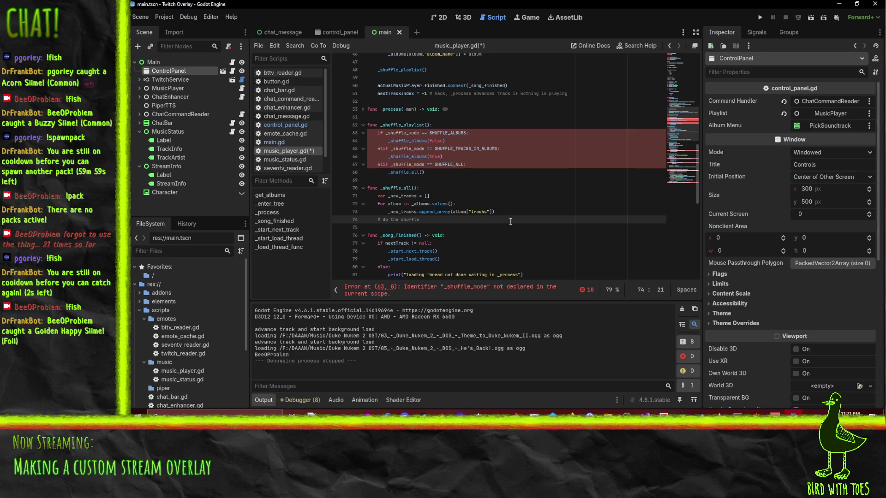
{"action": "left_click", "coordinate": [397, 141]}
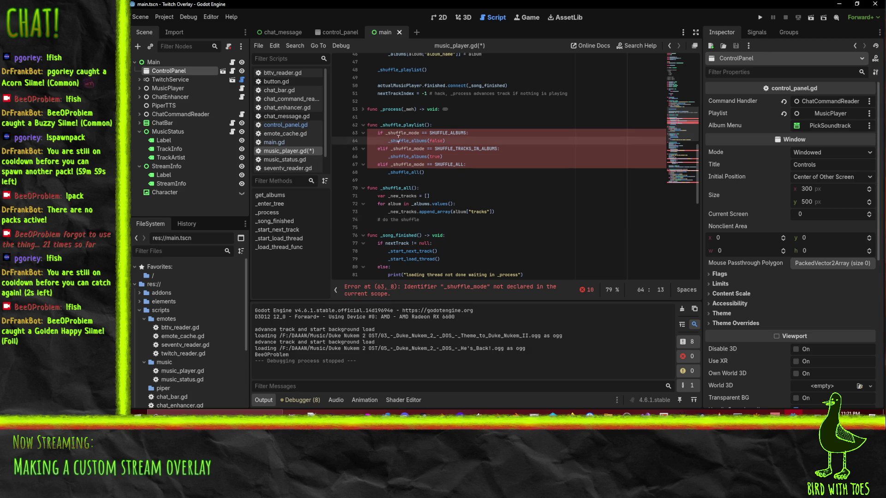
{"action": "left_click", "coordinate": [402, 180]}
{"action": "left_click", "coordinate": [459, 219]}
{"action": "key", "text": "Down"}
{"action": "key", "text": "Return"}
{"action": "key", "text": "Return"}
{"action": "key", "text": "Up"}
{"action": "type", "text": "func _shuffle_all"}
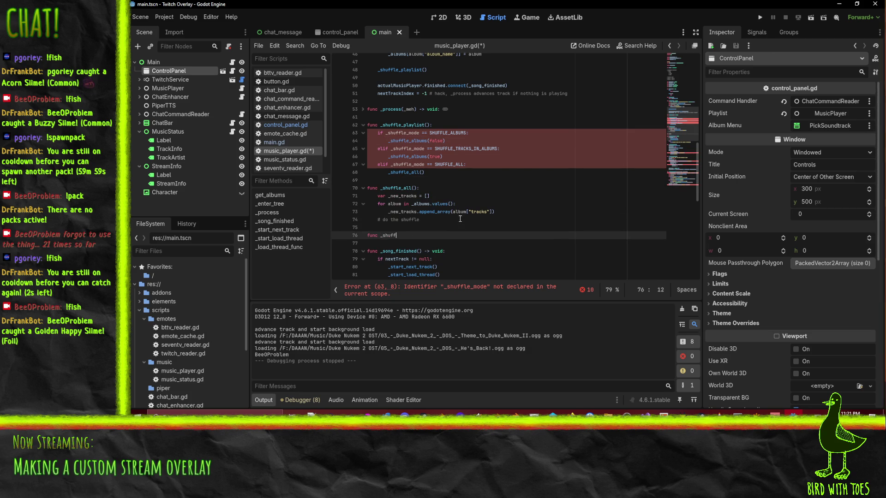
{"action": "type", "text": "():"}
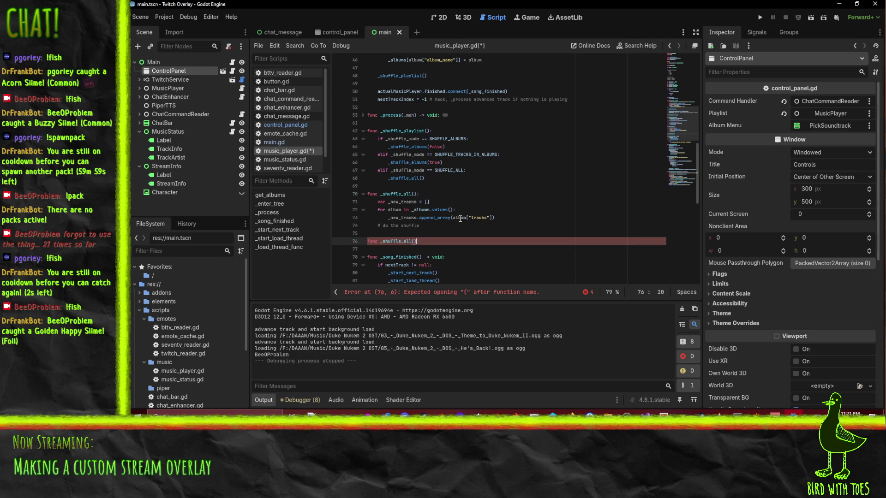
{"action": "key", "text": "Return"}
{"action": "type", "text": "_shuffle_albums"}
{"action": "key", "text": "ctrl+BackSpace"}
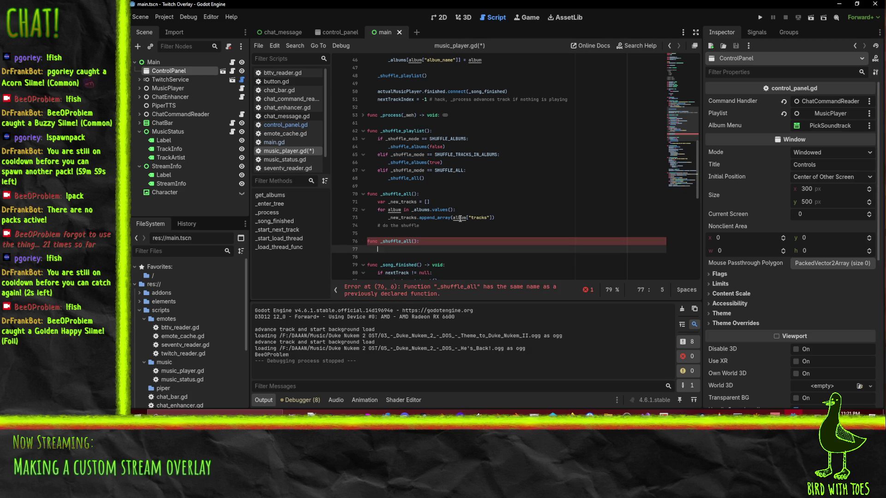
{"action": "double_click", "coordinate": [389, 241]}
{"action": "type", "text": "_shuffle_albums("}
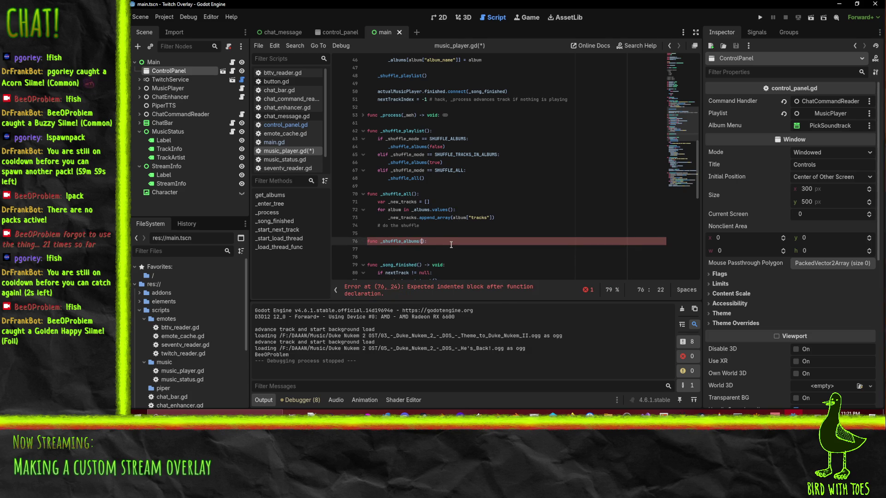
{"action": "type", "text": "shuffle_tracks"}
{"action": "key", "text": "Down"}
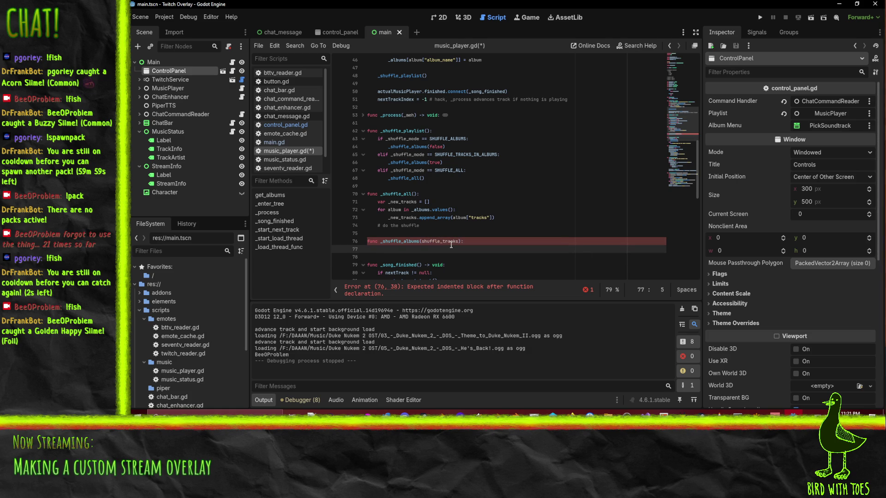
Copy the _new_tracks declaration and the for album in _albums.values() loop line into it.
{"action": "left_click", "coordinate": [397, 202]}
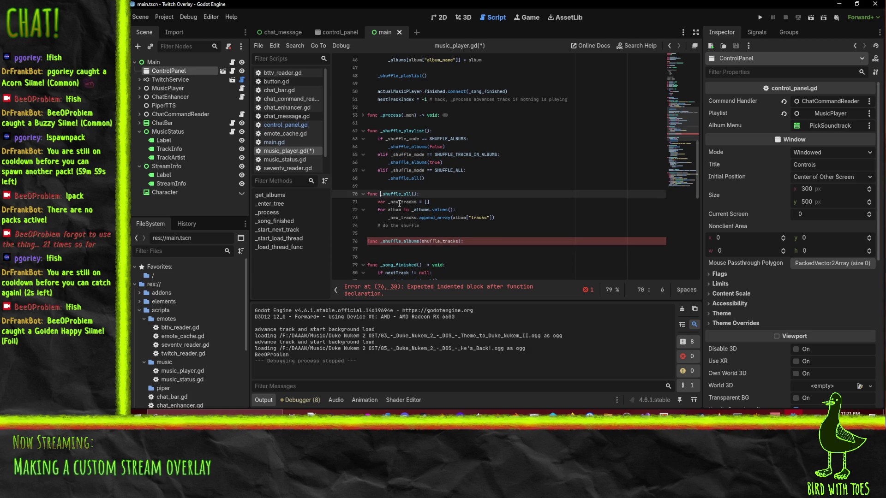
{"action": "key", "text": "Down"}
{"action": "key", "text": "Down"}
{"action": "key", "text": "Down"}
{"action": "key", "text": "ctrl+v"}
{"action": "key", "text": "Up"}
{"action": "key", "text": "Up"}
{"action": "key", "text": "Up"}
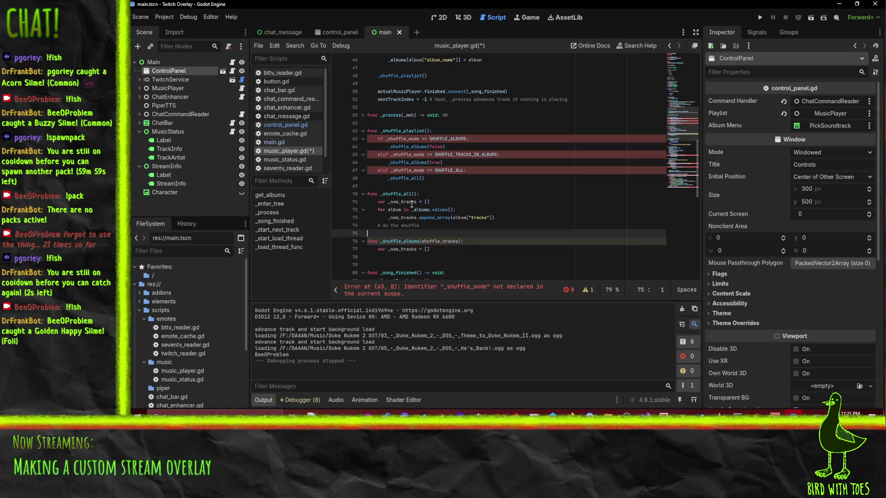
{"action": "key", "text": "ctrl+c"}
{"action": "key", "text": "Down"}
{"action": "key", "text": "Down"}
{"action": "key", "text": "Down"}
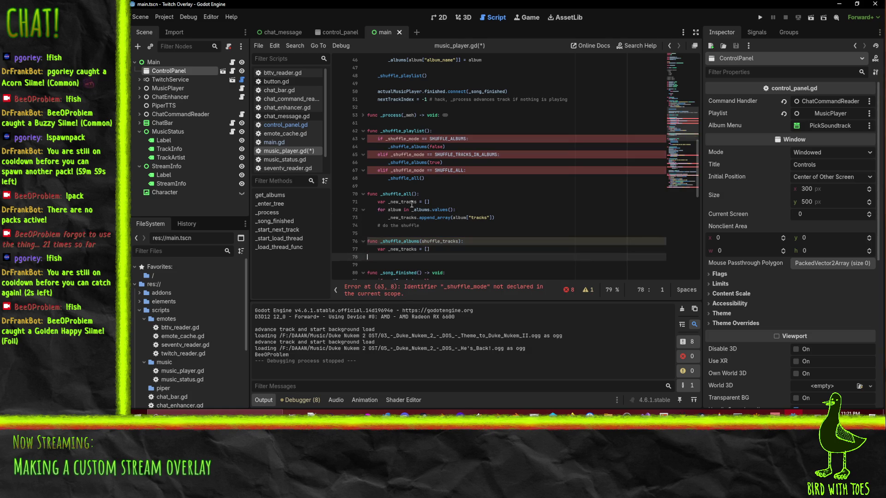
{"action": "key", "text": "ctrl+v"}
{"action": "key", "text": "Up"}
{"action": "key", "text": "Up"}
{"action": "key", "text": "Down"}
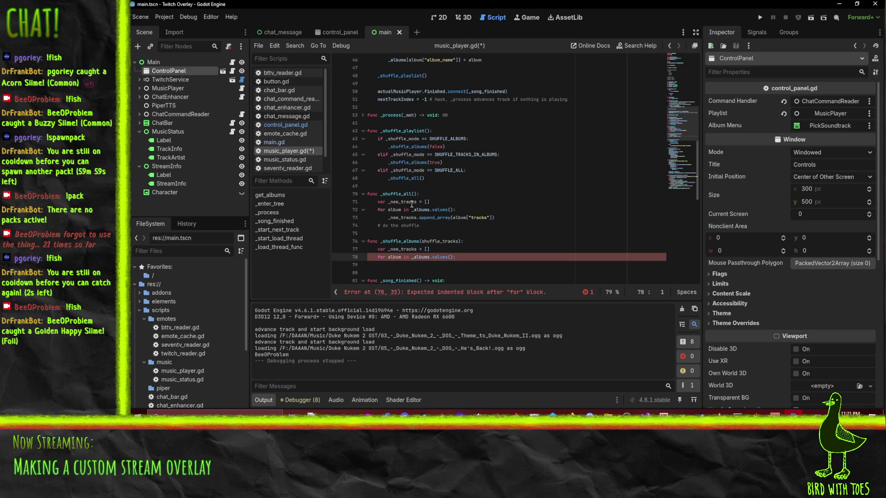
{"action": "scroll", "coordinate": [411, 204], "scroll_direction": "up", "scroll_amount": 6}
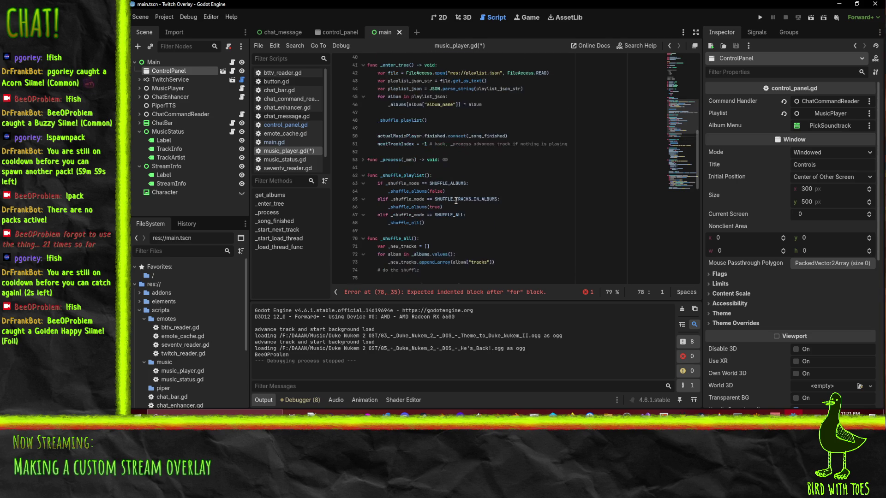
Check get_albums, then change the copied line 77 declaration to 'var albums = get_albums()'.
{"action": "left_click", "coordinate": [393, 139]}
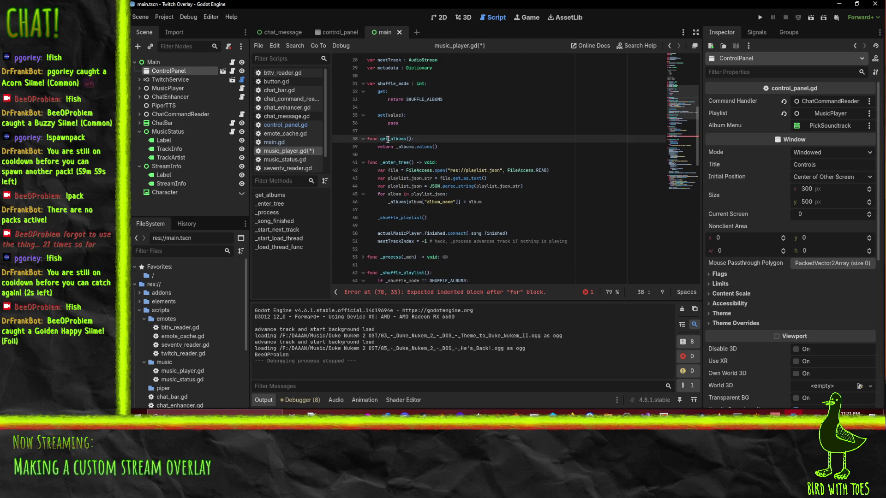
{"action": "scroll", "coordinate": [408, 220], "scroll_direction": "down", "scroll_amount": 11}
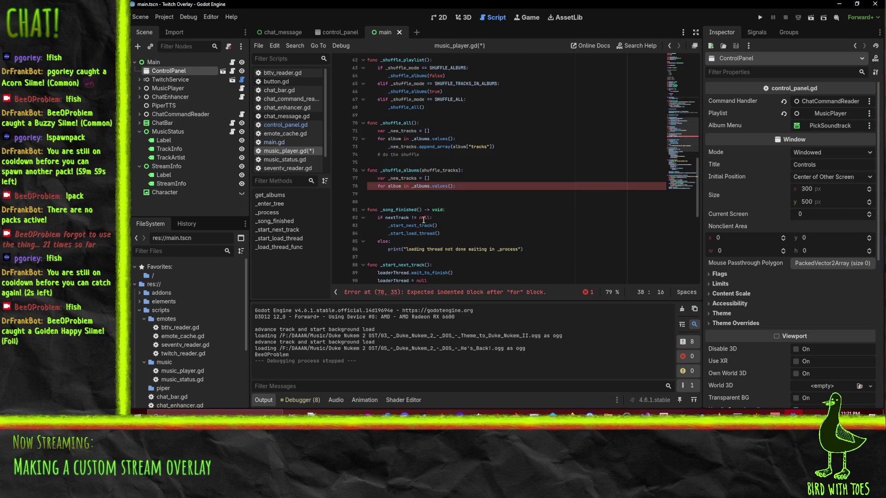
{"action": "scroll", "coordinate": [461, 213], "scroll_direction": "up", "scroll_amount": 1}
{"action": "left_click", "coordinate": [518, 205]}
{"action": "key", "text": "shift+Home"}
{"action": "type", "text": "var _albums ="}
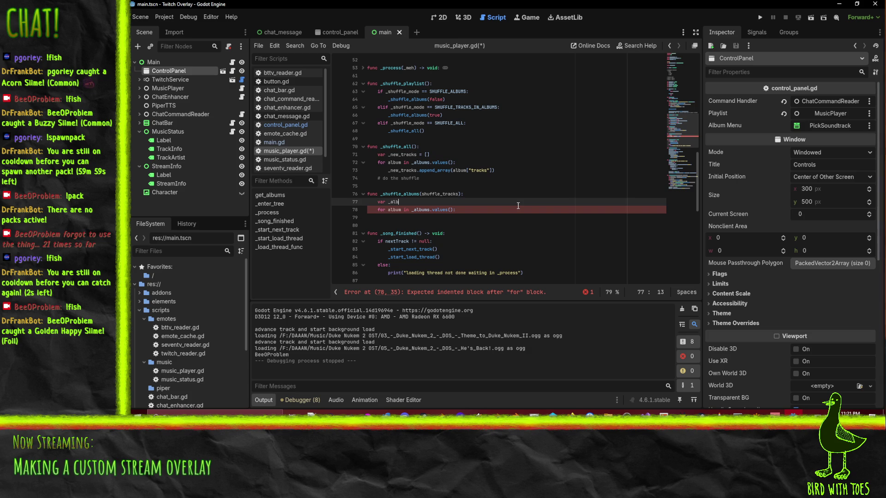
{"action": "key", "text": "ctrl+Left"}
{"action": "key", "text": "ctrl+Left"}
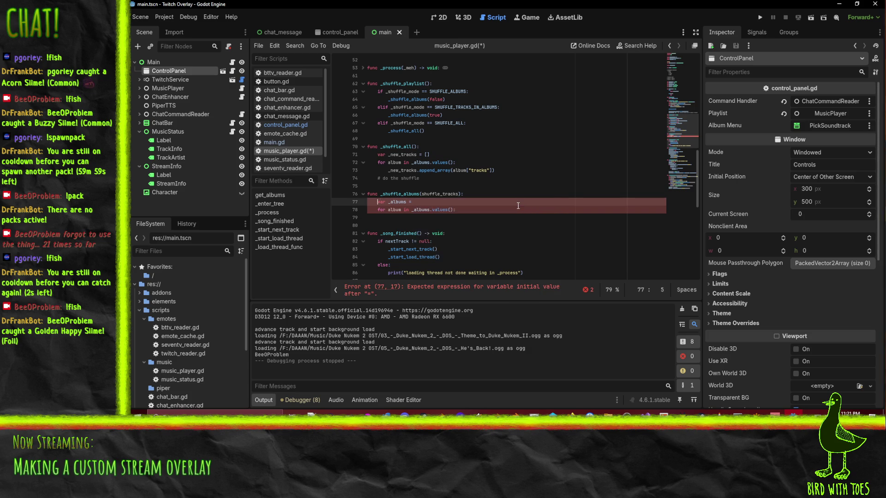
{"action": "key", "text": "Delete"}
{"action": "key", "text": "End"}
{"action": "type", "text": "get_albums()"}
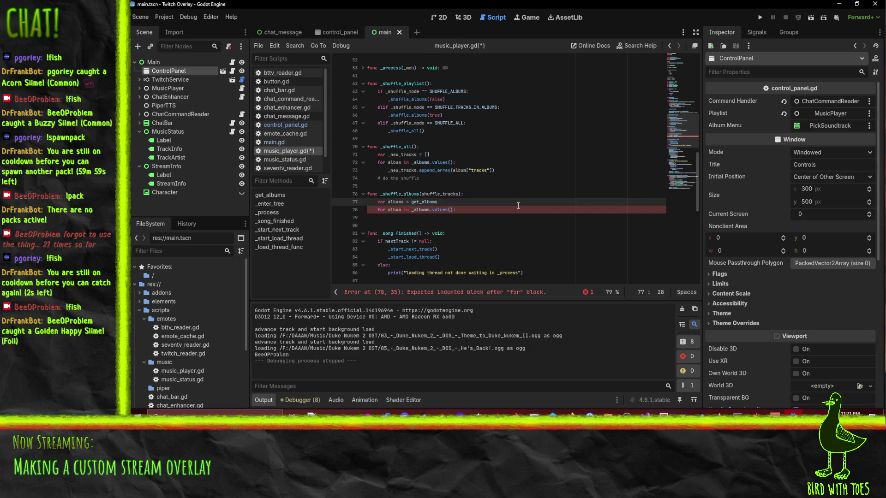
Rewrite the declaration as 'var albums = [].append_array(get_albums())'.
{"action": "key", "text": "Home"}
{"action": "key", "text": "ctrl+Right"}
{"action": "key", "text": "Right"}
{"action": "type", "text": "[]."}
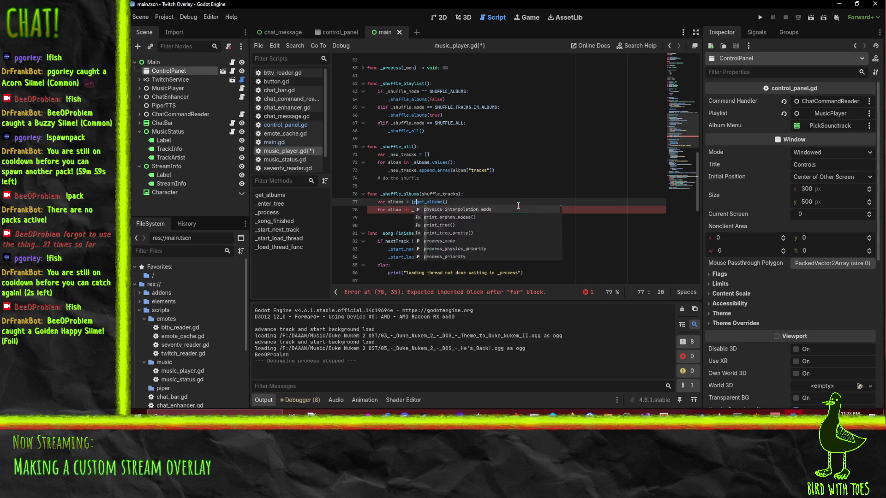
{"action": "key", "text": "BackSpace"}
{"action": "key", "text": "BackSpace"}
{"action": "key", "text": "BackSpace"}
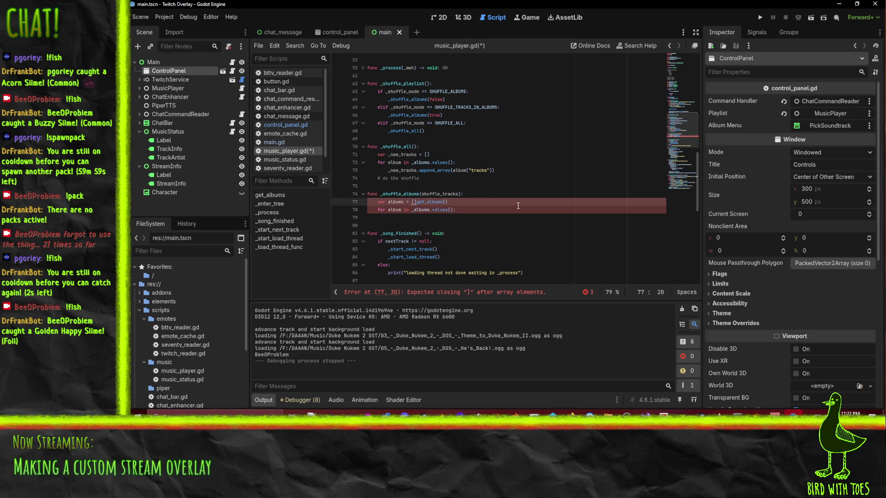
{"action": "type", "text": "p"}
{"action": "key", "text": "BackSpace"}
{"action": "type", "text": "[]."}
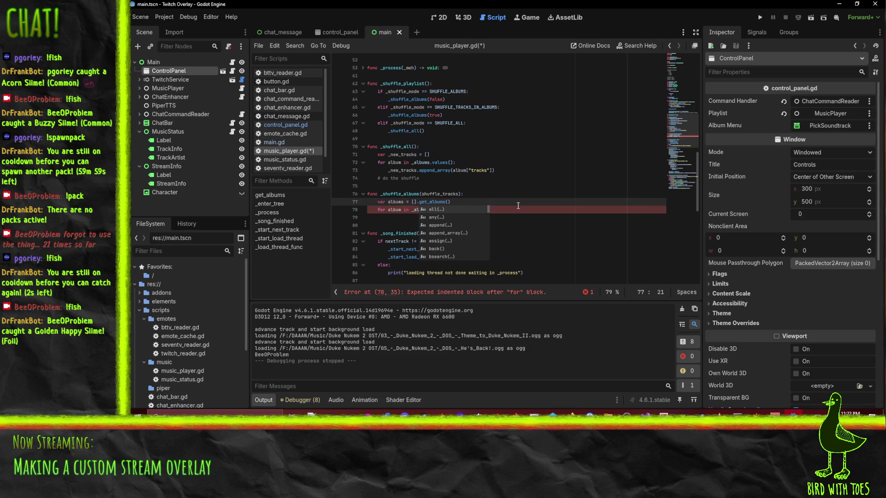
{"action": "key", "text": "Down"}
{"action": "key", "text": "Down"}
{"action": "key", "text": "Down"}
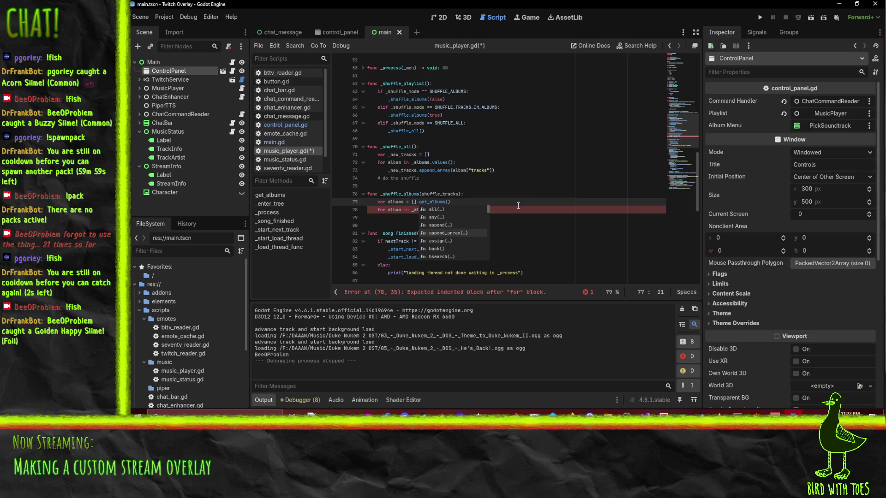
{"action": "key", "text": "Tab"}
{"action": "type", "text": "get"}
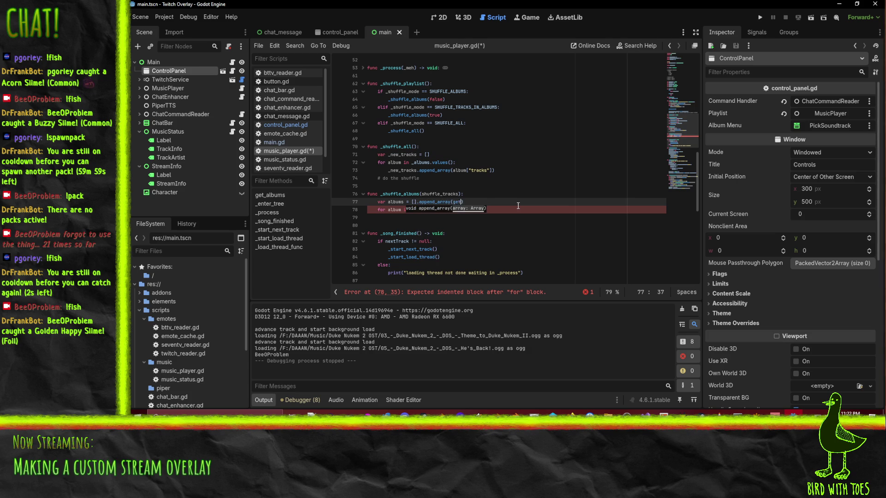
{"action": "key", "text": "Tab"}
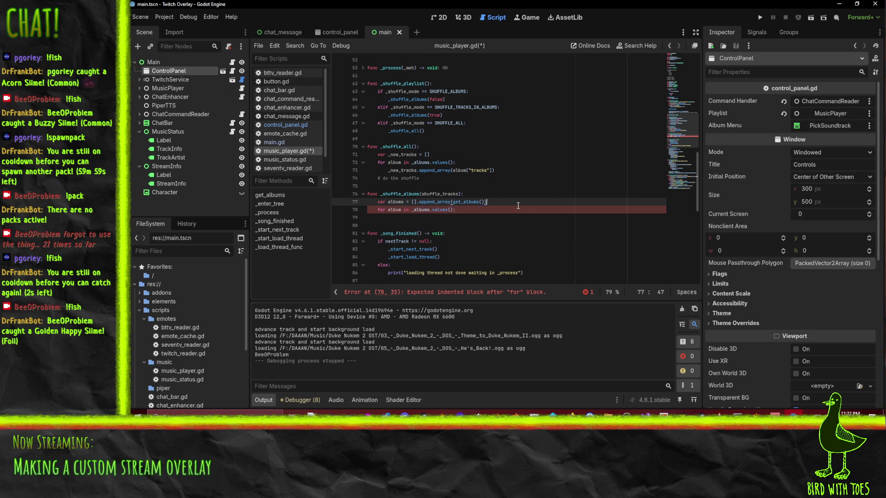
Make the loop read 'for album in albums:' and add an '_albums[album]' lookup line inside it.
{"action": "key", "text": "Down"}
{"action": "key", "text": "Down"}
{"action": "key", "text": "Up"}
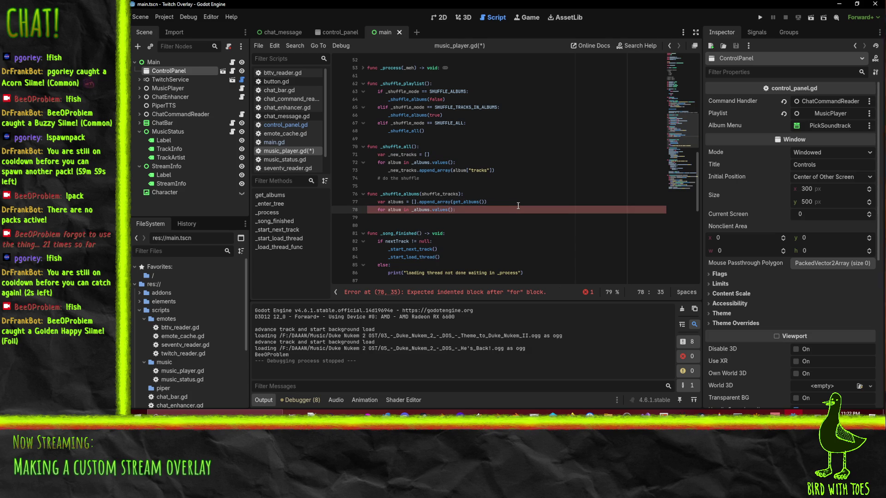
{"action": "left_click", "coordinate": [412, 211]}
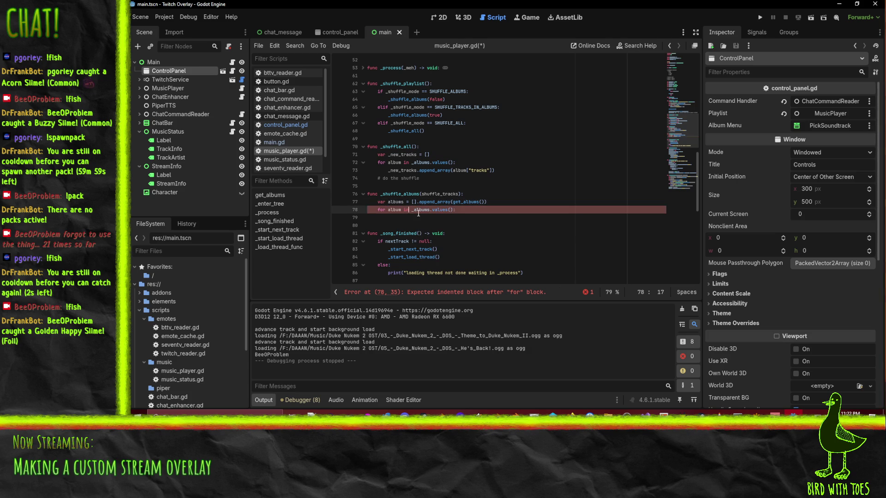
{"action": "key", "text": "shift+End"}
{"action": "type", "text": "albums:"}
{"action": "key", "text": "Down"}
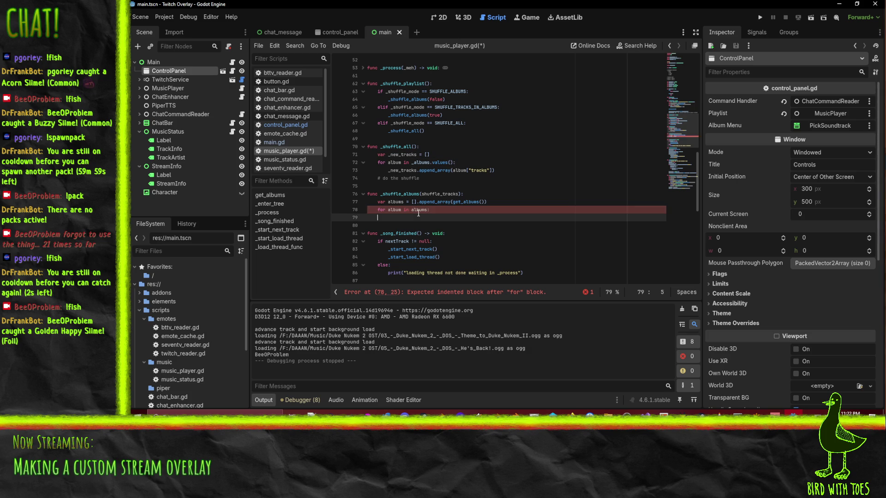
{"action": "key", "text": "Tab"}
{"action": "type", "text": "_album"}
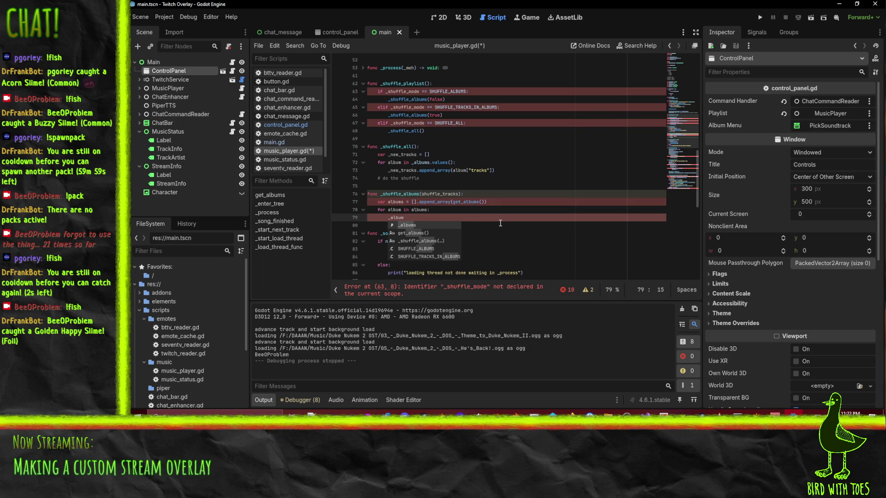
{"action": "type", "text": "s[album]"}
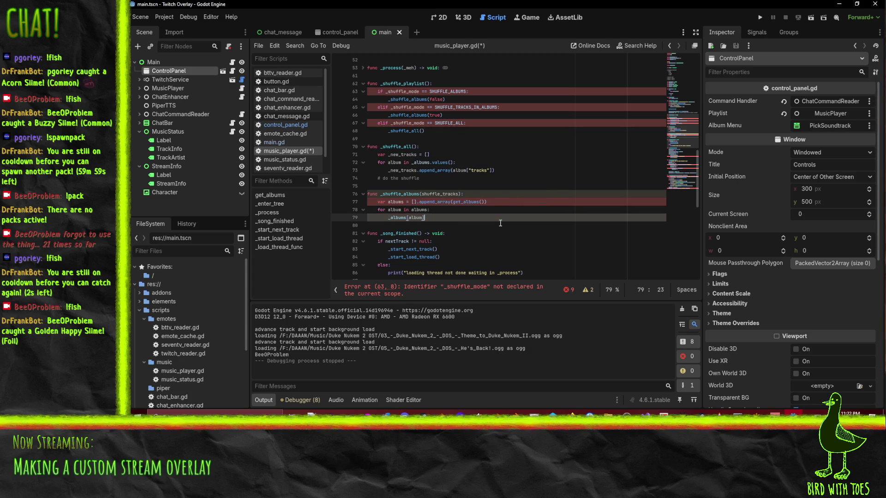
{"action": "key", "text": "Home"}
Insert a 'var tracks = []' line directly below the for line.
{"action": "scroll", "coordinate": [517, 222], "scroll_direction": "up", "scroll_amount": 1}
{"action": "left_click", "coordinate": [452, 234]}
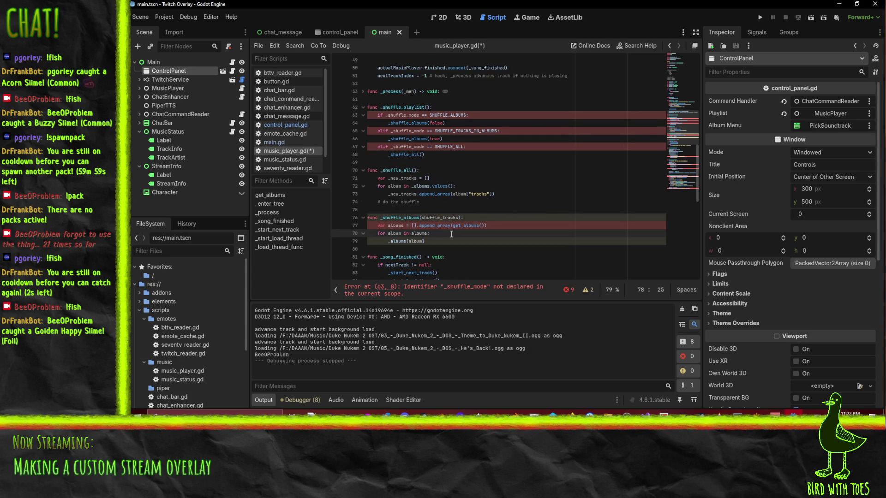
{"action": "key", "text": "Return"}
{"action": "type", "text": "var tracks = ["}
{"action": "key", "text": "Down"}
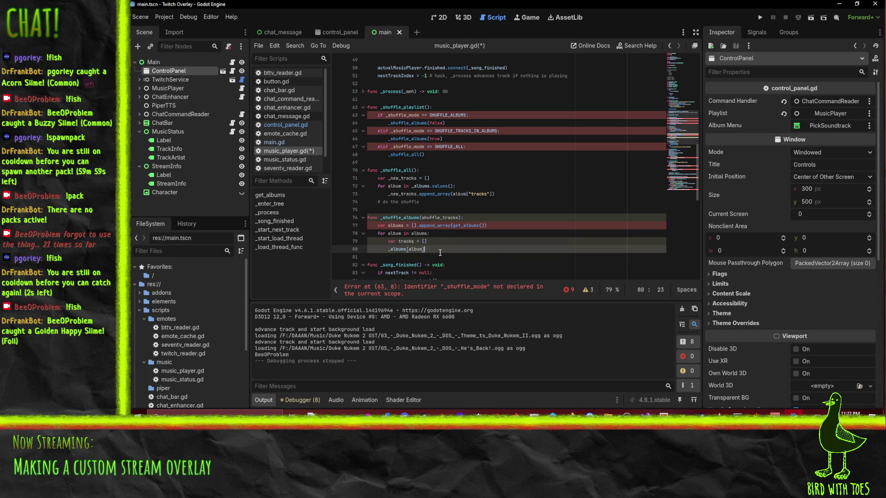
{"action": "key", "text": "Home"}
{"action": "type", "text": "for track in"}
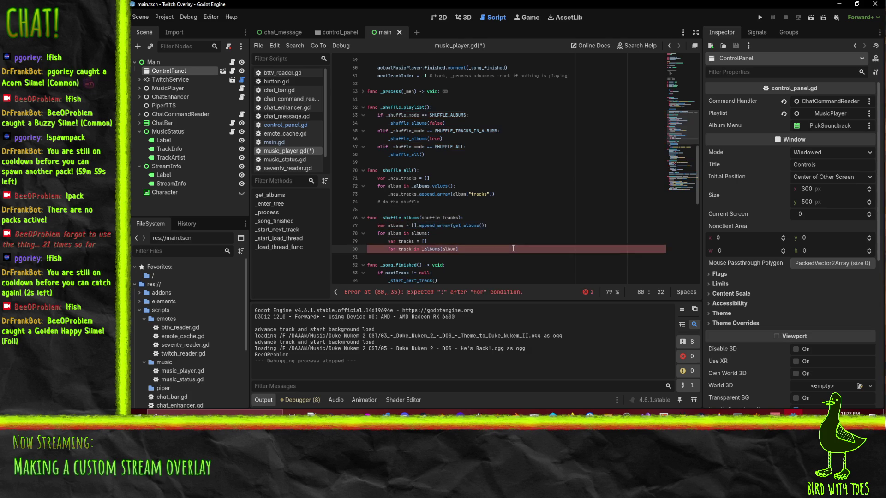
{"action": "key", "text": "shift+Home"}
{"action": "key", "text": "BackSpace"}
Complete the line as 'var tracks = [].append_array(_albums[album]["tracks"])'.
{"action": "double_click", "coordinate": [408, 194]}
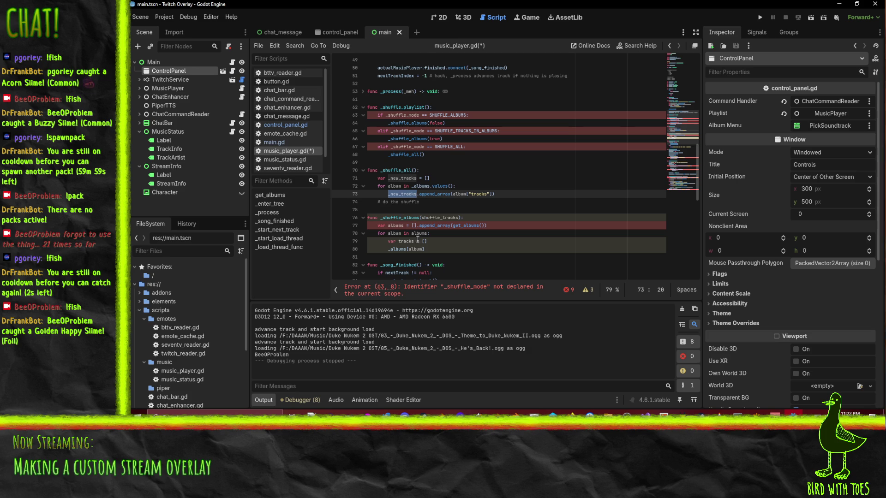
{"action": "left_click", "coordinate": [431, 243]}
{"action": "type", "text": ".appen"}
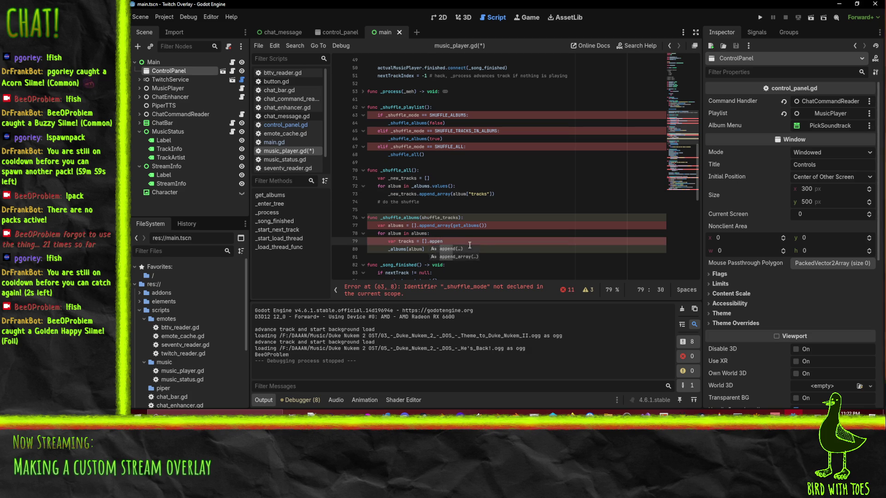
{"action": "key", "text": "Return"}
{"action": "type", "text": "_array"}
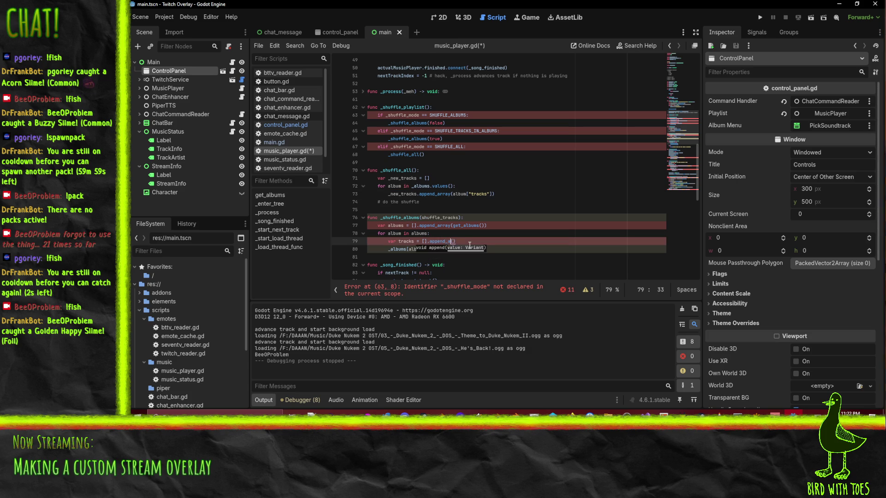
{"action": "key", "text": "Down"}
{"action": "key", "text": "Home"}
{"action": "key", "text": "BackSpace"}
{"action": "key", "text": "BackSpace"}
{"action": "key", "text": "BackSpace"}
{"action": "key", "text": "End"}
{"action": "type", "text": ")"}
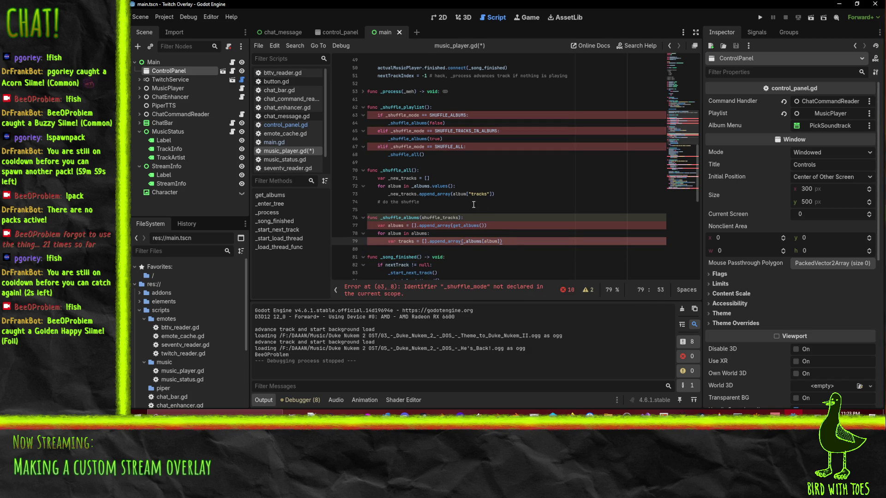
{"action": "left_click_drag", "start_coordinate": [467, 194], "coordinate": [492, 196]}
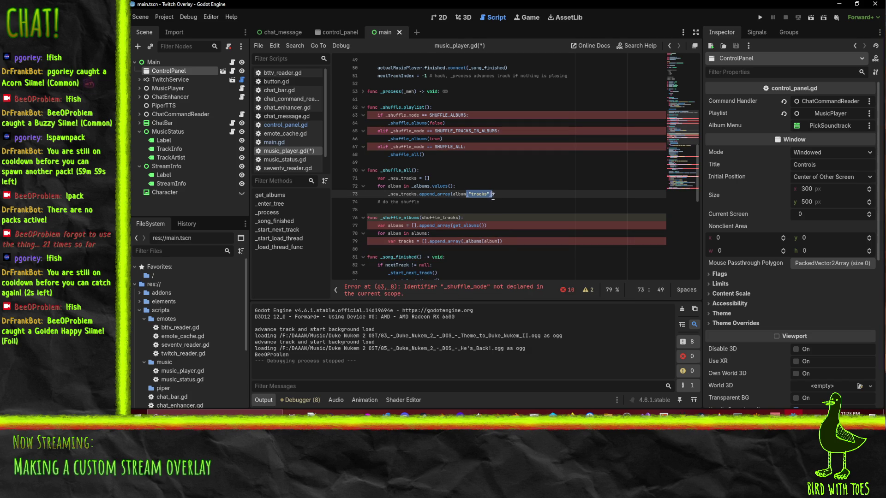
{"action": "key", "text": "ctrl+c"}
{"action": "left_click", "coordinate": [501, 242]}
{"action": "key", "text": "ctrl+v"}
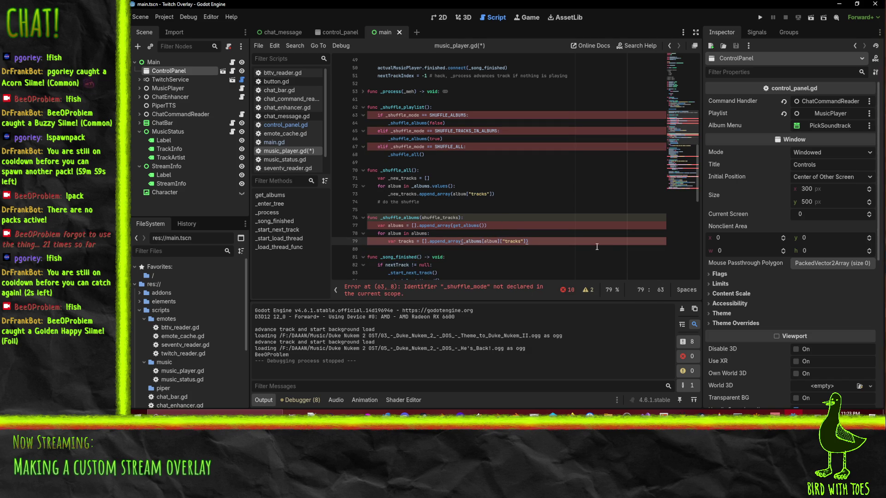
Add an 'if shuffle_tracks:' branch containing 'pass' after the tracks line.
{"action": "key", "text": "Return"}
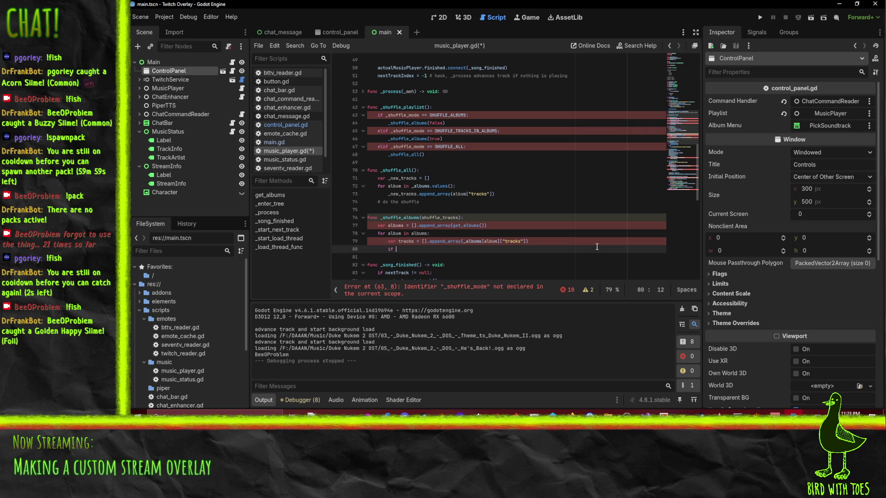
{"action": "type", "text": "shuffle_tracks:"}
{"action": "key", "text": "Return"}
{"action": "type", "text": "pass"}
{"action": "key", "text": "Down"}
{"action": "key", "text": "Up"}
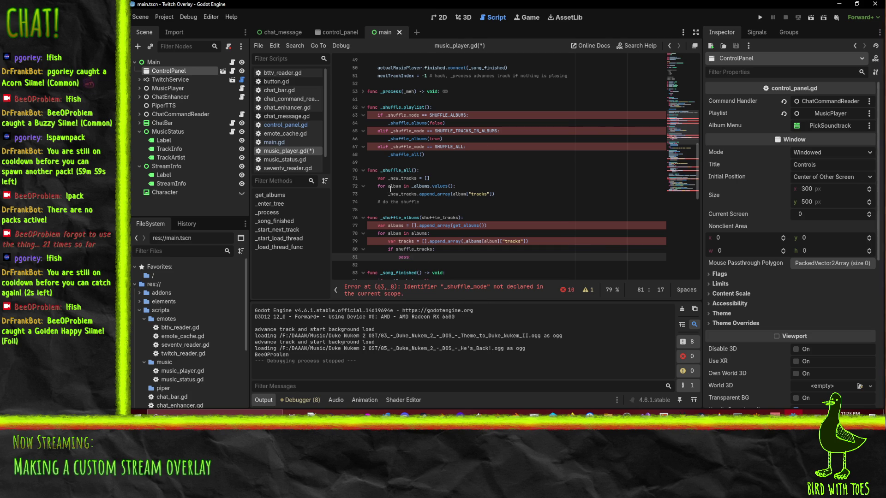
{"action": "scroll", "coordinate": [474, 165], "scroll_direction": "up", "scroll_amount": 4}
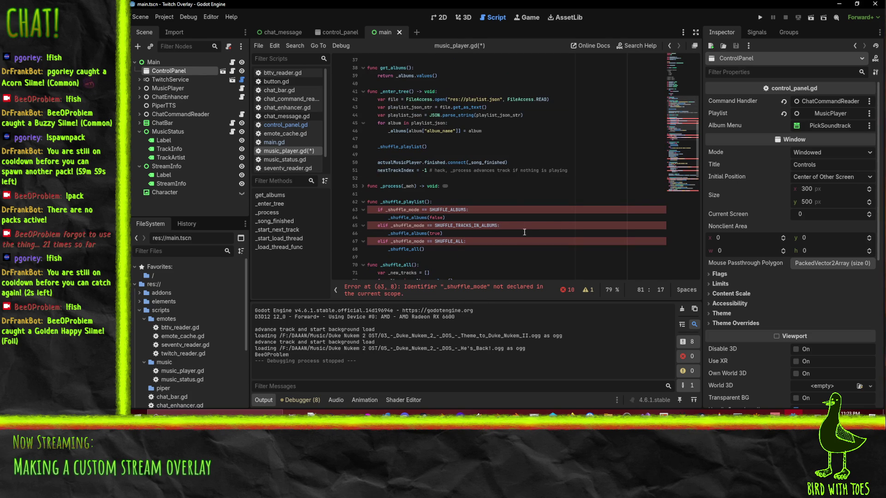
Declare 'var _shuffle_mode := SHUFFLE_ALBUMS' above the shuffle_mode property.
{"action": "scroll", "coordinate": [471, 222], "scroll_direction": "up", "scroll_amount": 8}
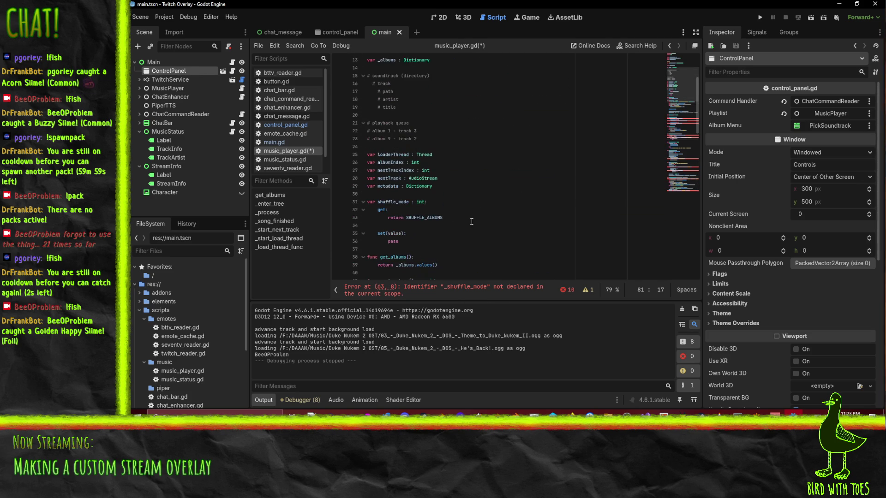
{"action": "left_click", "coordinate": [417, 195]}
{"action": "key", "text": "Return"}
{"action": "type", "text": "var _shuffle_mode : int"}
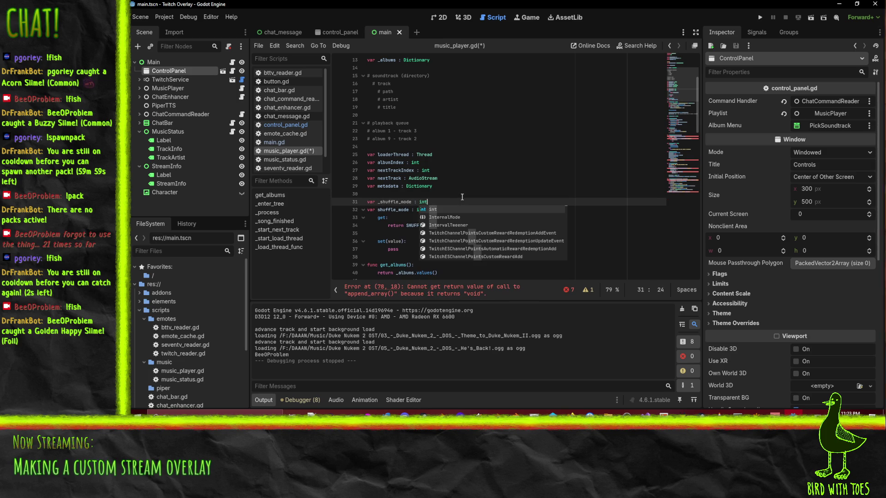
{"action": "left_click", "coordinate": [462, 187]}
{"action": "left_click", "coordinate": [440, 202]}
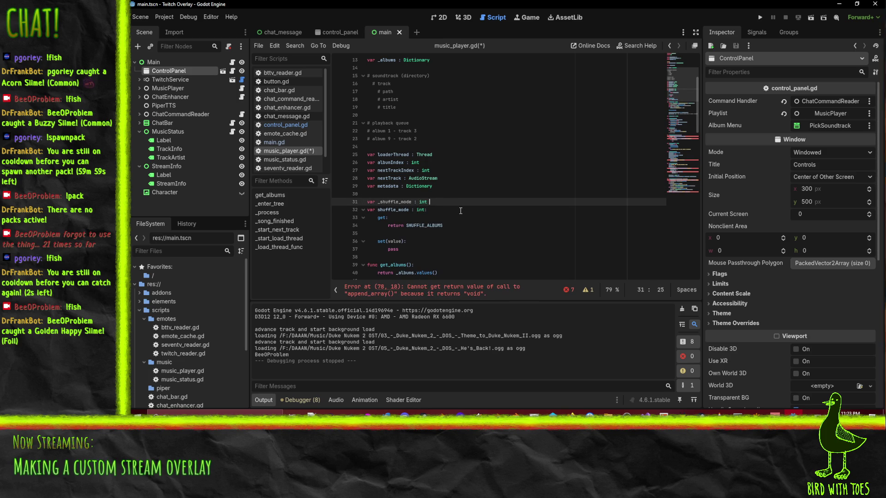
{"action": "type", "text": "="}
{"action": "double_click", "coordinate": [424, 225]}
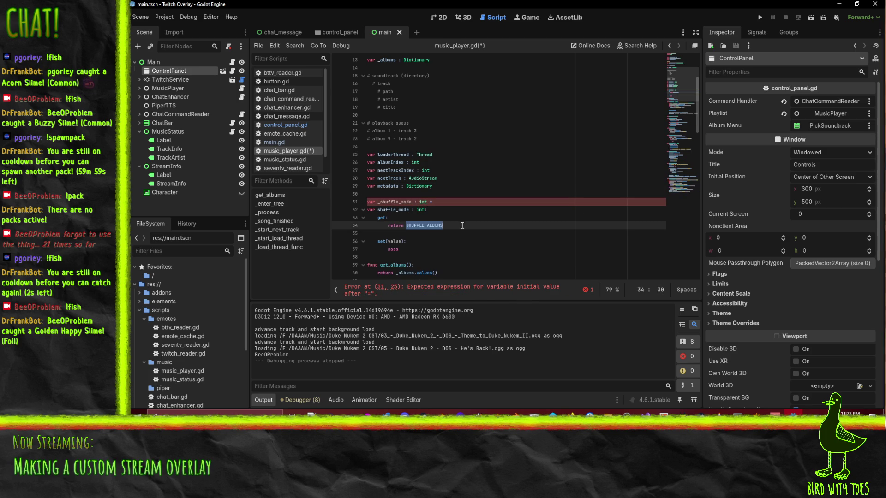
{"action": "left_click", "coordinate": [418, 202]}
{"action": "key", "text": "BackSpace"}
{"action": "key", "text": "ctrl+v"}
{"action": "key", "text": "Left"}
{"action": "key", "text": "BackSpace"}
Make the shuffle_mode getter return _shuffle_mode instead of SHUFFLE_ALBUMS.
{"action": "key", "text": "Down"}
{"action": "key", "text": "Down"}
{"action": "key", "text": "Down"}
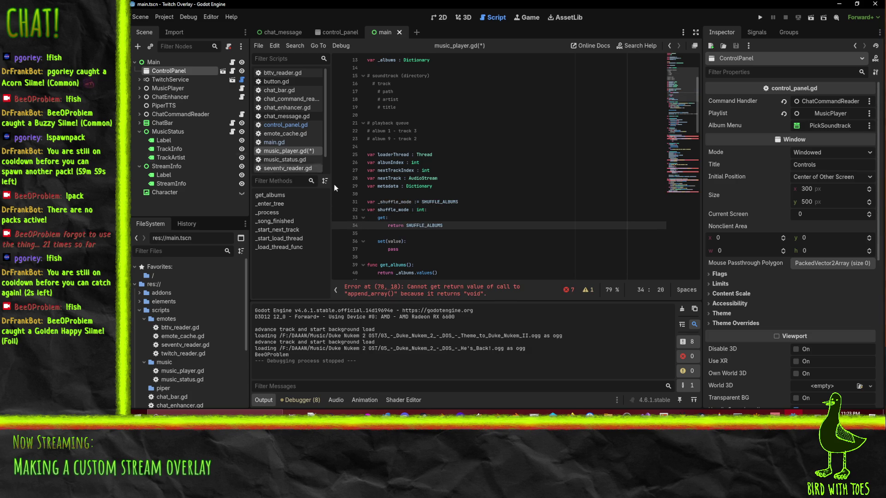
{"action": "double_click", "coordinate": [393, 202]}
{"action": "key", "text": "ctrl+c"}
{"action": "double_click", "coordinate": [424, 225]}
{"action": "key", "text": "ctrl+v"}
Replace the setter's pass with 'if value != _shuffle_mode:' and an indented '_shuffle_mode = value'.
{"action": "double_click", "coordinate": [397, 251]}
{"action": "key", "text": "ctrl+v"}
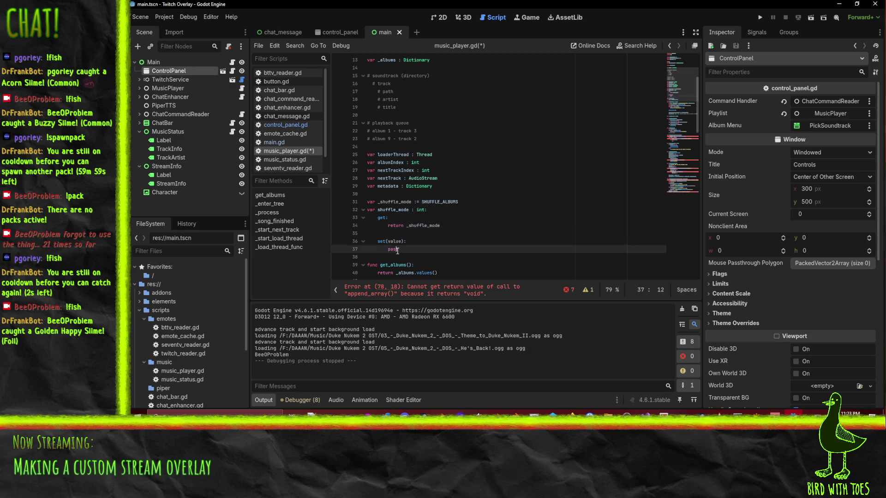
{"action": "type", "text": "="}
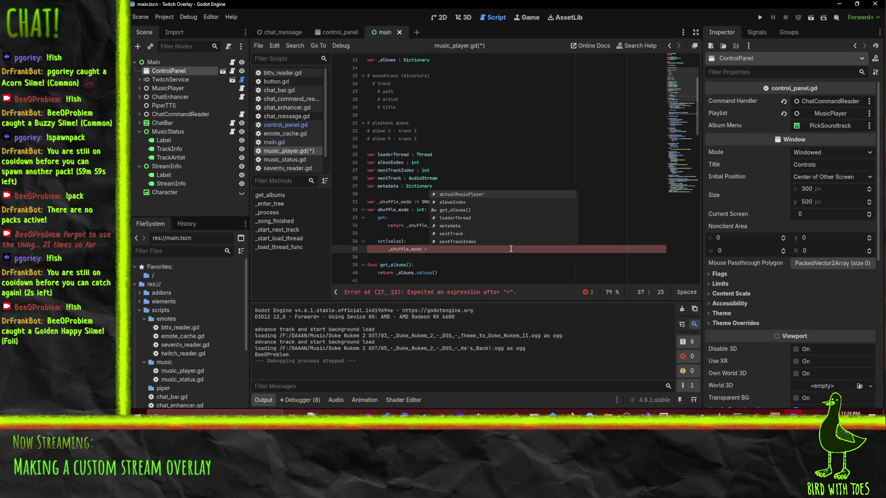
{"action": "key", "text": "Escape"}
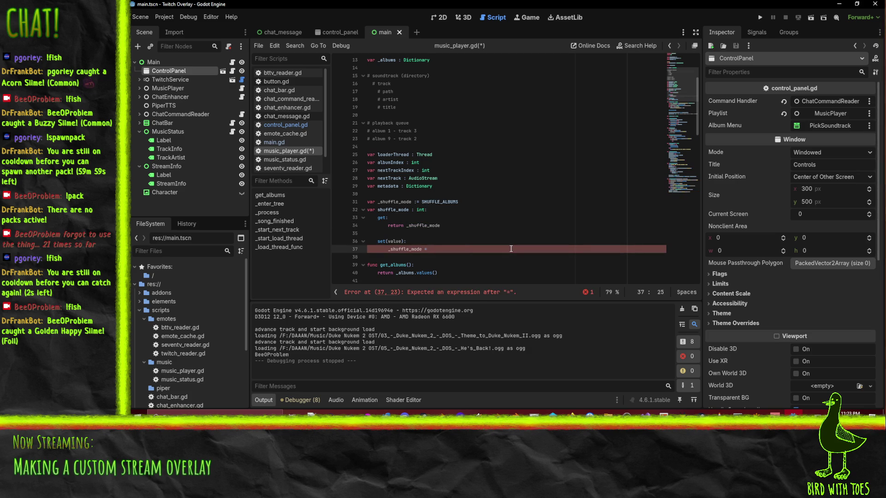
{"action": "type", "text": "value"}
{"action": "key", "text": "ctrl+shift+Return"}
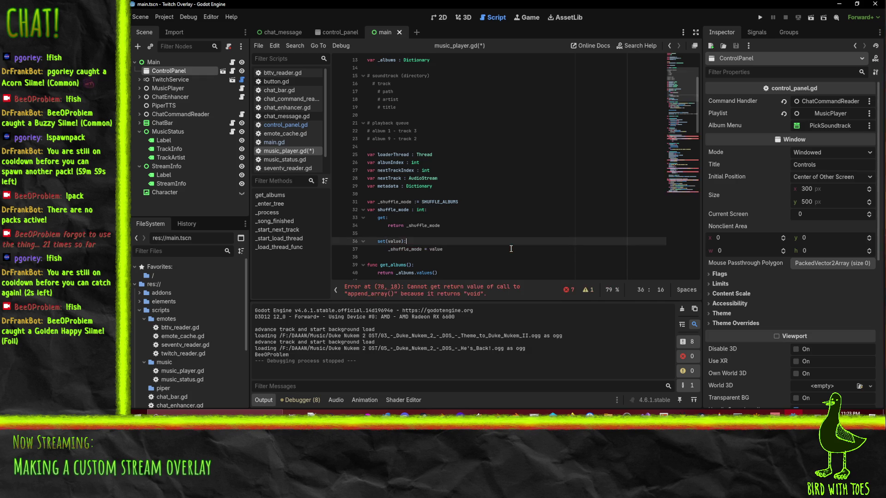
{"action": "type", "text": "if "}
{"action": "type", "text": "value"}
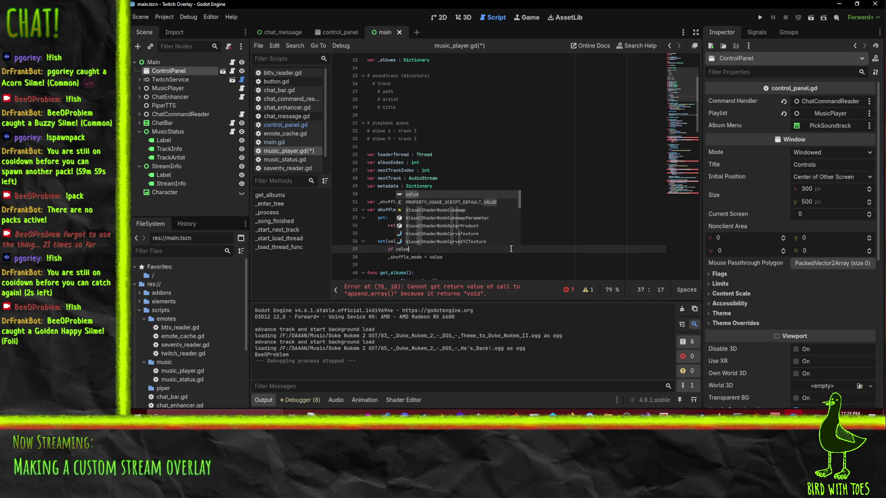
{"action": "type", "text": " += _shu"}
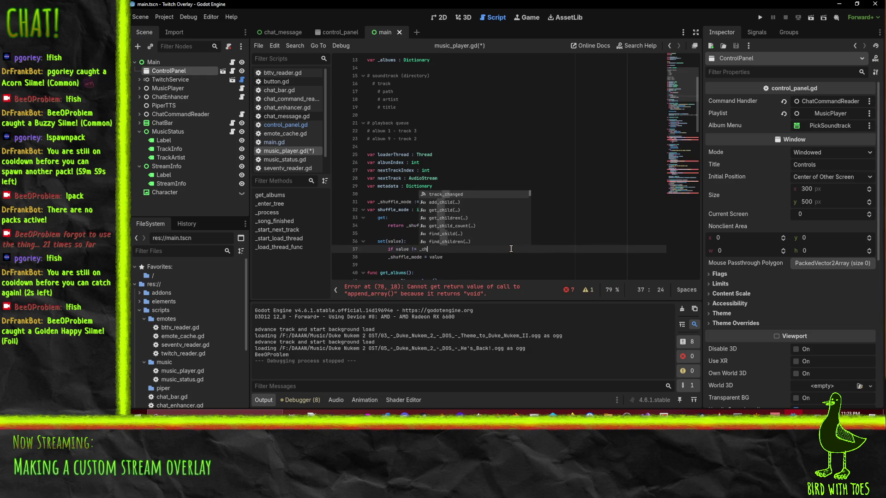
{"action": "key", "text": "Down"}
{"action": "key", "text": "Down"}
{"action": "key", "text": "Return"}
{"action": "key", "text": "Down"}
{"action": "key", "text": "Home"}
{"action": "key", "text": "Tab"}
{"action": "key", "text": "End"}
{"action": "key", "text": "Return"}
{"action": "scroll", "coordinate": [437, 245], "scroll_direction": "down", "scroll_amount": 2}
Add a _shuffle_playlist() call and save the script.
{"action": "scroll", "coordinate": [527, 207], "scroll_direction": "down", "scroll_amount": 10}
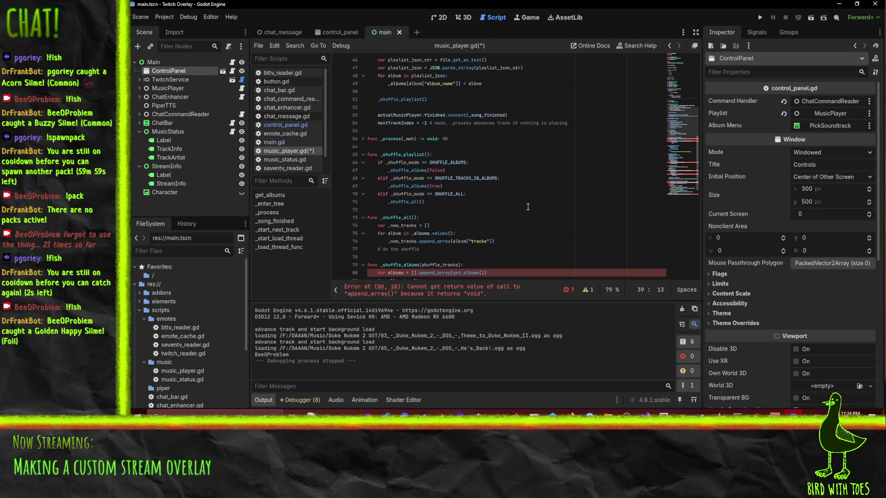
{"action": "type", "text": "_shuffle_"}
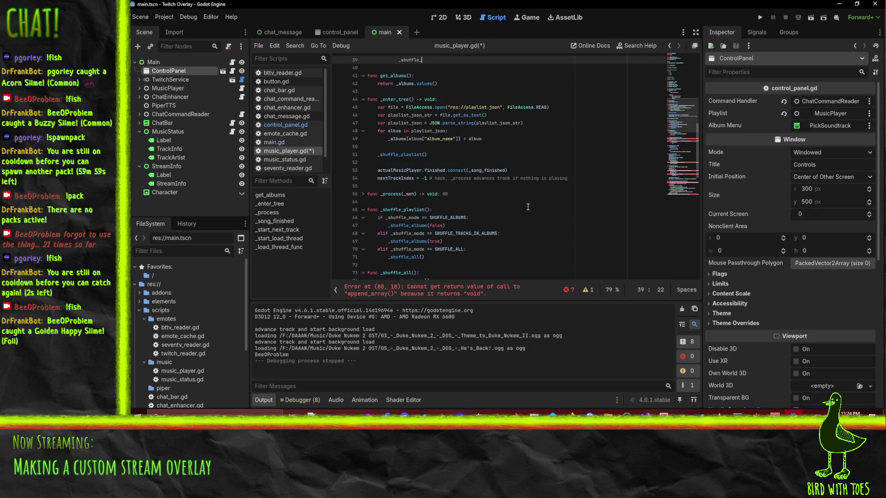
{"action": "type", "text": "playlist"}
{"action": "key", "text": "Return"}
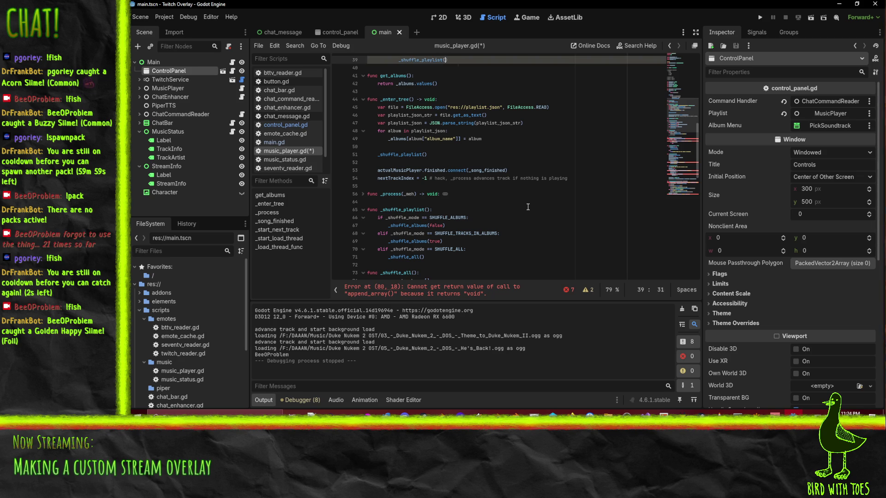
{"action": "left_click", "coordinate": [535, 209]}
{"action": "scroll", "coordinate": [536, 210], "scroll_direction": "up", "scroll_amount": 4}
{"action": "left_click", "coordinate": [493, 162]}
{"action": "left_click", "coordinate": [472, 155]}
{"action": "key", "text": "ctrl+s"}
Scroll through the script to review the _shuffle_albums function.
{"action": "left_click", "coordinate": [526, 171]}
{"action": "scroll", "coordinate": [526, 173], "scroll_direction": "down", "scroll_amount": 5}
{"action": "scroll", "coordinate": [526, 174], "scroll_direction": "down", "scroll_amount": 3}
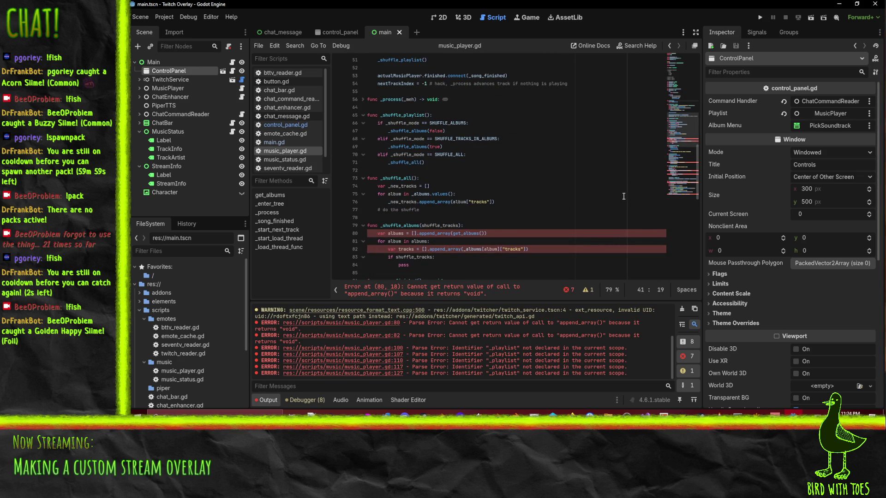
{"action": "scroll", "coordinate": [620, 198], "scroll_direction": "down", "scroll_amount": 1}
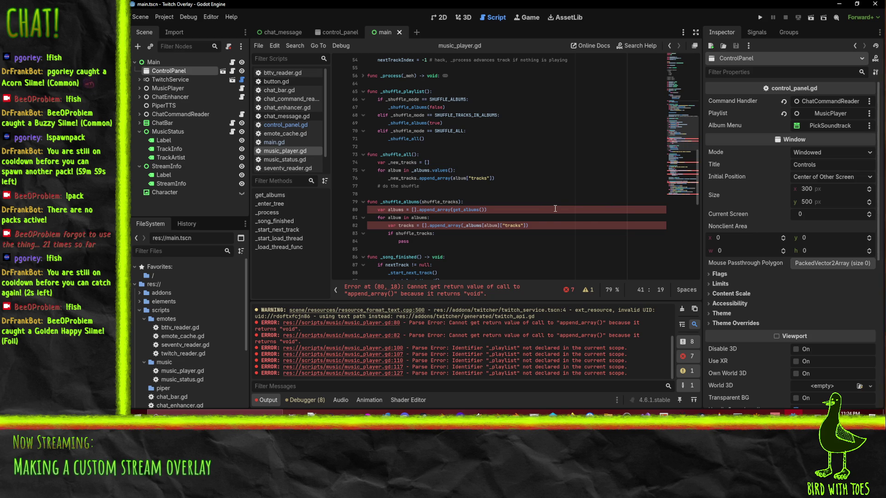
{"action": "scroll", "coordinate": [532, 193], "scroll_direction": "up", "scroll_amount": 7}
{"action": "left_click", "coordinate": [499, 138]}
{"action": "scroll", "coordinate": [498, 137], "scroll_direction": "down", "scroll_amount": 12}
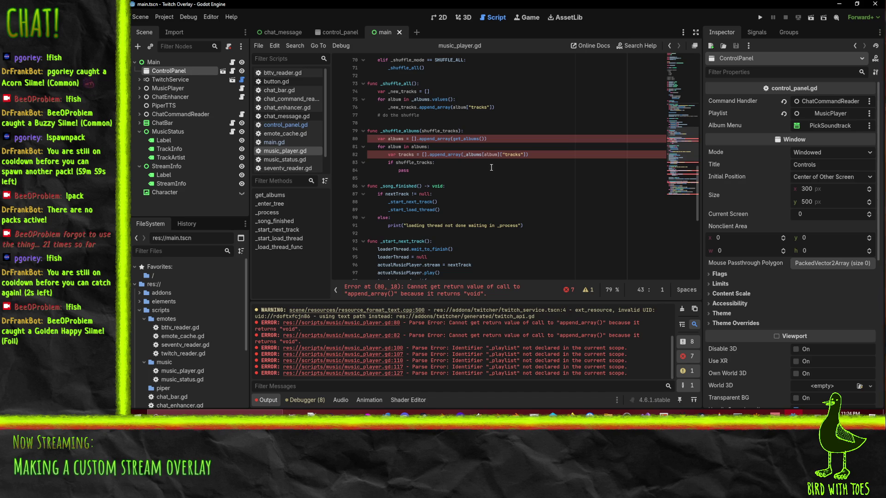
{"action": "left_click", "coordinate": [489, 172]}
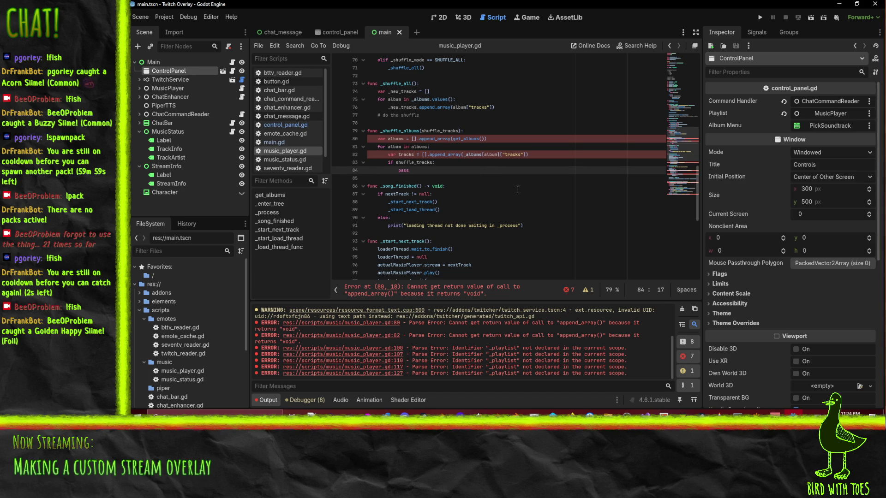
{"action": "key", "text": "Down"}
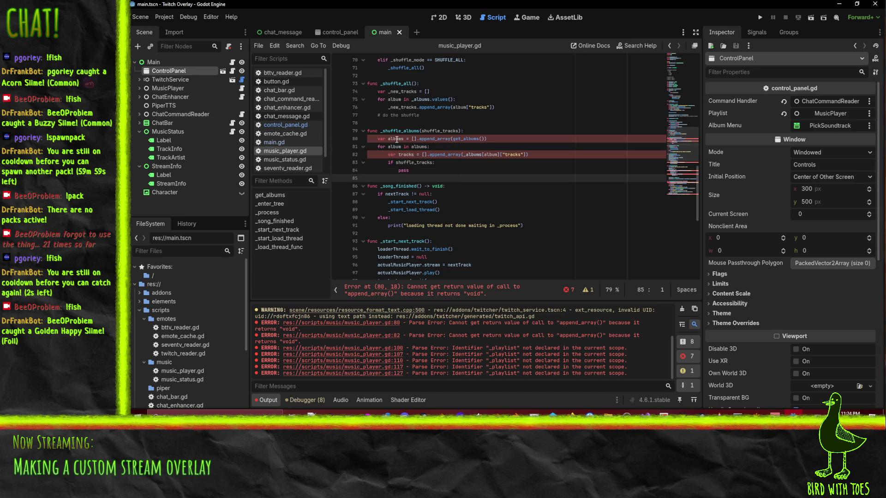
Break after each '[]' so 'albums.append_array(...)' and 'tracks.append_array(...)' get their own lines.
{"action": "left_click", "coordinate": [397, 138]}
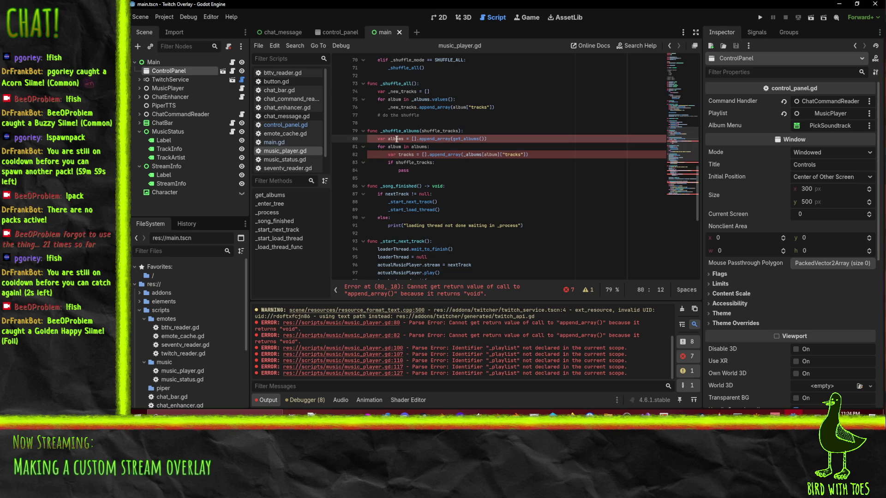
{"action": "scroll", "coordinate": [491, 176], "scroll_direction": "up", "scroll_amount": 2}
{"action": "left_click", "coordinate": [417, 186]}
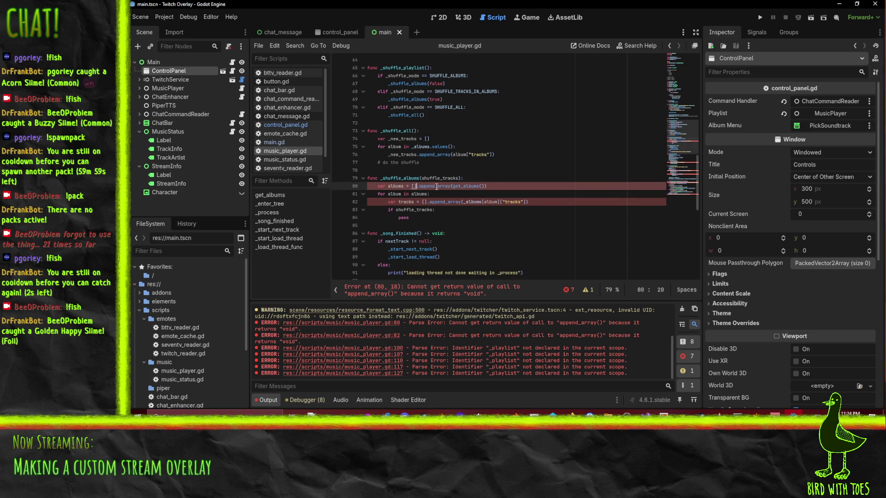
{"action": "key", "text": "Return"}
{"action": "type", "text": "albums.append_array(get_albums("}
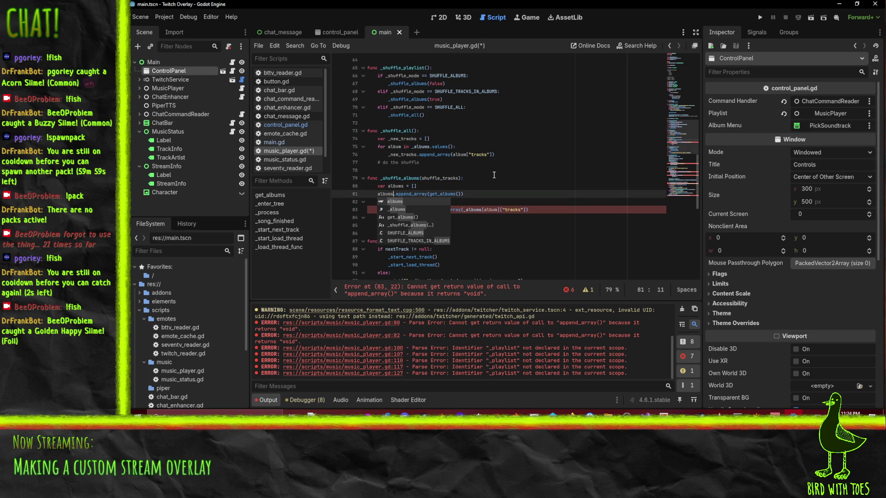
{"action": "left_click", "coordinate": [427, 210]}
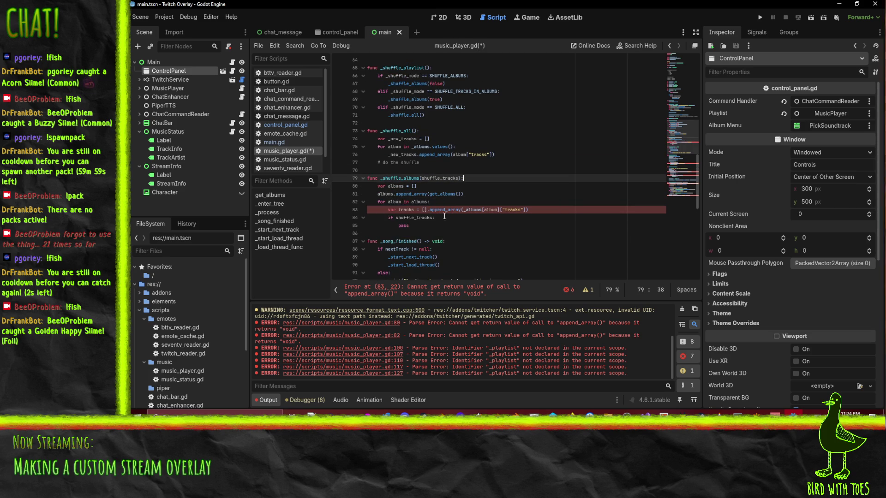
{"action": "key", "text": "Return"}
{"action": "type", "text": "tracks"}
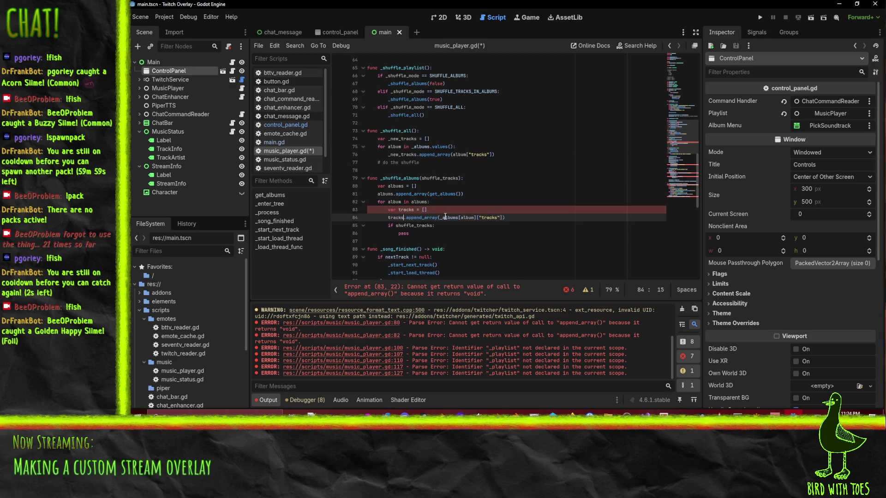
{"action": "left_click", "coordinate": [558, 194]}
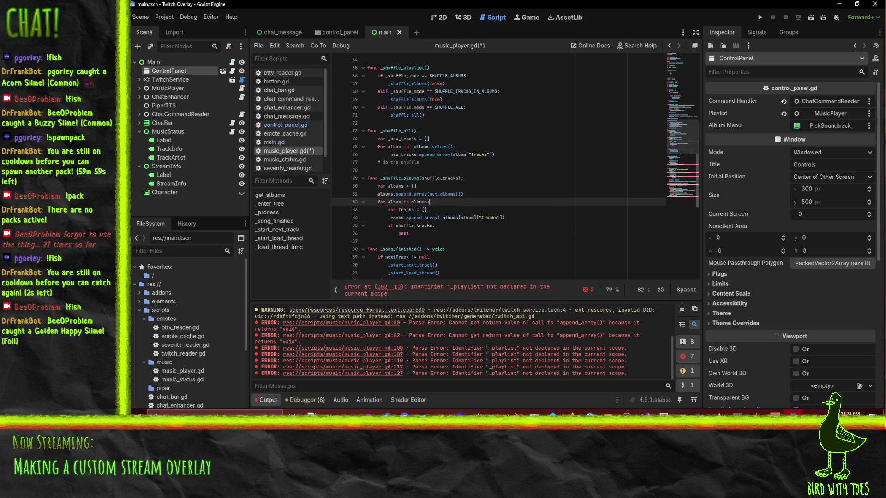
{"action": "left_click", "coordinate": [434, 236]}
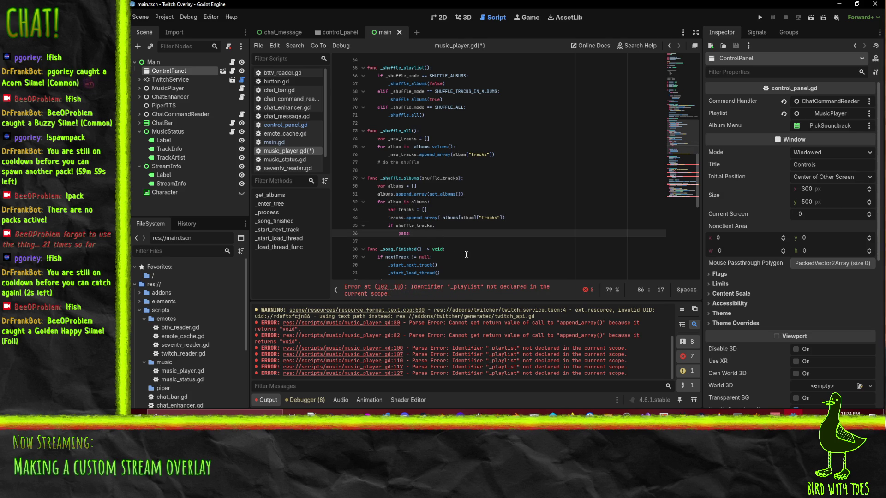
Add albums.shuffle() after the if block and replace the pass placeholder with tracks.shuffle().
{"action": "key", "text": "Return"}
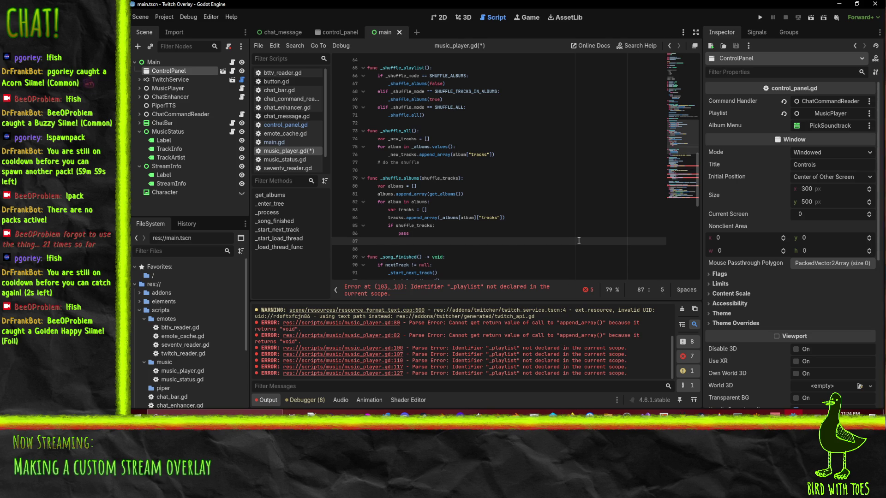
{"action": "type", "text": "albums.shu"}
{"action": "key", "text": "Return"}
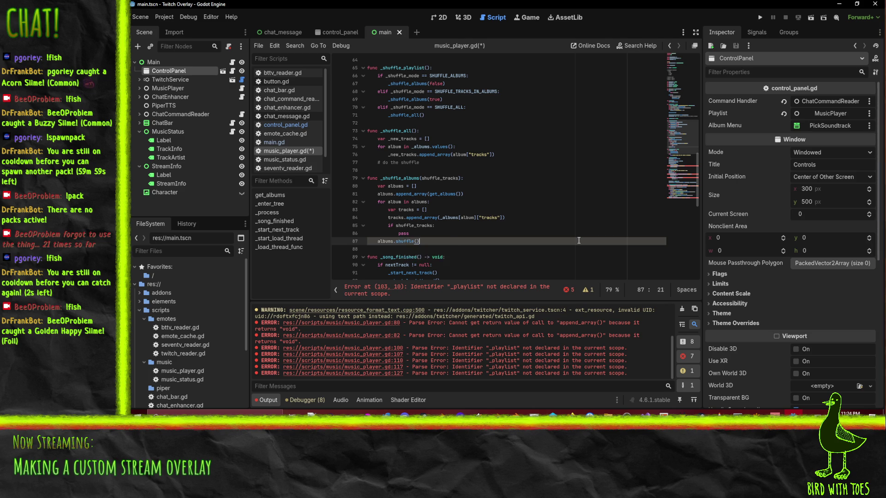
{"action": "key", "text": "Up"}
{"action": "key", "text": "BackSpace"}
{"action": "key", "text": "BackSpace"}
{"action": "key", "text": "BackSpace"}
{"action": "type", "text": "tracks.shu"}
{"action": "key", "text": "Return"}
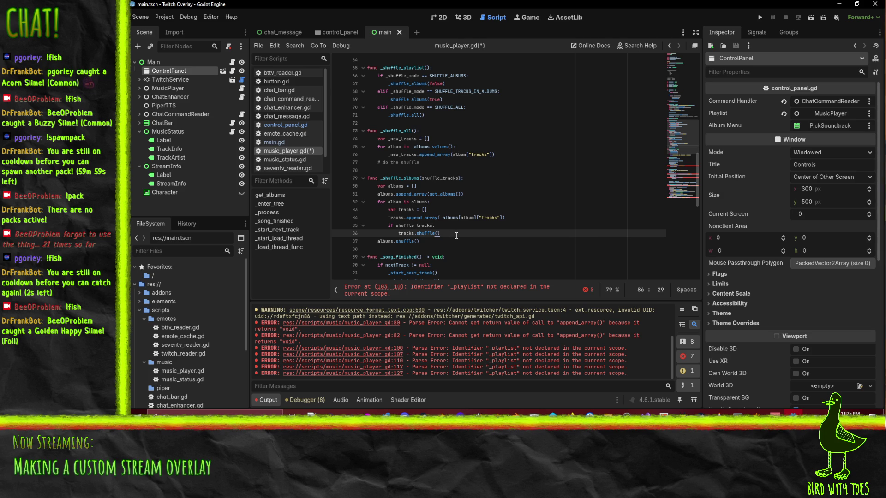
Move the albums.shuffle() line to just below the albums append line.
{"action": "key", "text": "Down"}
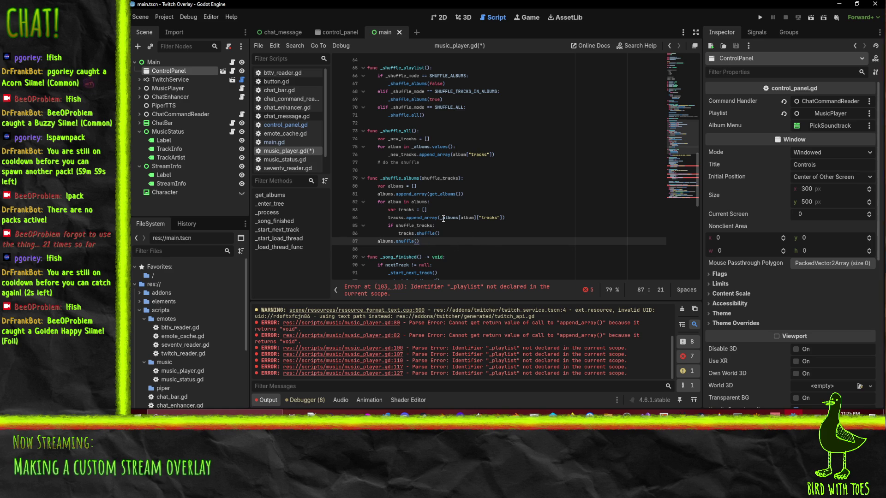
{"action": "left_click", "coordinate": [436, 188]}
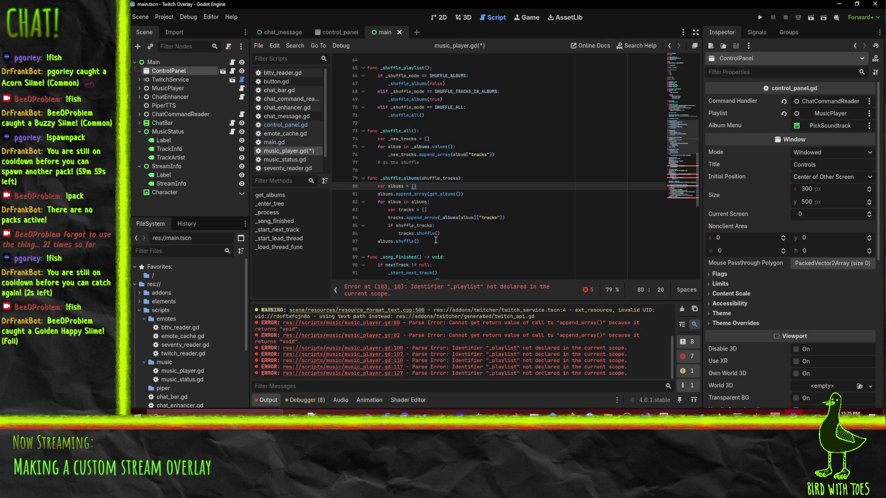
{"action": "left_click", "coordinate": [436, 240]}
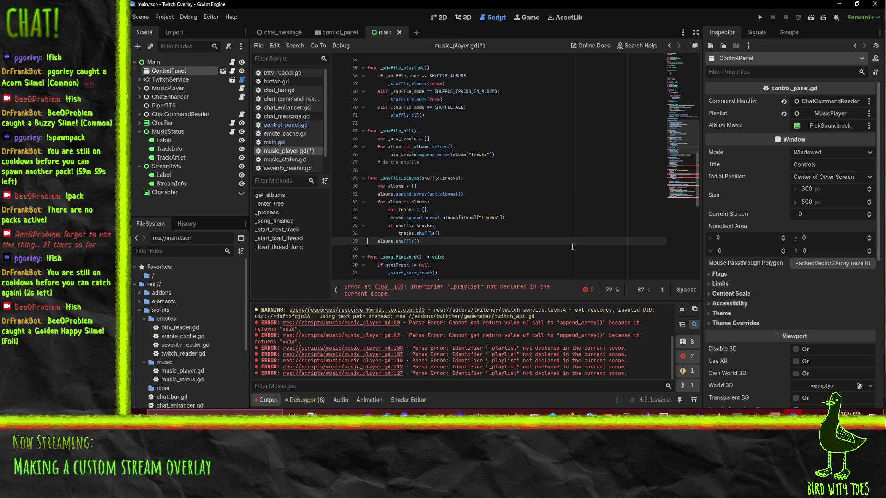
{"action": "key", "text": "ctrl+x"}
{"action": "key", "text": "Up"}
{"action": "key", "text": "Up"}
{"action": "key", "text": "Up"}
{"action": "key", "text": "Down"}
{"action": "key", "text": "ctrl+v"}
{"action": "key", "text": "Down"}
{"action": "key", "text": "Down"}
{"action": "key", "text": "Down"}
{"action": "key", "text": "Up"}
{"action": "key", "text": "Up"}
{"action": "key", "text": "Up"}
{"action": "key", "text": "Up"}
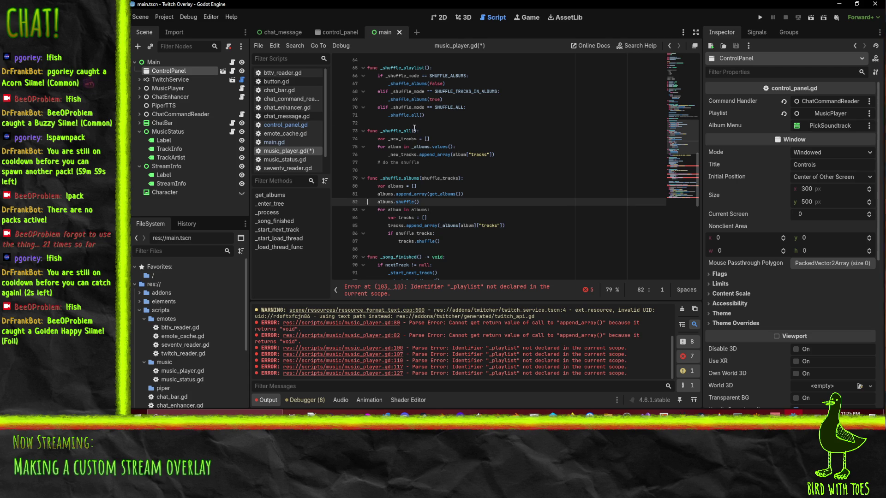
Rename _new_tracks to new_tracks in _shuffle_all by dropping the leading underscores.
{"action": "left_click", "coordinate": [390, 139]}
{"action": "key", "text": "Delete"}
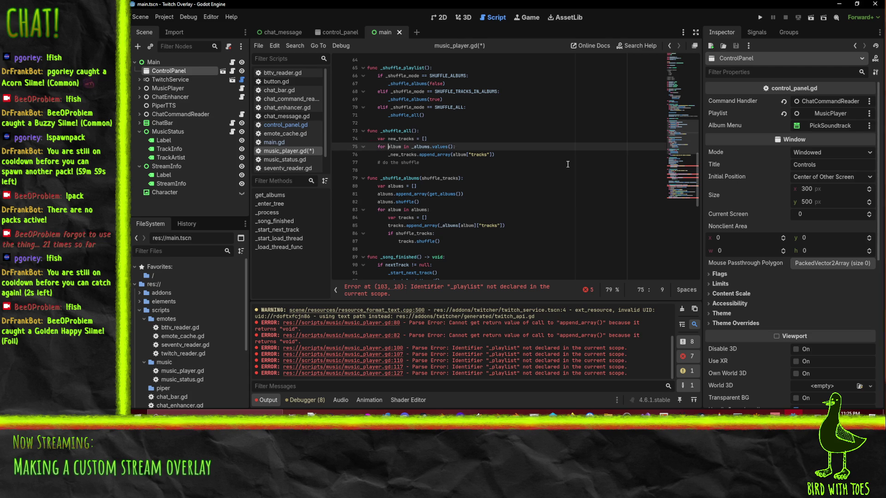
{"action": "key", "text": "Down"}
{"action": "key", "text": "Down"}
{"action": "key", "text": "Delete"}
{"action": "key", "text": "Down"}
{"action": "key", "text": "Down"}
{"action": "key", "text": "Up"}
{"action": "key", "text": "Up"}
{"action": "key", "text": "Up"}
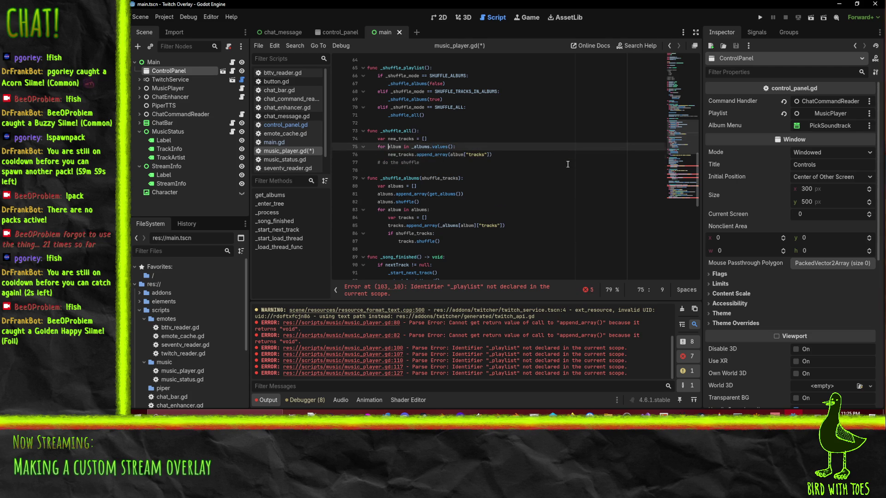
{"action": "left_click", "coordinate": [438, 188]}
Declare var new_tracks = [] right under the _shuffle_albums header.
{"action": "key", "text": "Up"}
{"action": "key", "text": "Return"}
{"action": "type", "text": "var new_tracks ="}
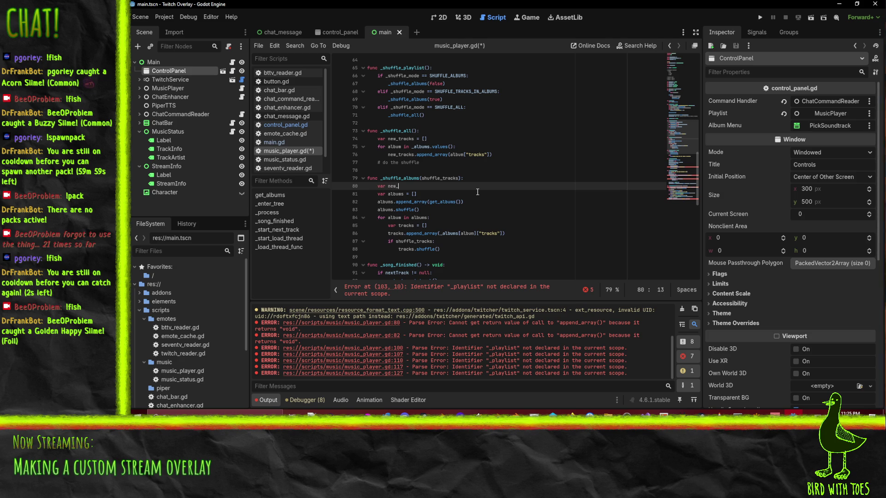
{"action": "type", "text": " ["}
{"action": "key", "text": "BackSpace"}
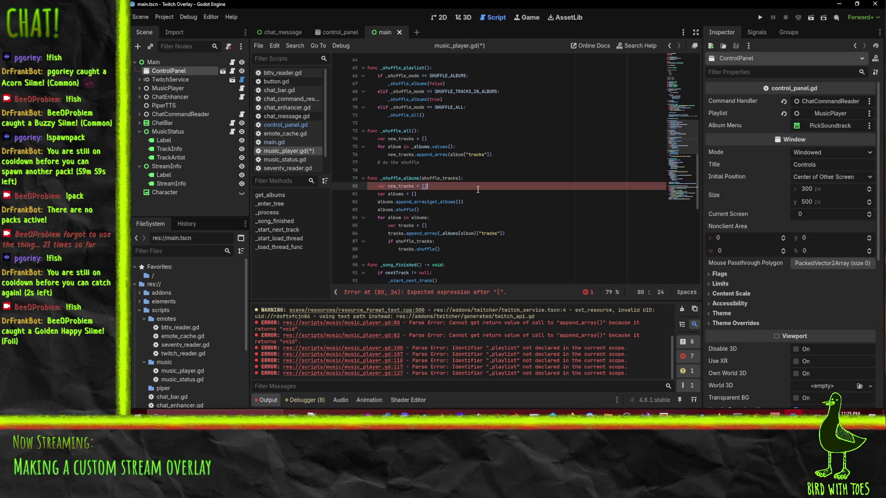
Add new_tracks.append_array(tracks) after the if block, keeping tracks.shuffle() inside it, and save.
{"action": "left_click", "coordinate": [434, 210]}
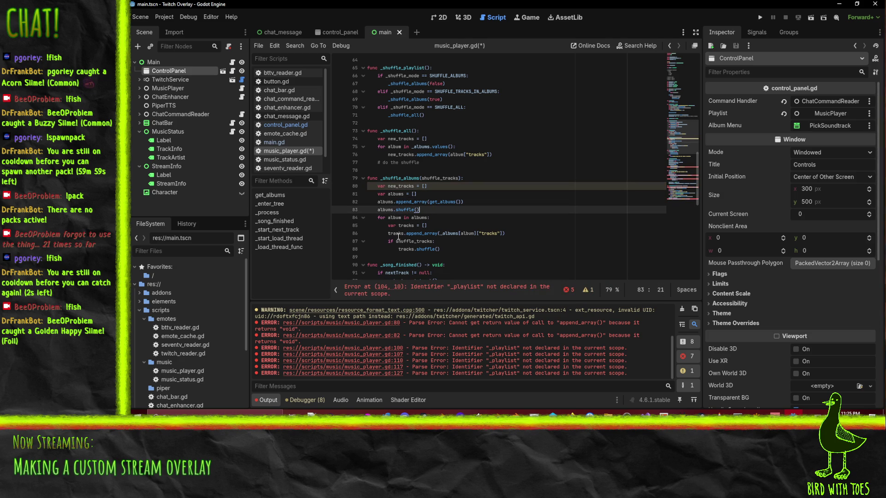
{"action": "left_click", "coordinate": [418, 233]}
{"action": "left_click", "coordinate": [448, 251]}
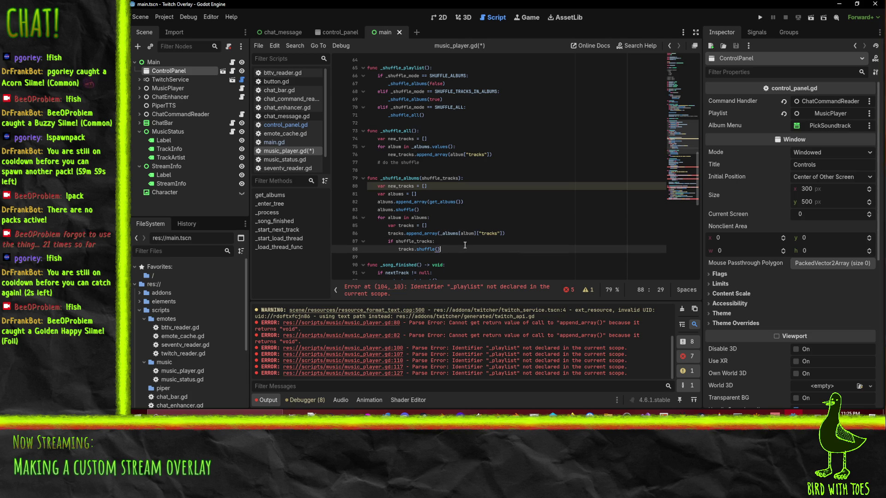
{"action": "key", "text": "shift+Tab"}
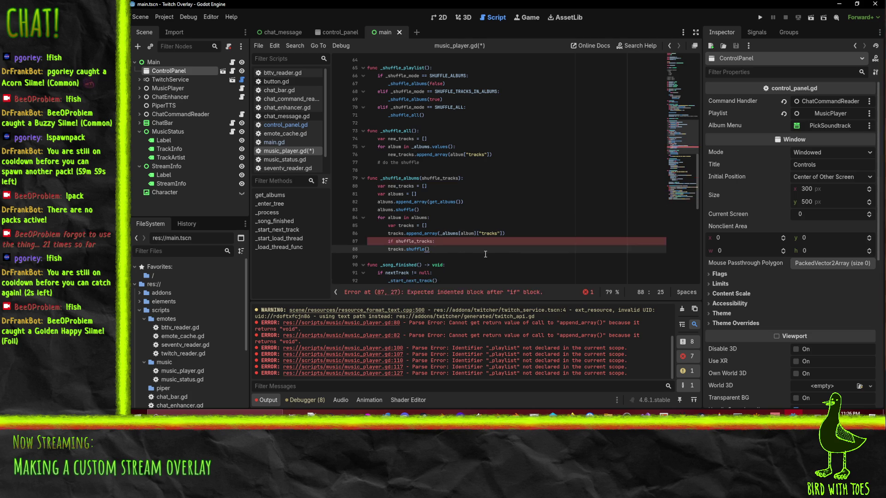
{"action": "key", "text": "ctrl+z"}
{"action": "key", "text": "Return"}
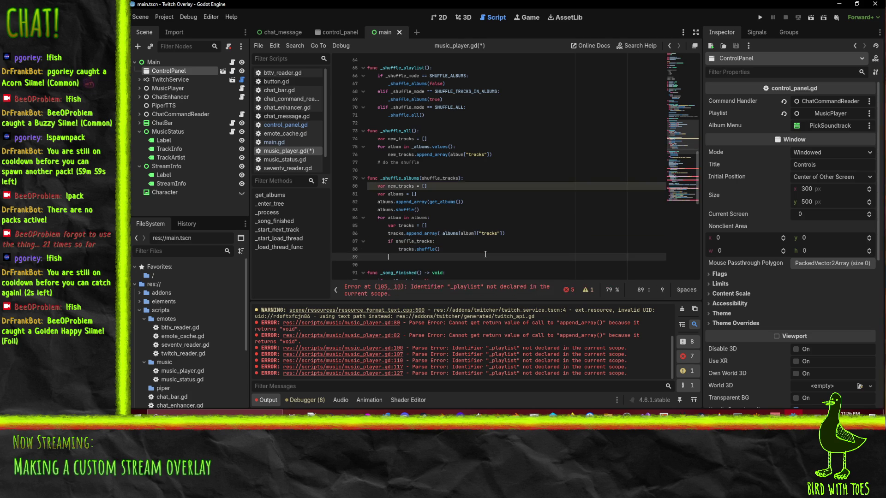
{"action": "type", "text": "new_tracks."}
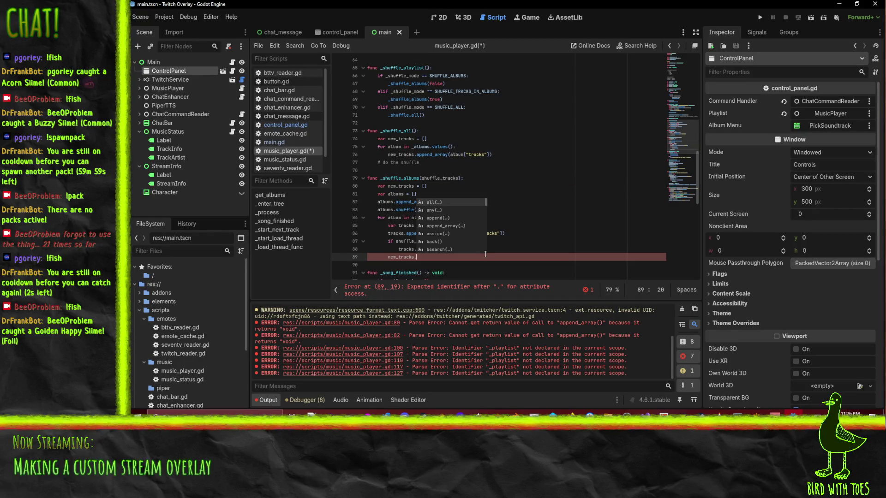
{"action": "key", "text": "Down"}
{"action": "key", "text": "Down"}
{"action": "key", "text": "Down"}
{"action": "key", "text": "Up"}
{"action": "key", "text": "Return"}
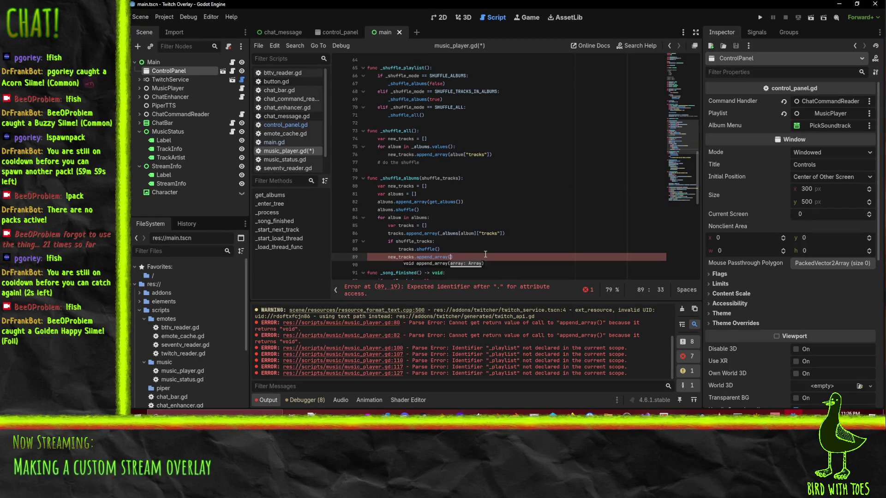
{"action": "type", "text": "tracks)"}
{"action": "key", "text": "Up"}
{"action": "key", "text": "Up"}
{"action": "key", "text": "ctrl+s"}
Check where new_tracks and album are used, then select the '# do the shuffle' comment line.
{"action": "left_click", "coordinate": [455, 254]}
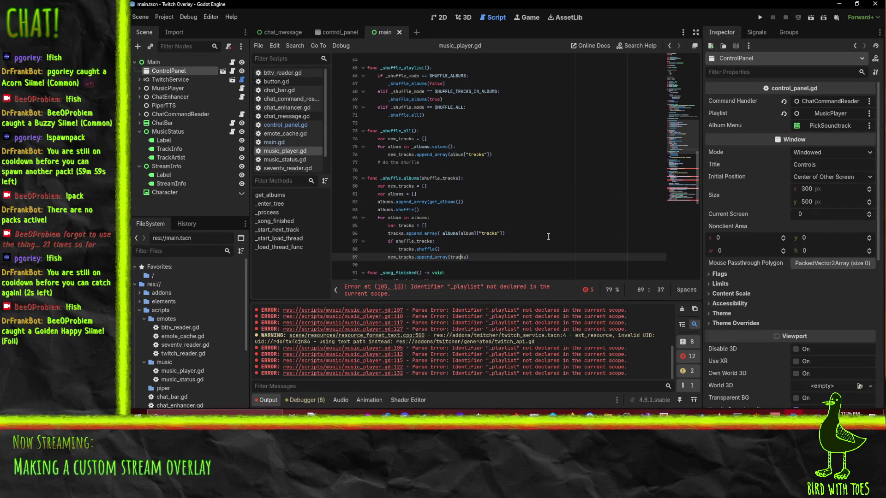
{"action": "double_click", "coordinate": [400, 186]}
{"action": "left_click", "coordinate": [505, 233]}
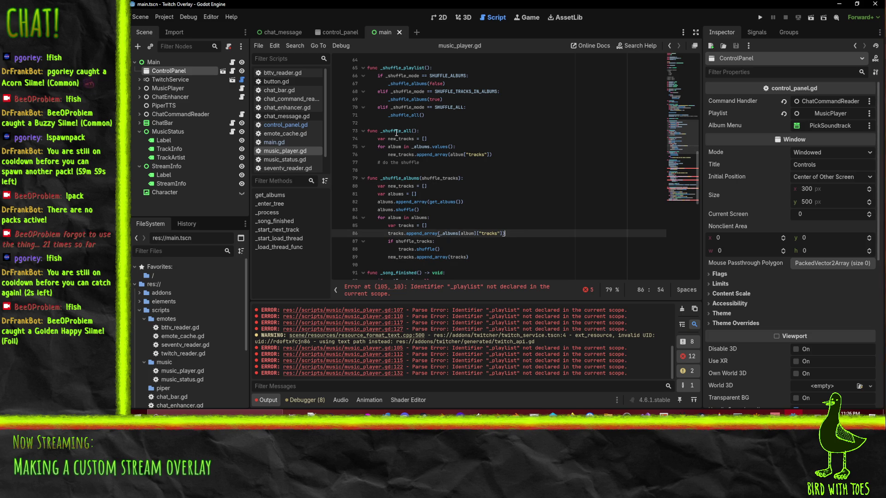
{"action": "left_click", "coordinate": [402, 163]}
{"action": "double_click", "coordinate": [392, 145]}
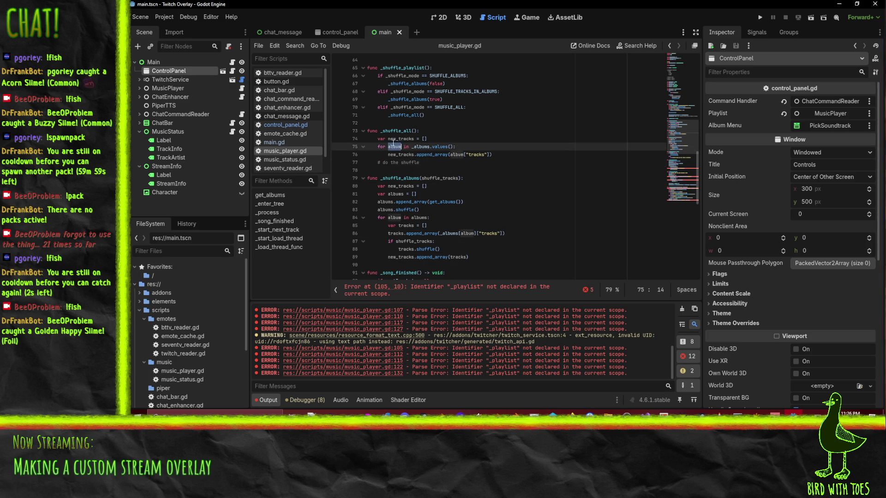
{"action": "left_click", "coordinate": [425, 167]}
{"action": "key", "text": "Up"}
{"action": "key", "text": "shift+Home"}
{"action": "type", "text": "new_tracks.shu"}
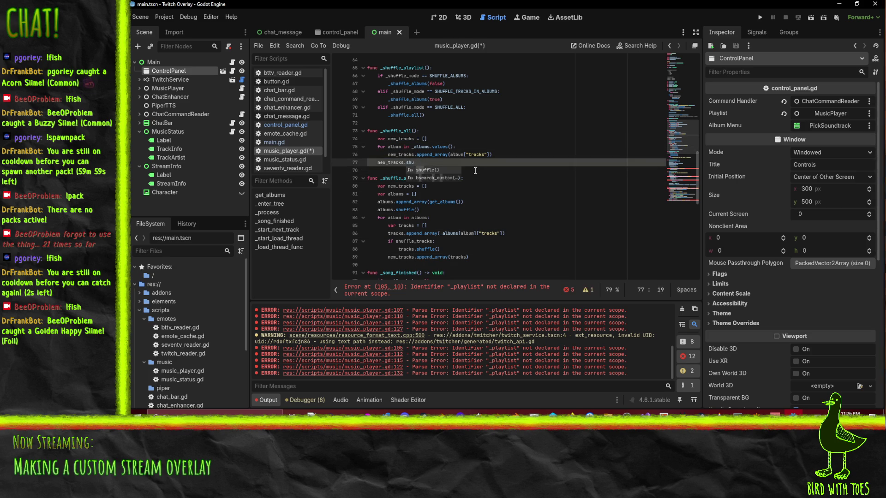
{"action": "key", "text": "Return"}
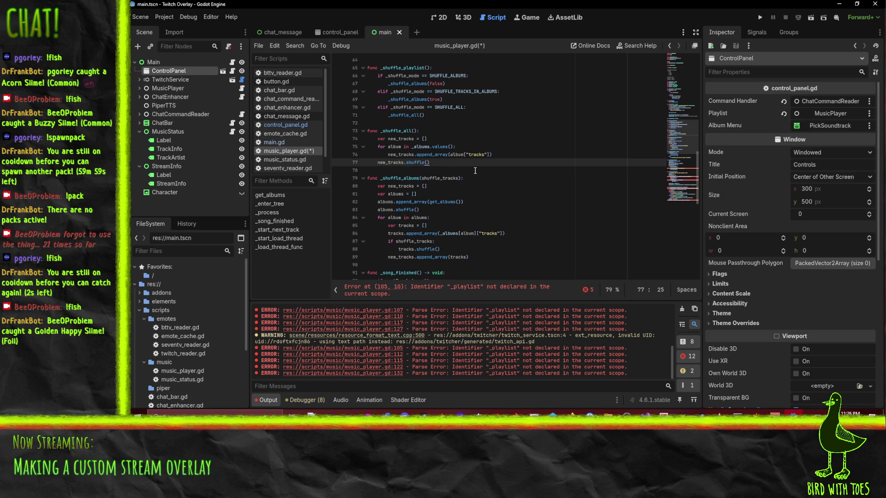
{"action": "left_click", "coordinate": [511, 258]}
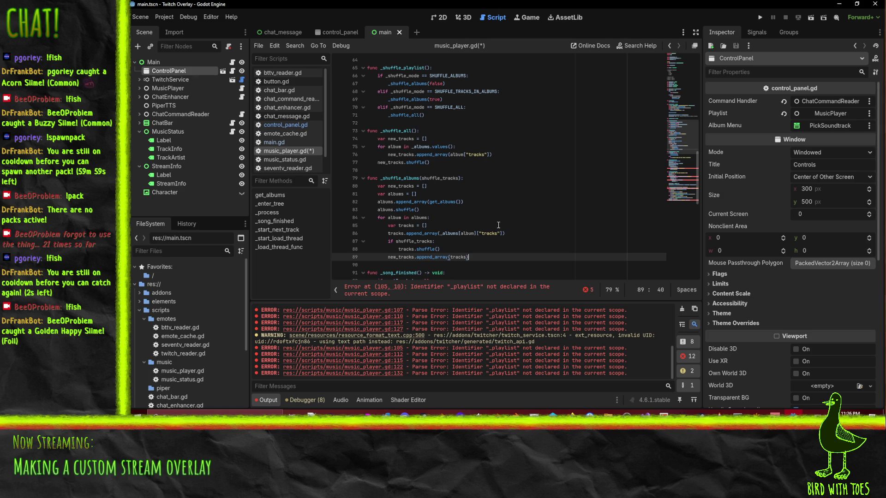
Look through music_player.gd at the albums declaration, the _playlist album_name error and _song_finished.
{"action": "left_click", "coordinate": [507, 193]}
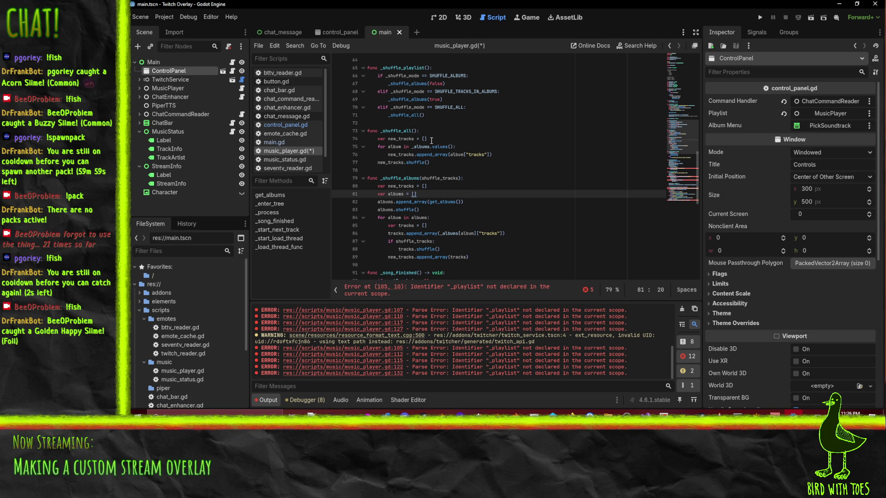
{"action": "scroll", "coordinate": [496, 245], "scroll_direction": "up", "scroll_amount": 10}
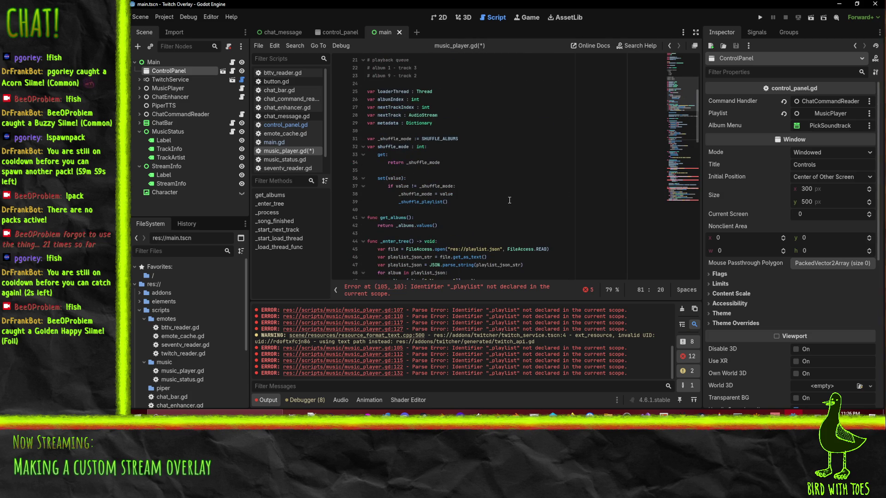
{"action": "scroll", "coordinate": [512, 195], "scroll_direction": "down", "scroll_amount": 10}
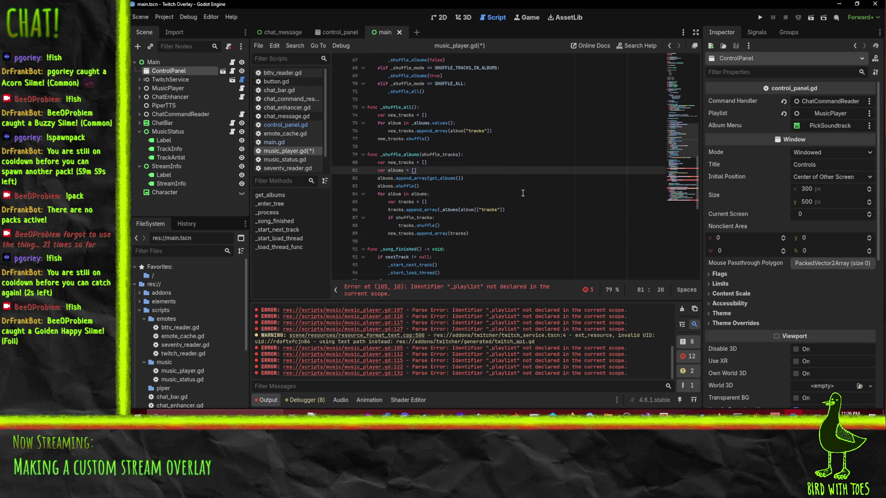
{"action": "scroll", "coordinate": [522, 193], "scroll_direction": "down", "scroll_amount": 5}
{"action": "scroll", "coordinate": [523, 192], "scroll_direction": "down", "scroll_amount": 2}
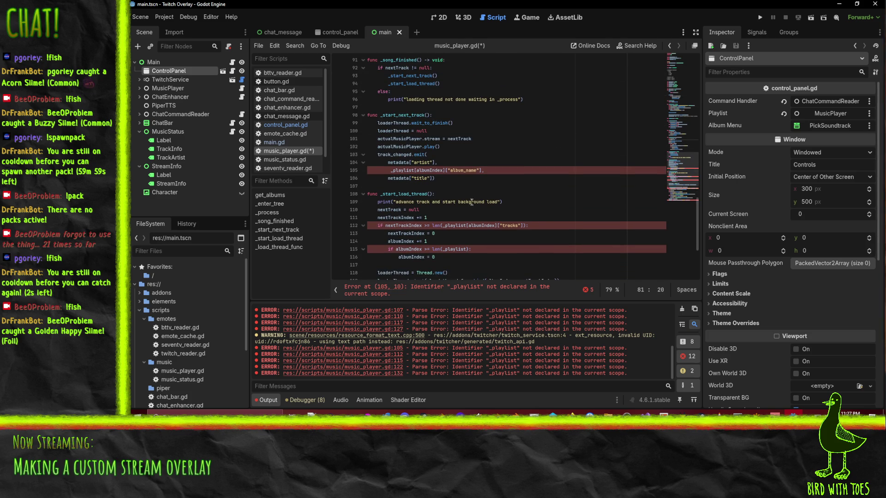
{"action": "left_click", "coordinate": [457, 180]}
{"action": "scroll", "coordinate": [507, 183], "scroll_direction": "up", "scroll_amount": 2}
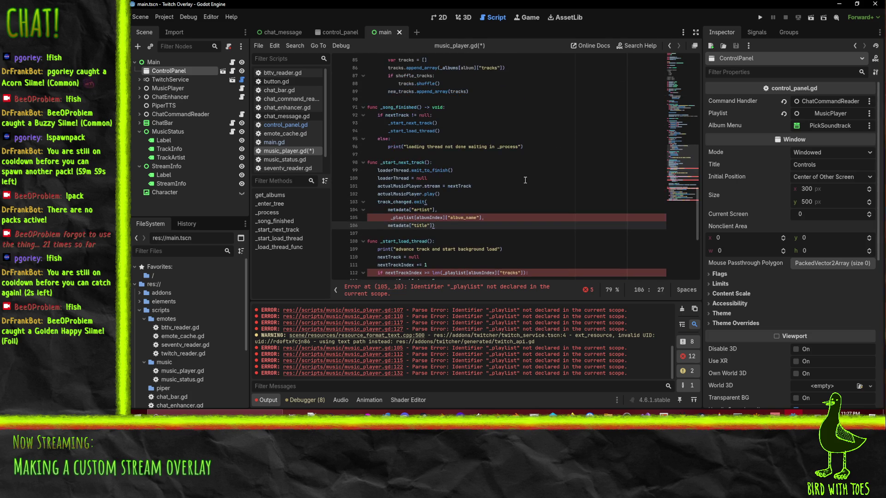
{"action": "left_click", "coordinate": [516, 123]}
{"action": "scroll", "coordinate": [516, 125], "scroll_direction": "up", "scroll_amount": 2}
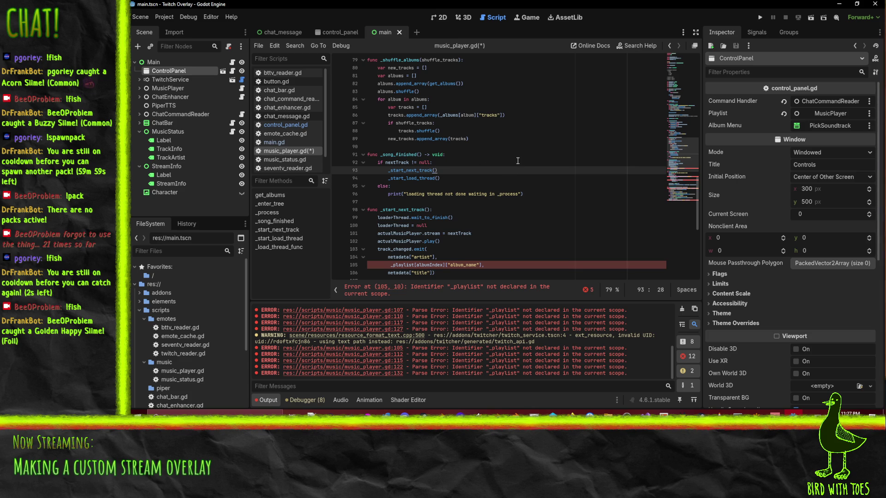
{"action": "scroll", "coordinate": [518, 160], "scroll_direction": "up", "scroll_amount": 1}
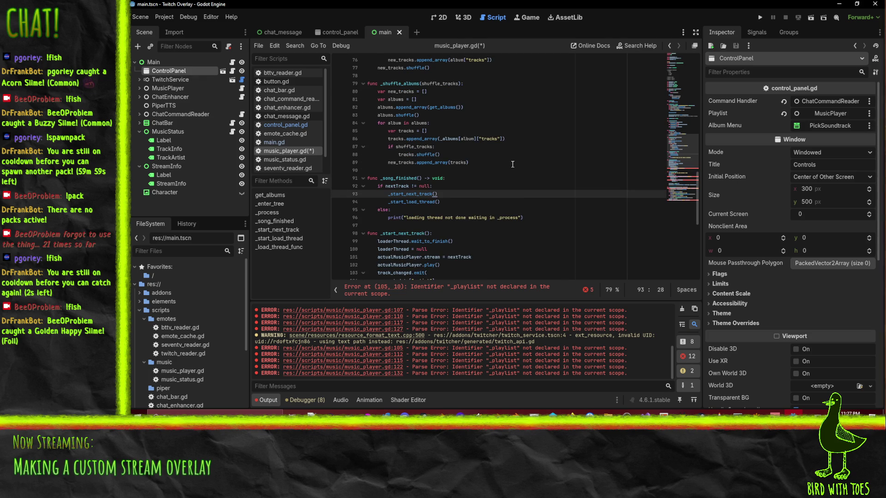
{"action": "scroll", "coordinate": [515, 172], "scroll_direction": "up", "scroll_amount": 13}
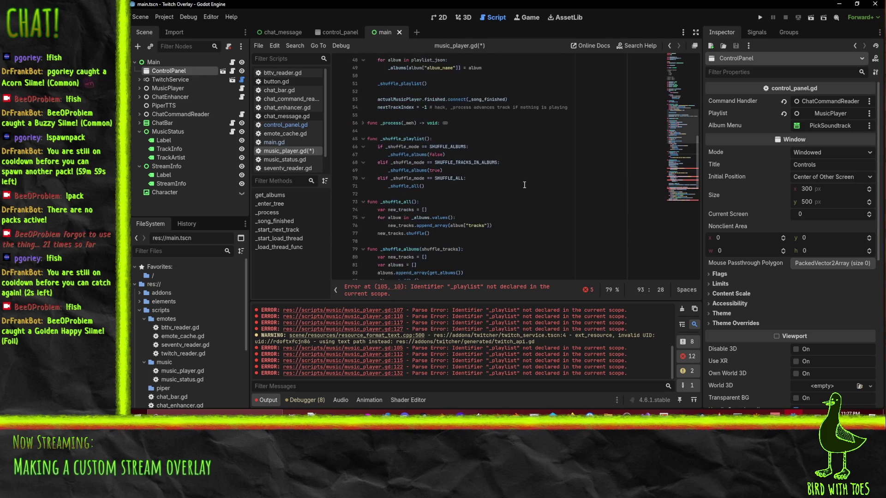
{"action": "scroll", "coordinate": [521, 189], "scroll_direction": "up", "scroll_amount": 6}
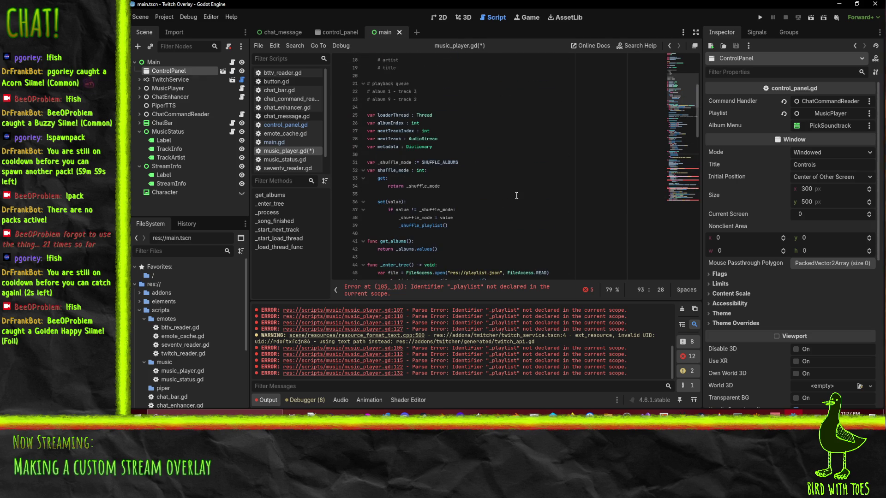
{"action": "scroll", "coordinate": [515, 196], "scroll_direction": "up", "scroll_amount": 4}
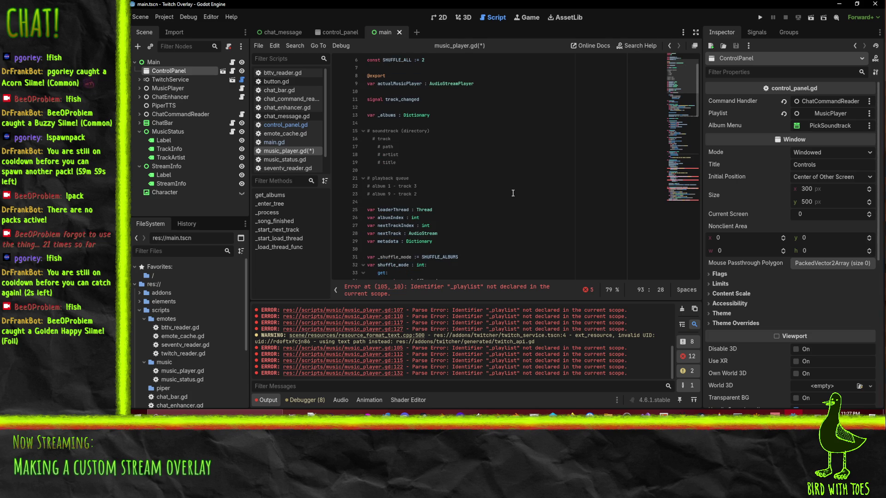
Delete the obsolete playback queue comment lines below the _albums declaration.
{"action": "left_click", "coordinate": [367, 123]}
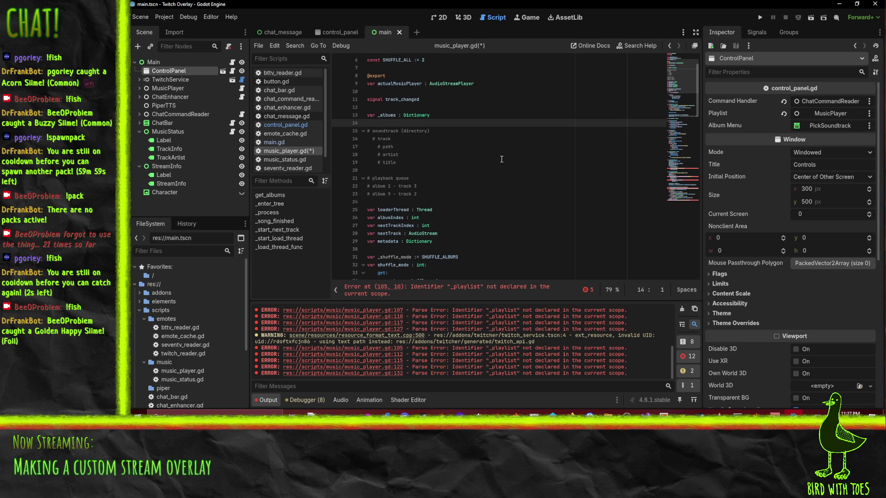
{"action": "key", "text": "shift+Down"}
{"action": "key", "text": "shift+Down"}
{"action": "key", "text": "shift+Down"}
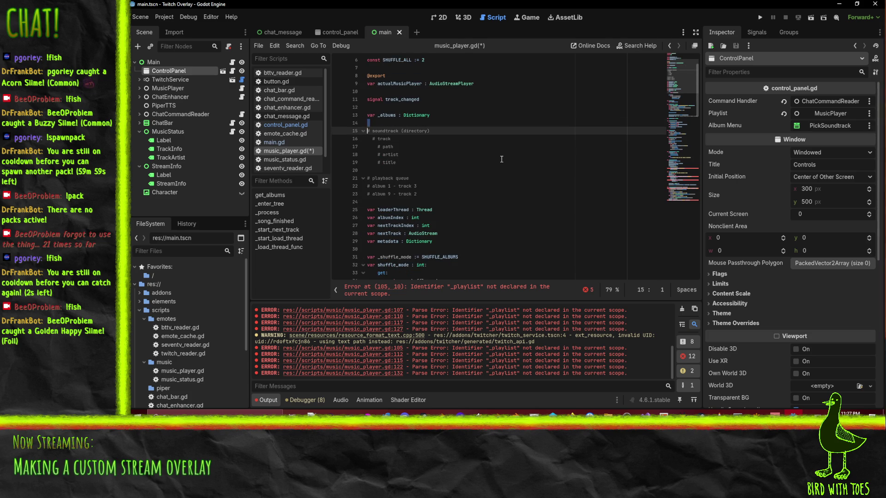
{"action": "key", "text": "Right"}
{"action": "key", "text": "Up"}
{"action": "key", "text": "Up"}
{"action": "key", "text": "Up"}
{"action": "key", "text": "Down"}
{"action": "key", "text": "shift+Down"}
{"action": "key", "text": "shift+Down"}
{"action": "key", "text": "shift+Down"}
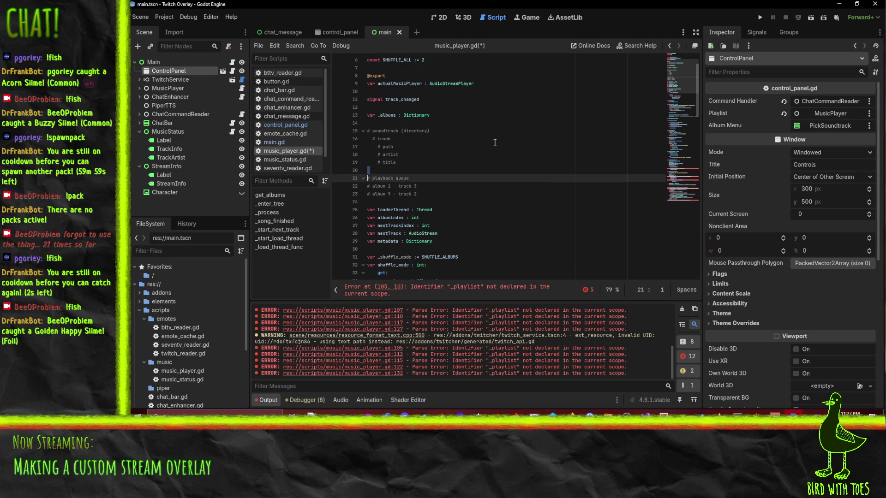
{"action": "key", "text": "Delete"}
{"action": "scroll", "coordinate": [469, 153], "scroll_direction": "down", "scroll_amount": 12}
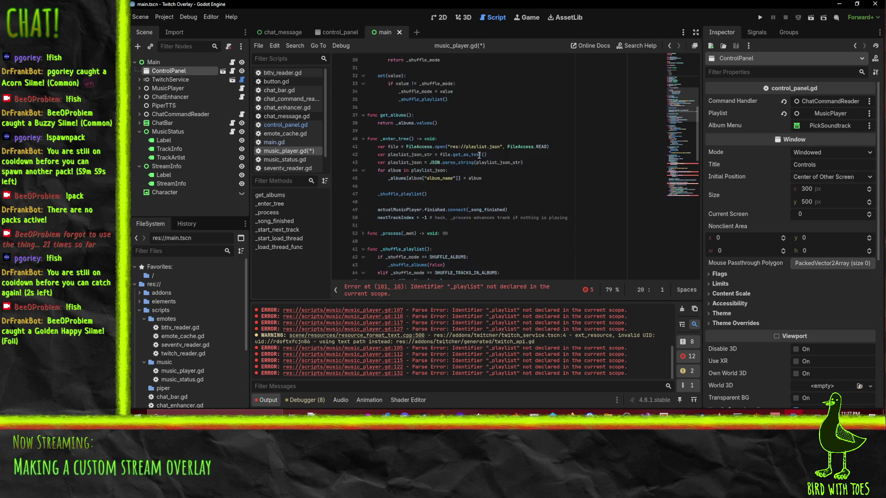
{"action": "scroll", "coordinate": [469, 140], "scroll_direction": "up", "scroll_amount": 2}
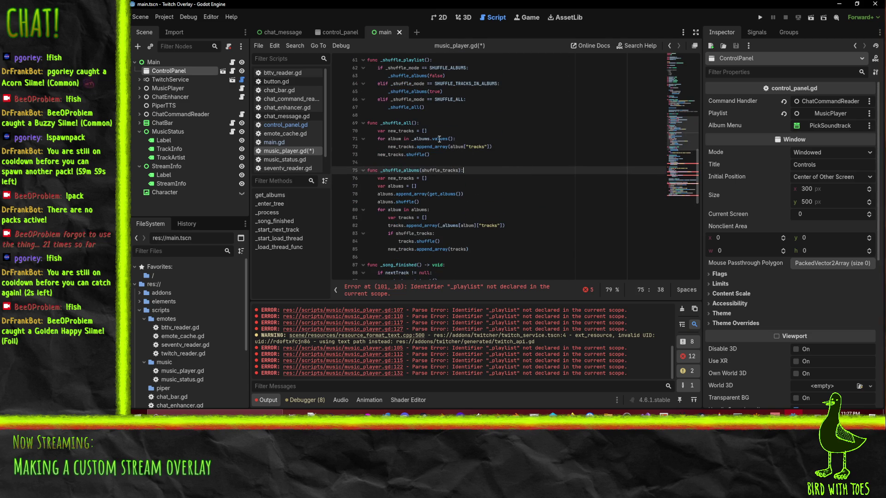
Review _shuffle_albums and _shuffle_all, then select _albums in the _enter_tree playlist_json loop.
{"action": "left_click", "coordinate": [520, 194]}
{"action": "scroll", "coordinate": [410, 141], "scroll_direction": "up", "scroll_amount": 1}
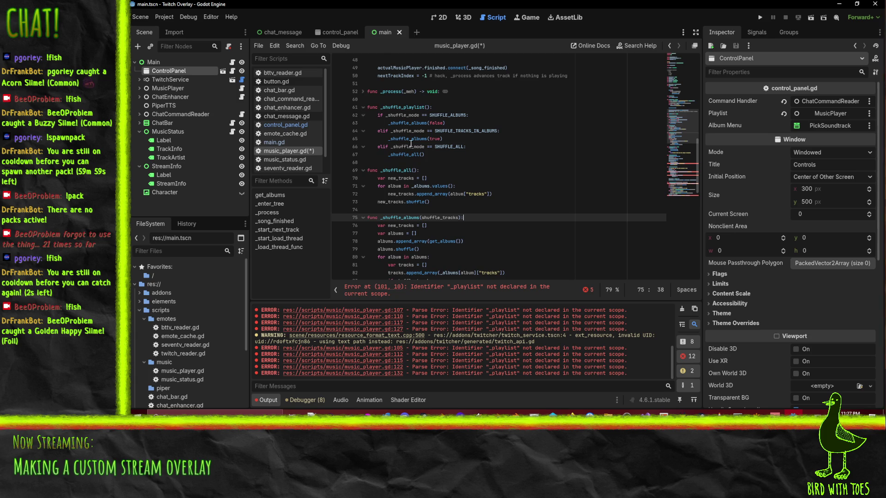
{"action": "scroll", "coordinate": [443, 166], "scroll_direction": "up", "scroll_amount": 3}
{"action": "left_click", "coordinate": [431, 233]}
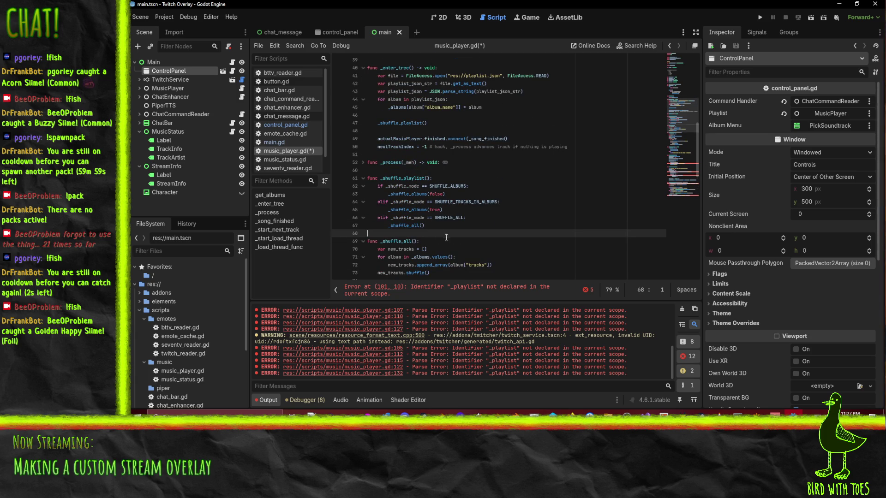
{"action": "scroll", "coordinate": [428, 213], "scroll_direction": "down", "scroll_amount": 2}
{"action": "scroll", "coordinate": [428, 214], "scroll_direction": "down", "scroll_amount": 1}
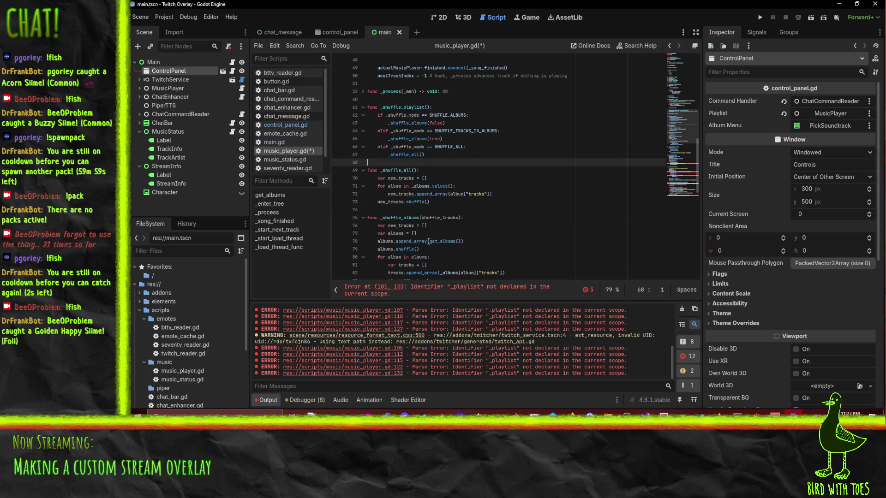
{"action": "scroll", "coordinate": [442, 252], "scroll_direction": "down", "scroll_amount": 2}
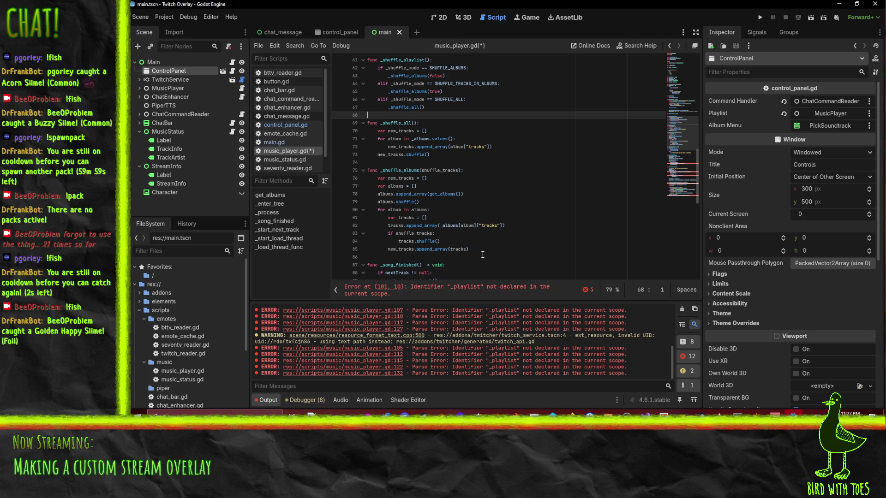
{"action": "left_click", "coordinate": [472, 171]}
{"action": "scroll", "coordinate": [470, 185], "scroll_direction": "up", "scroll_amount": 2}
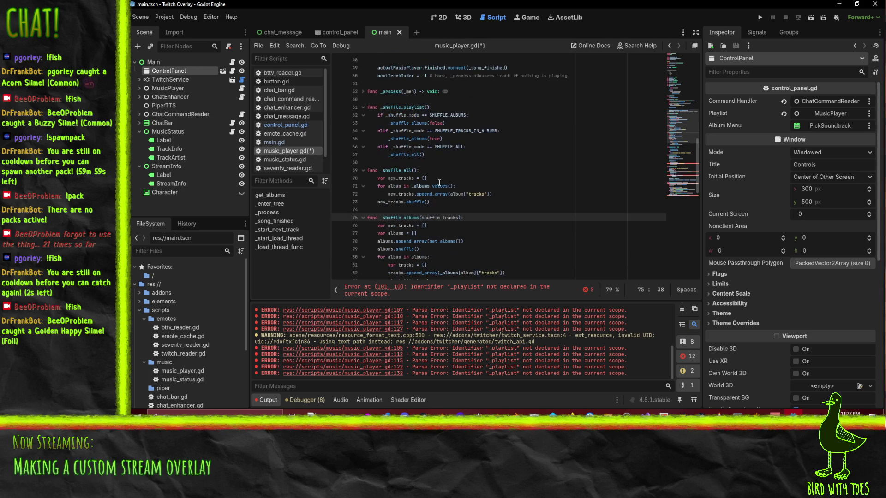
{"action": "left_click", "coordinate": [382, 171]}
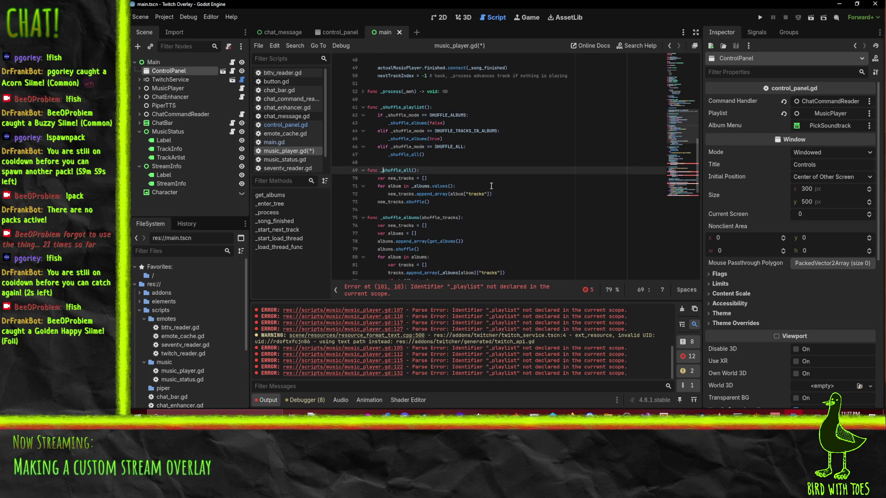
{"action": "scroll", "coordinate": [491, 185], "scroll_direction": "up", "scroll_amount": 1}
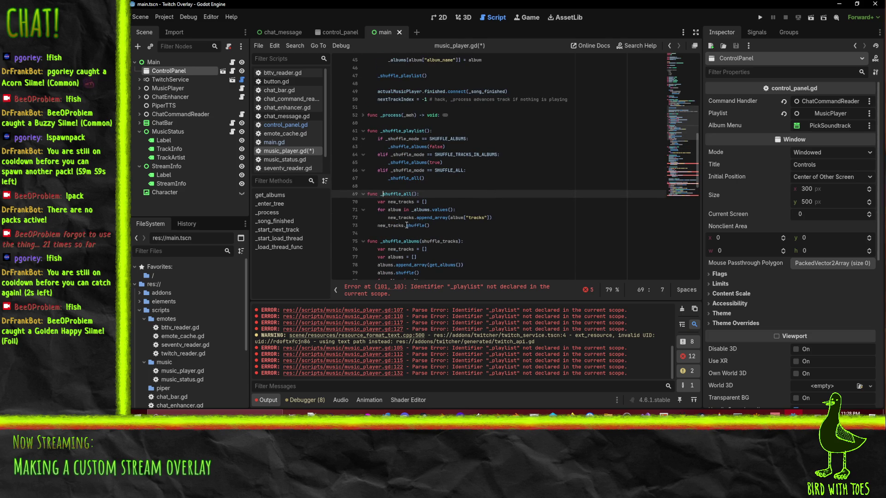
{"action": "key", "text": "Down"}
{"action": "key", "text": "Down"}
{"action": "key", "text": "Down"}
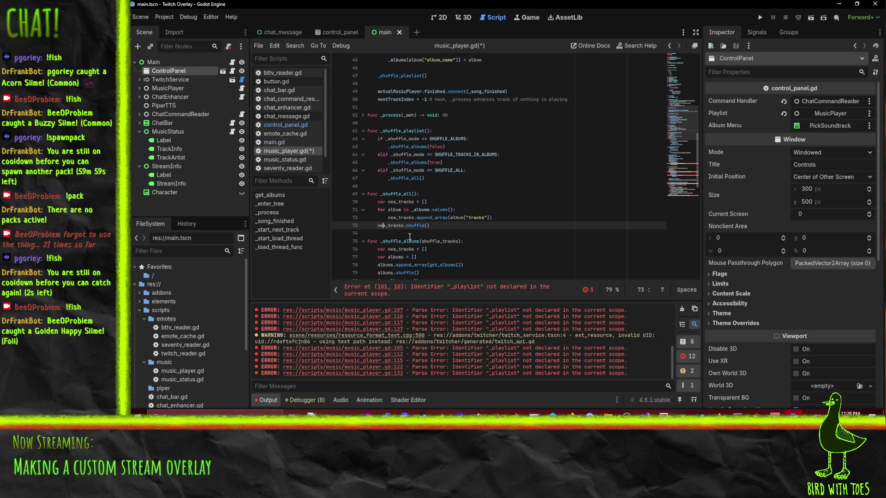
{"action": "scroll", "coordinate": [409, 236], "scroll_direction": "down", "scroll_amount": 7}
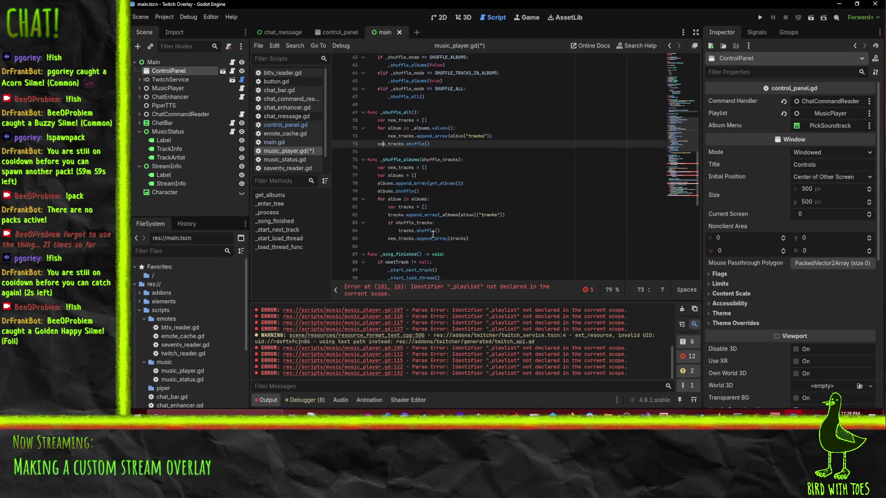
{"action": "scroll", "coordinate": [433, 234], "scroll_direction": "up", "scroll_amount": 2}
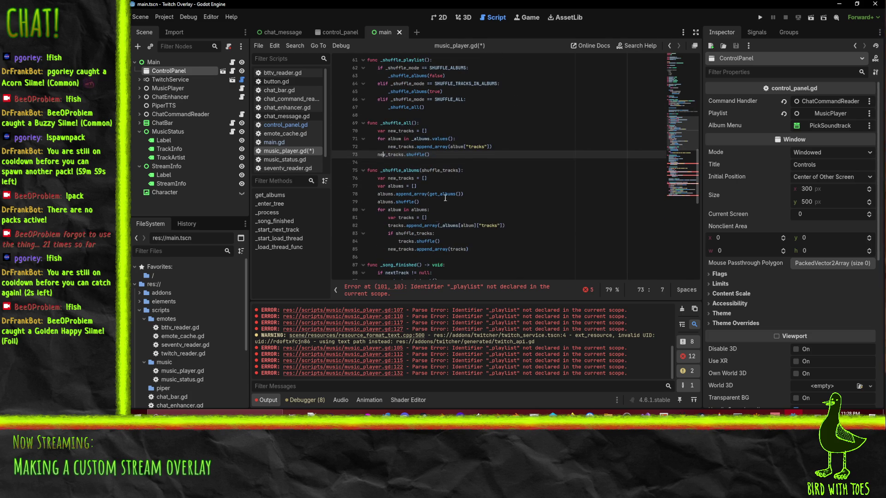
{"action": "scroll", "coordinate": [436, 159], "scroll_direction": "up", "scroll_amount": 6}
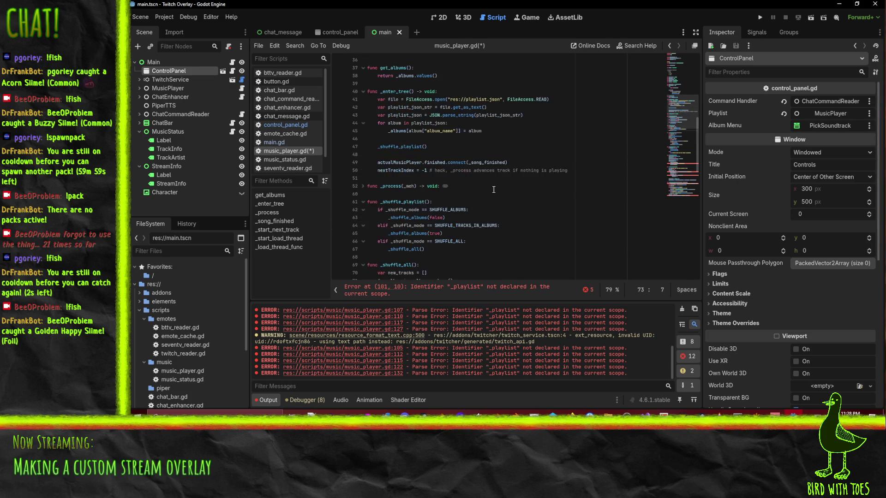
{"action": "scroll", "coordinate": [551, 209], "scroll_direction": "down", "scroll_amount": 1}
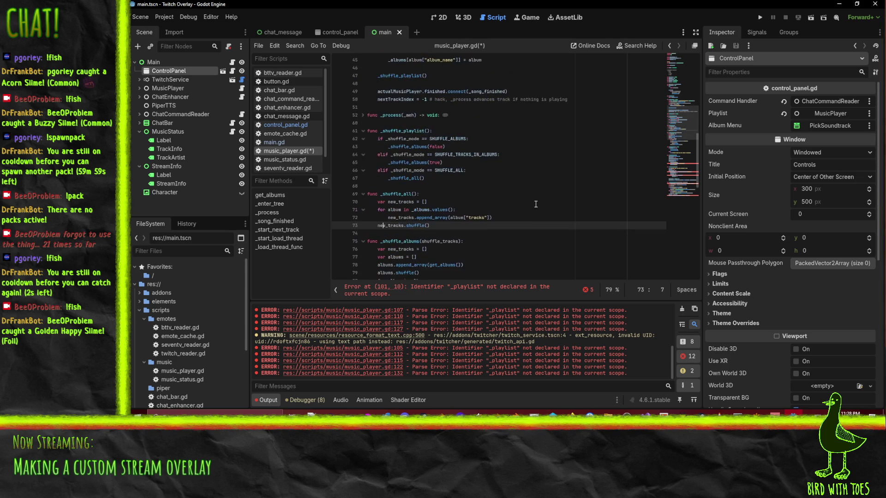
{"action": "scroll", "coordinate": [461, 161], "scroll_direction": "up", "scroll_amount": 1}
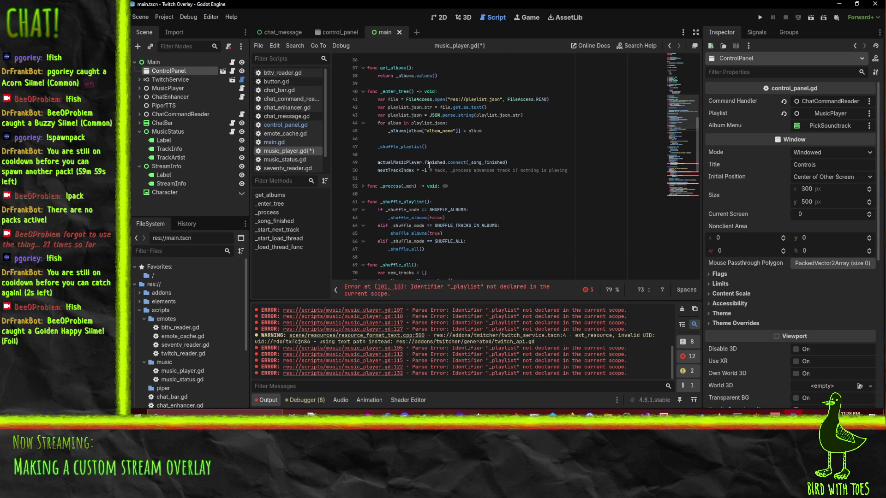
{"action": "scroll", "coordinate": [484, 167], "scroll_direction": "up", "scroll_amount": 2}
{"action": "left_click", "coordinate": [519, 172]}
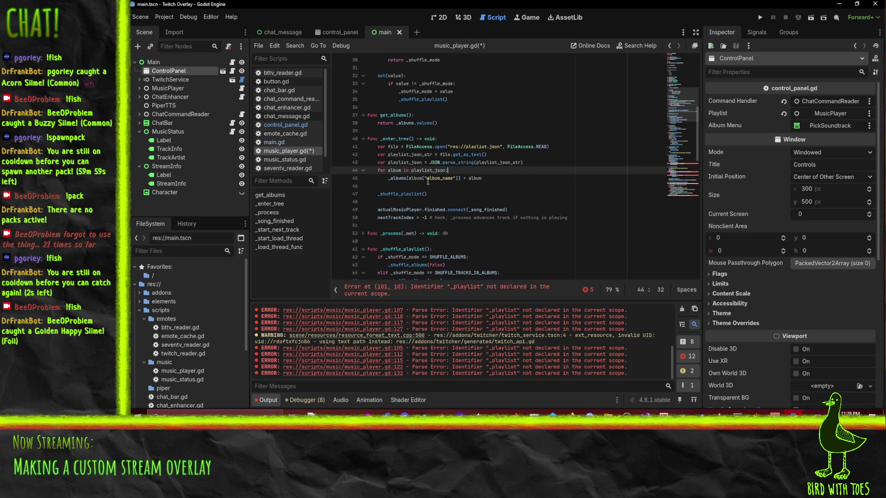
{"action": "double_click", "coordinate": [398, 179]}
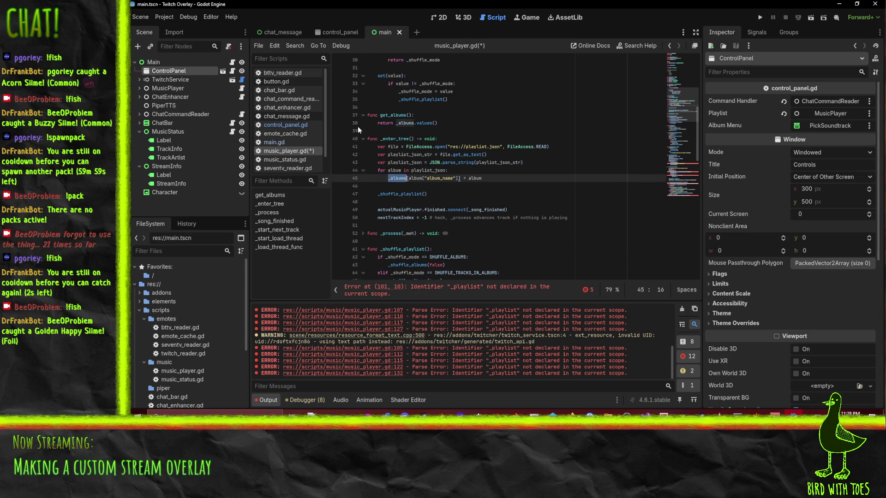
Inside the album loop add 'for track in album["tracks"]:' setting track["album_name"] = album, and save.
{"action": "left_click", "coordinate": [496, 180]}
{"action": "key", "text": "Return"}
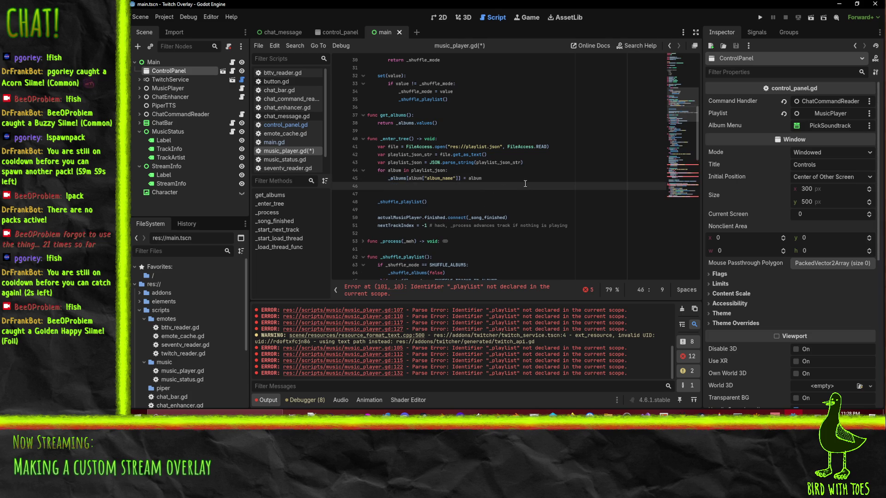
{"action": "type", "text": "for "}
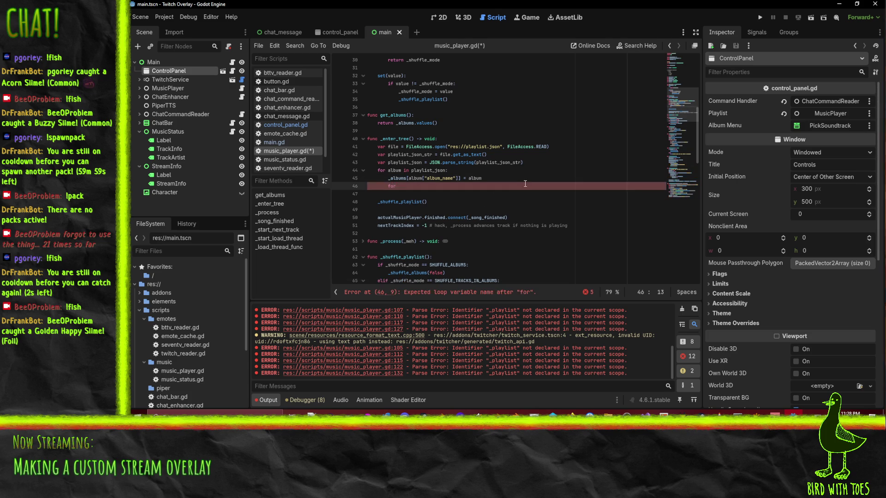
{"action": "type", "text": "track in"}
{"action": "key", "text": "BackSpace"}
{"action": "type", "text": "al"}
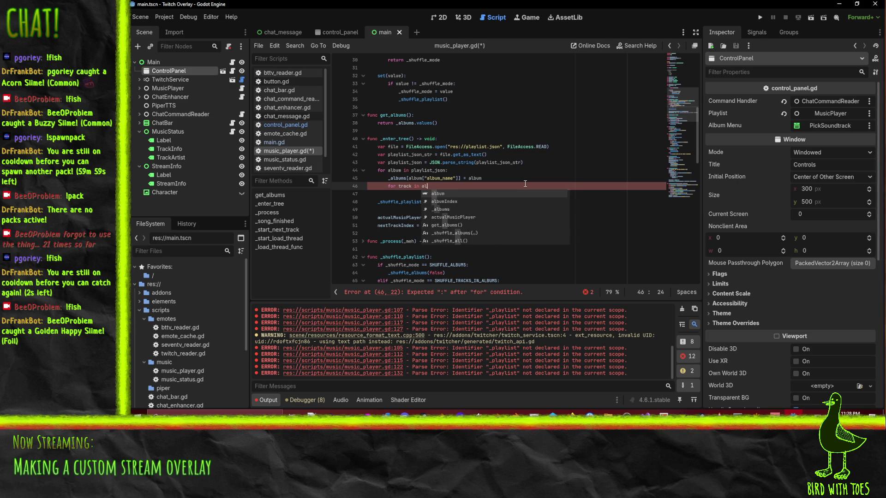
{"action": "type", "text": "bum"}
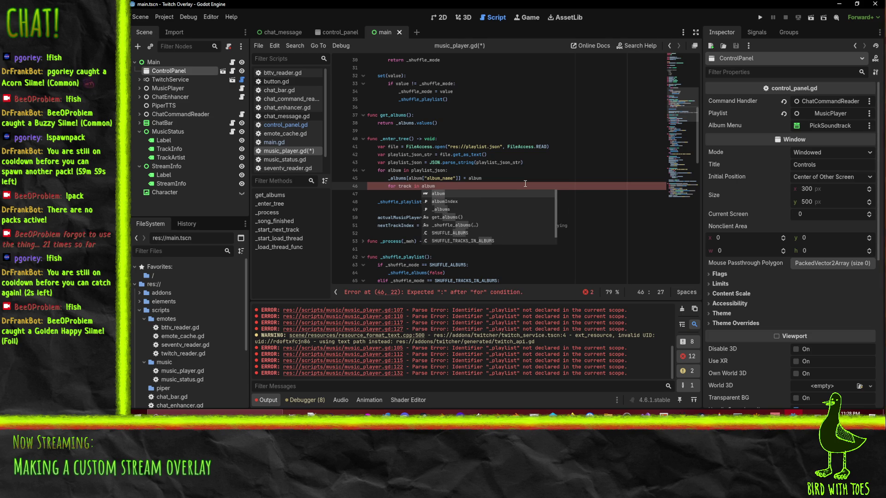
{"action": "type", "text": "[\"tracks\"]"}
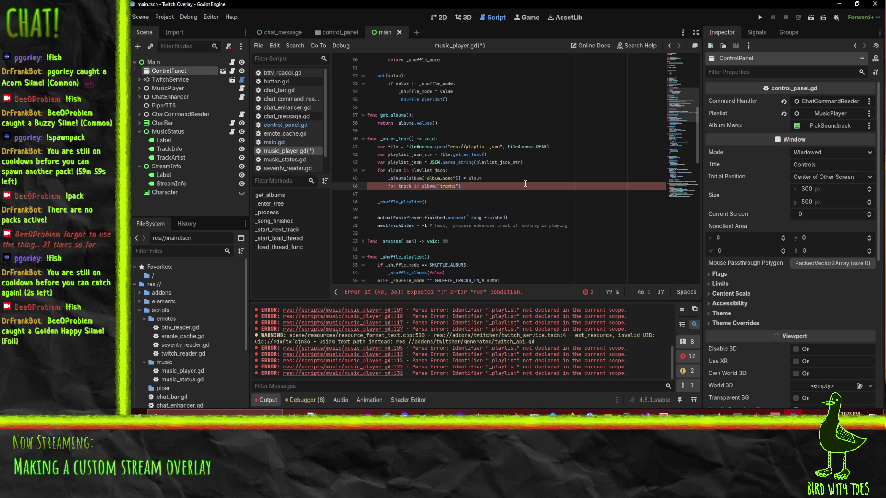
{"action": "type", "text": ":"}
{"action": "key", "text": "Return"}
{"action": "type", "text": "track"}
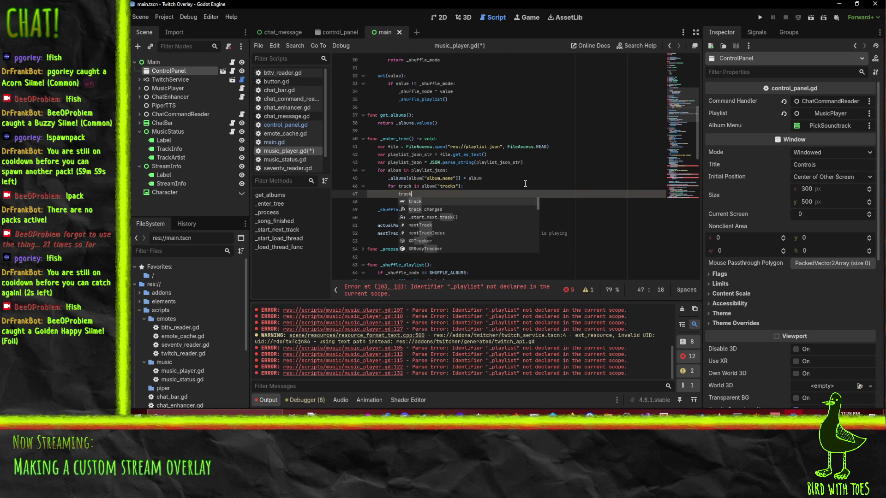
{"action": "type", "text": "["}
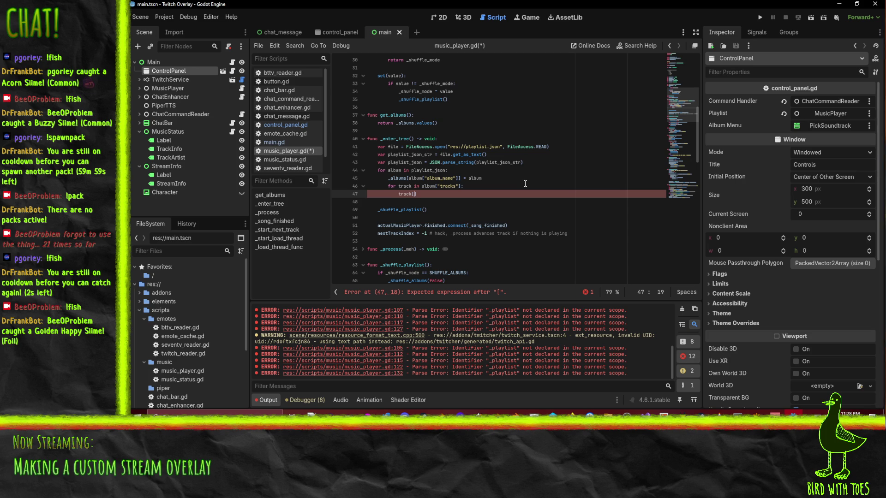
{"action": "type", "text": "\"album"}
{"action": "type", "text": "_name\"] = "}
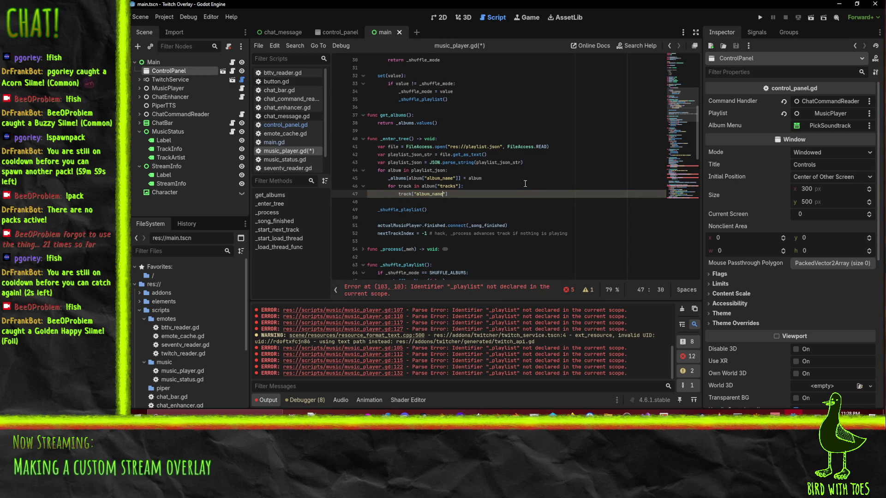
{"action": "type", "text": "album"}
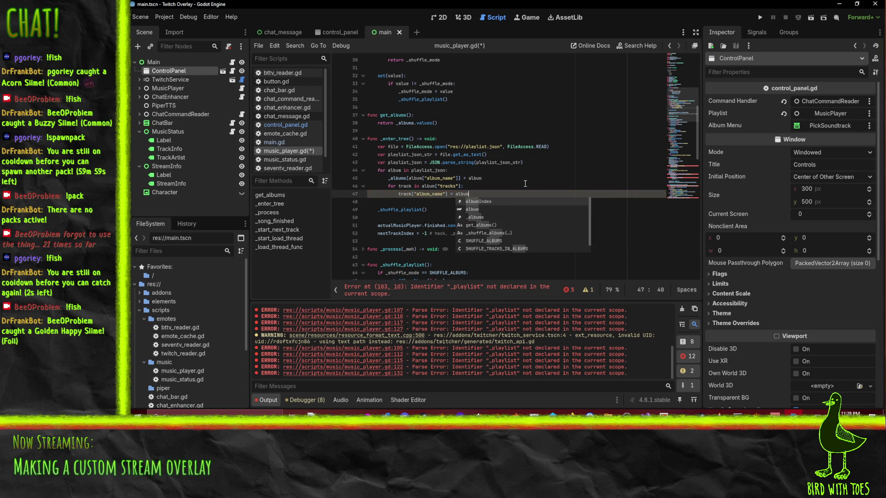
{"action": "key", "text": "Up"}
{"action": "key", "text": "ctrl+s"}
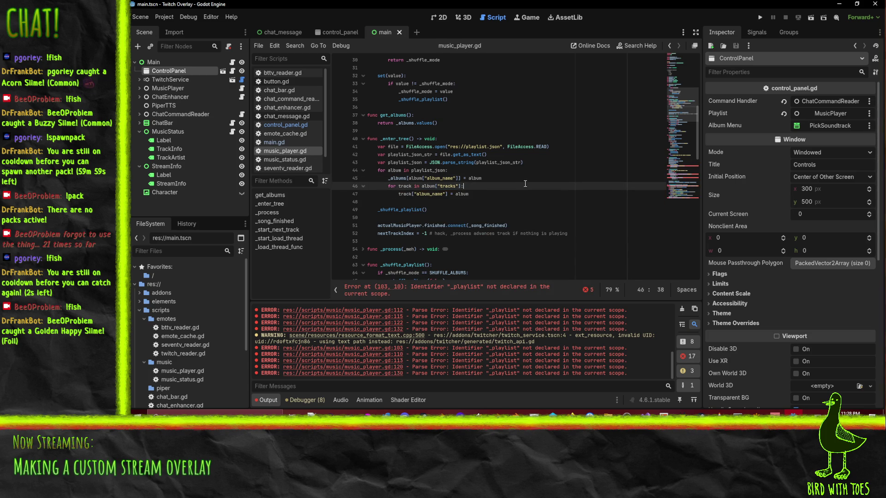
{"action": "left_click", "coordinate": [479, 194]}
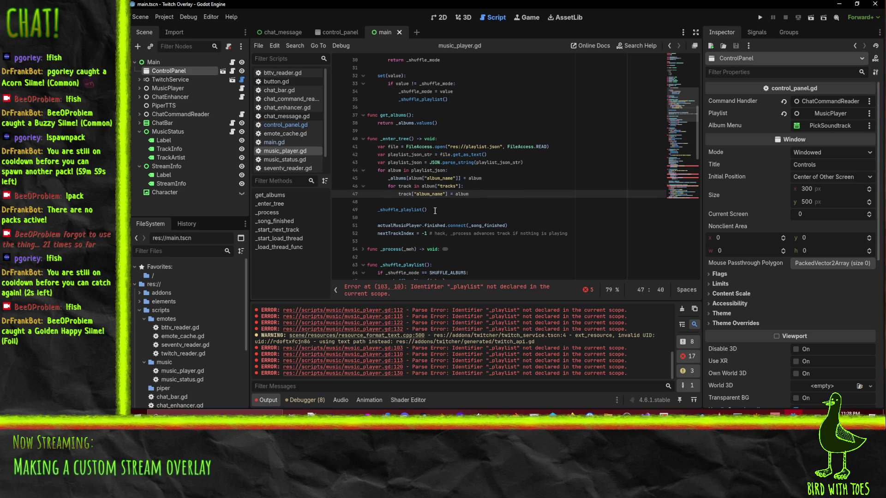
{"action": "scroll", "coordinate": [479, 190], "scroll_direction": "down", "scroll_amount": 6}
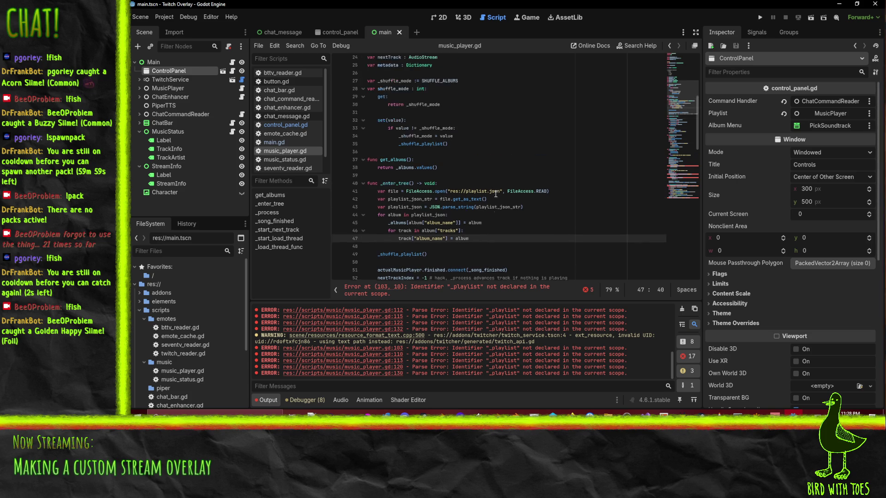
{"action": "scroll", "coordinate": [529, 193], "scroll_direction": "down", "scroll_amount": 14}
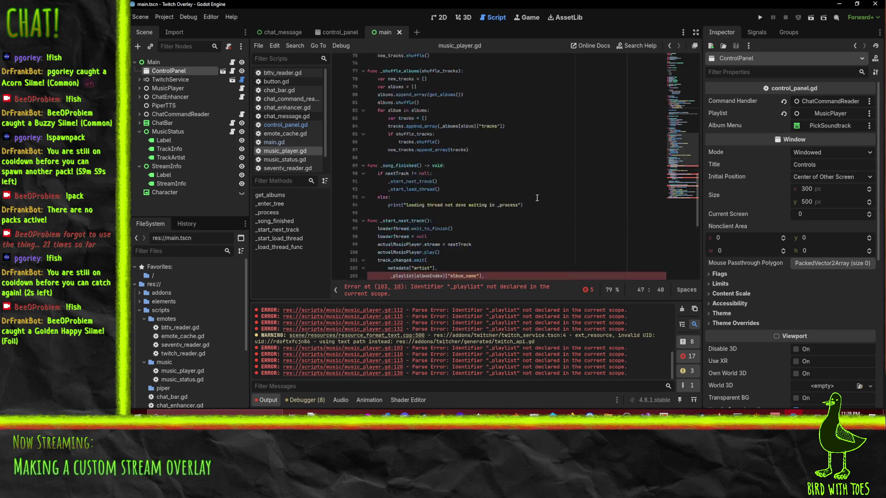
{"action": "scroll", "coordinate": [507, 175], "scroll_direction": "down", "scroll_amount": 2}
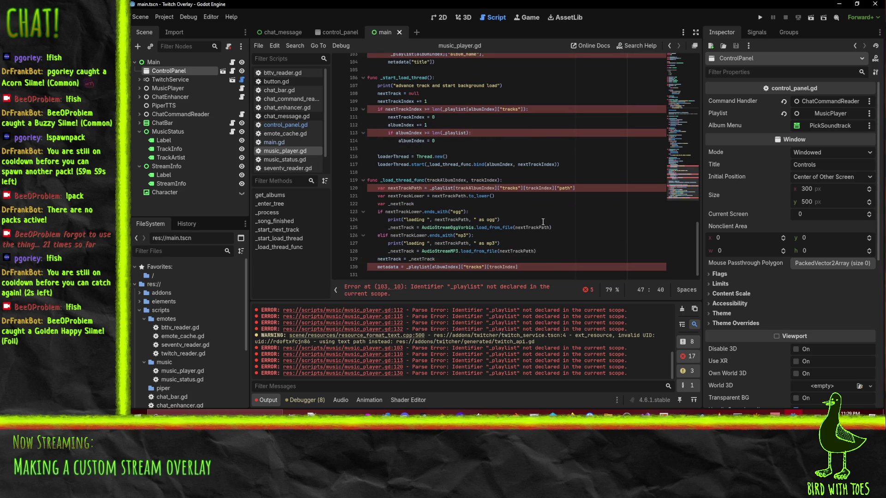
{"action": "left_click", "coordinate": [380, 274]}
{"action": "double_click", "coordinate": [388, 267]}
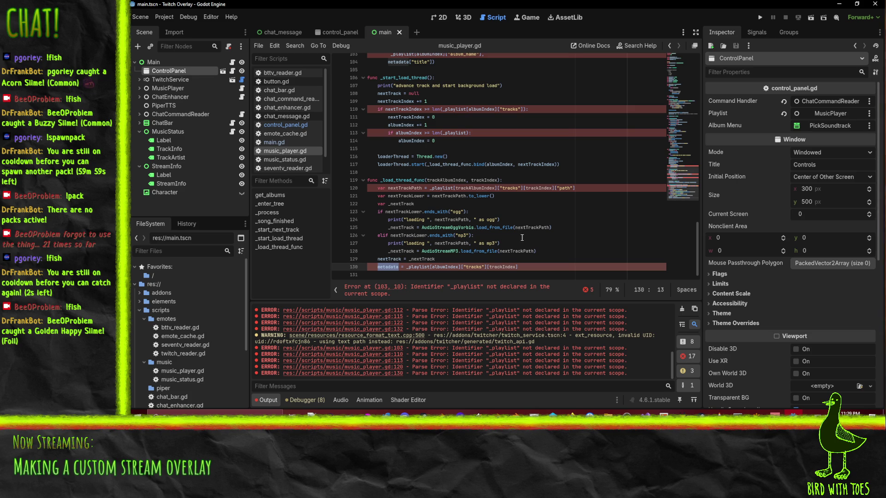
{"action": "scroll", "coordinate": [521, 234], "scroll_direction": "up", "scroll_amount": 1}
{"action": "scroll", "coordinate": [522, 239], "scroll_direction": "down", "scroll_amount": 1}
{"action": "scroll", "coordinate": [538, 156], "scroll_direction": "up", "scroll_amount": 1}
{"action": "scroll", "coordinate": [538, 156], "scroll_direction": "up", "scroll_amount": 1}
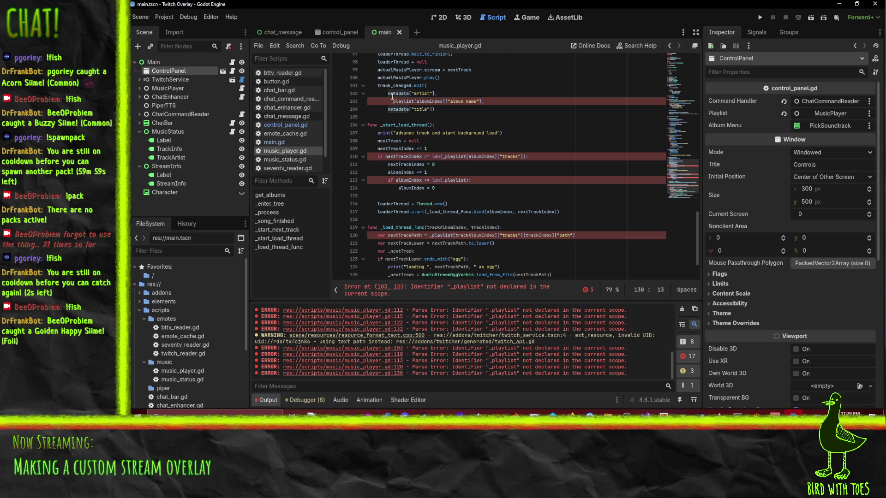
{"action": "scroll", "coordinate": [392, 96], "scroll_direction": "down", "scroll_amount": 2}
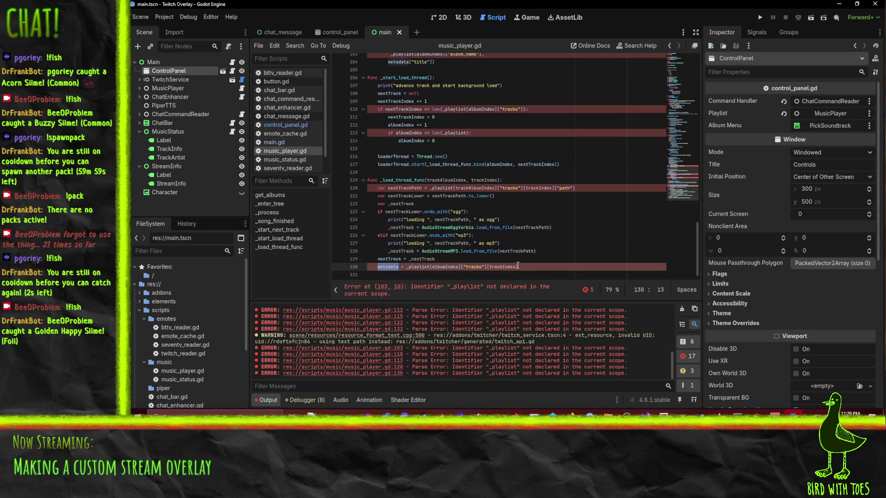
{"action": "scroll", "coordinate": [530, 266], "scroll_direction": "up", "scroll_amount": 1}
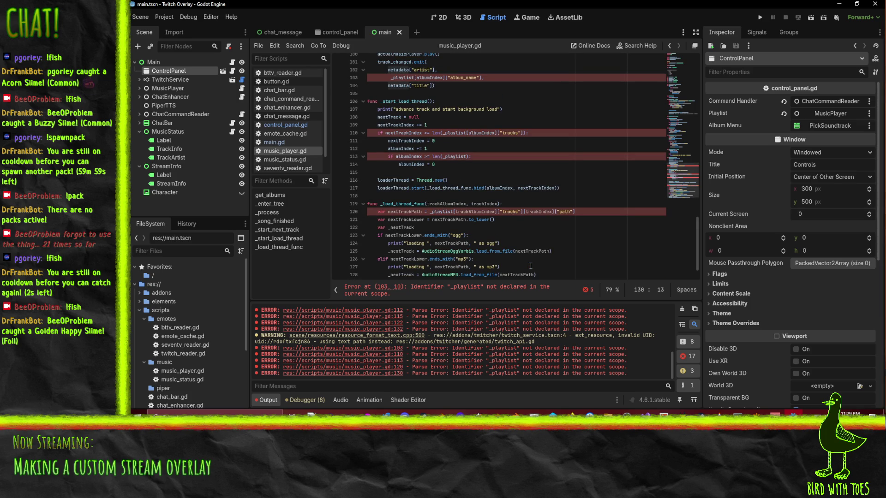
{"action": "scroll", "coordinate": [530, 267], "scroll_direction": "down", "scroll_amount": 1}
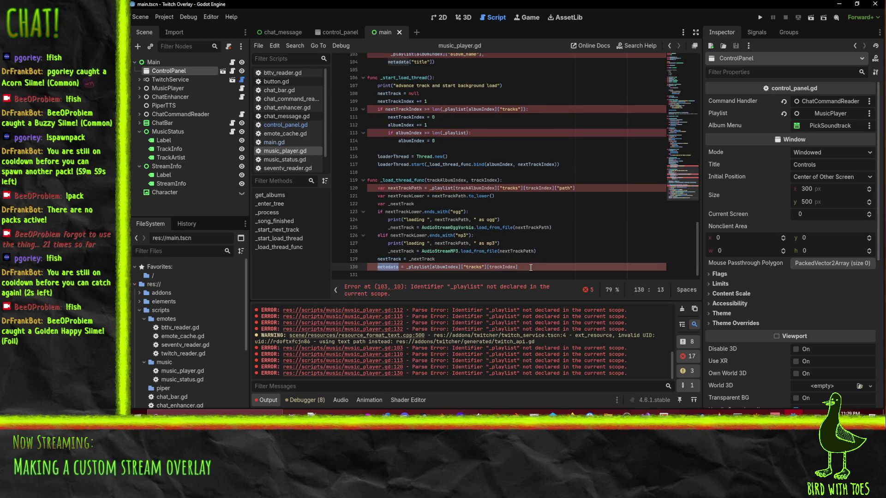
{"action": "scroll", "coordinate": [535, 253], "scroll_direction": "up", "scroll_amount": 15}
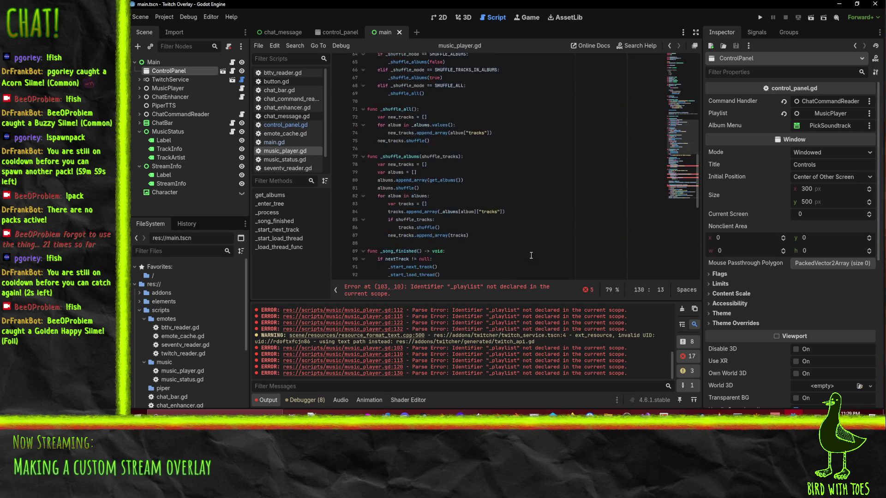
{"action": "scroll", "coordinate": [534, 251], "scroll_direction": "up", "scroll_amount": 10}
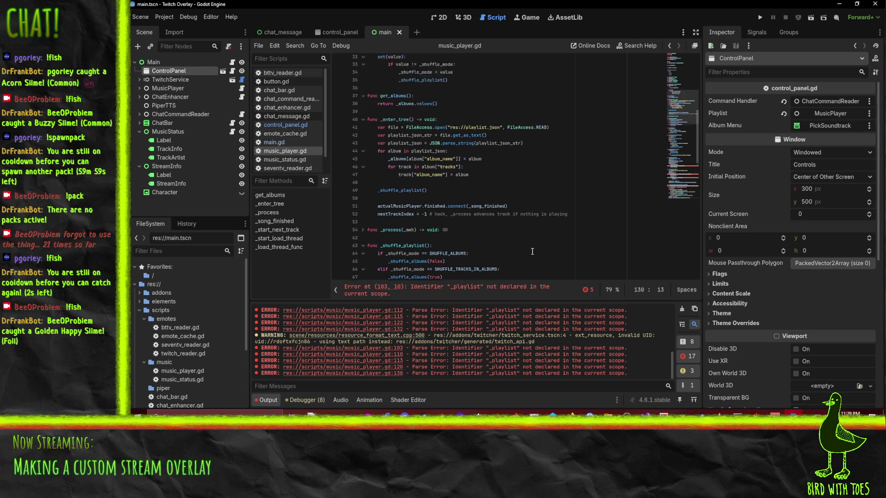
{"action": "scroll", "coordinate": [530, 253], "scroll_direction": "up", "scroll_amount": 1}
{"action": "scroll", "coordinate": [451, 167], "scroll_direction": "up", "scroll_amount": 4}
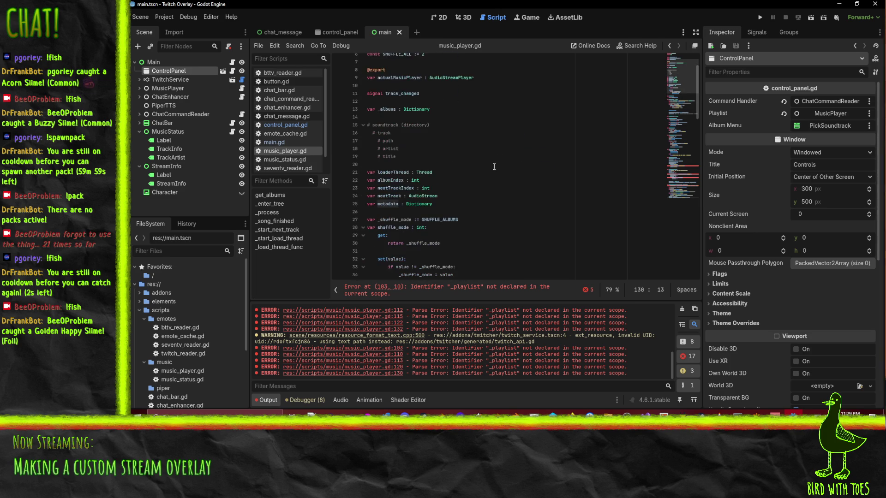
{"action": "scroll", "coordinate": [485, 189], "scroll_direction": "down", "scroll_amount": 6}
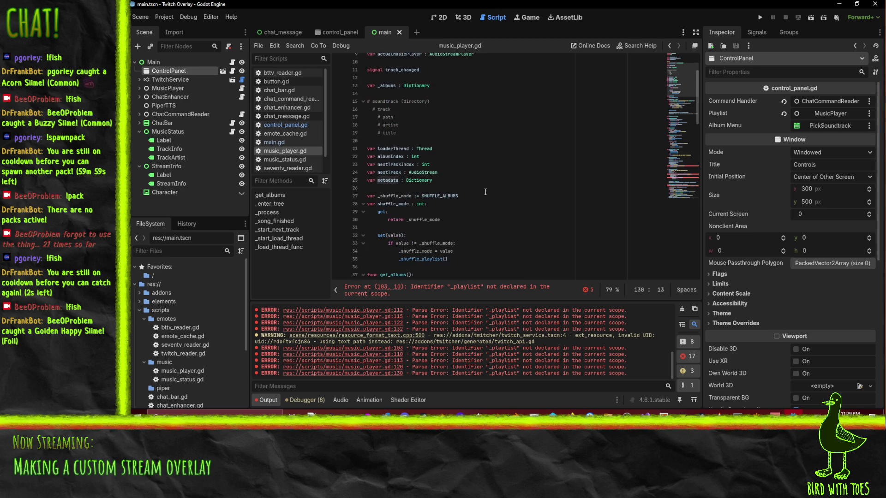
{"action": "scroll", "coordinate": [485, 191], "scroll_direction": "down", "scroll_amount": 3}
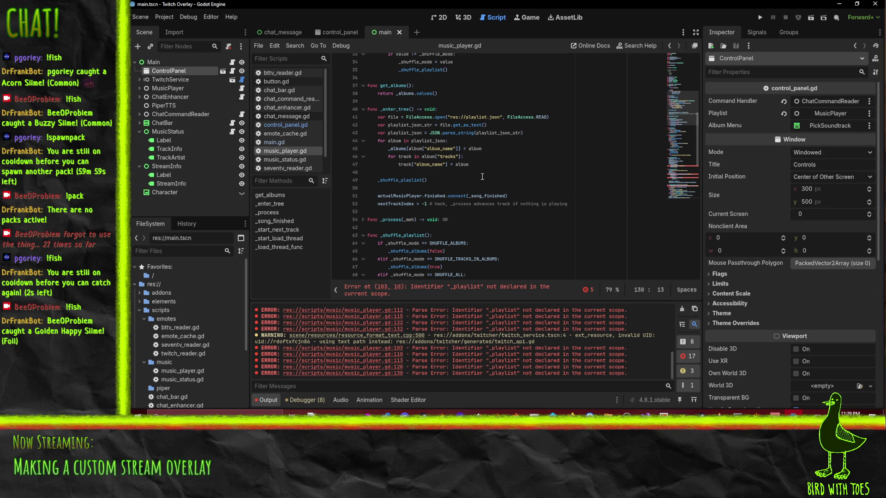
Fold the shuffle_mode property and _enter_tree, and unfold _process.
{"action": "mouse_move", "coordinate": [499, 193]}
{"action": "scroll", "coordinate": [514, 212], "scroll_direction": "up", "scroll_amount": 1}
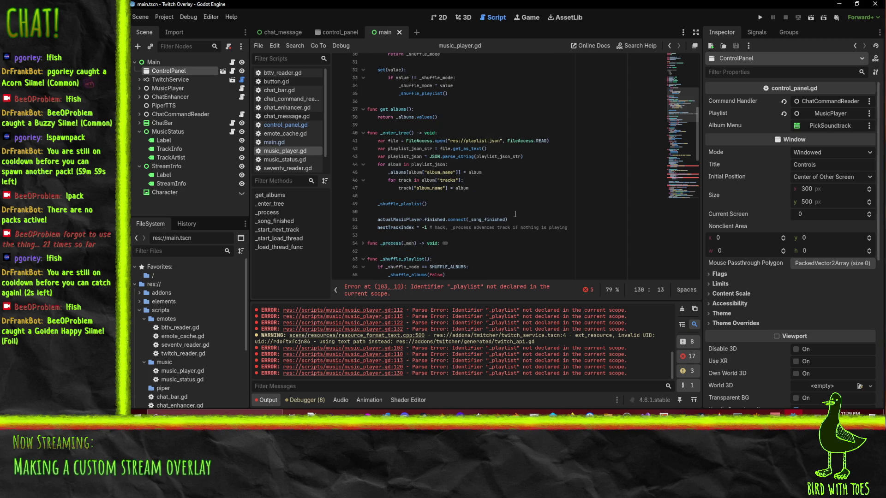
{"action": "scroll", "coordinate": [457, 221], "scroll_direction": "up", "scroll_amount": 4}
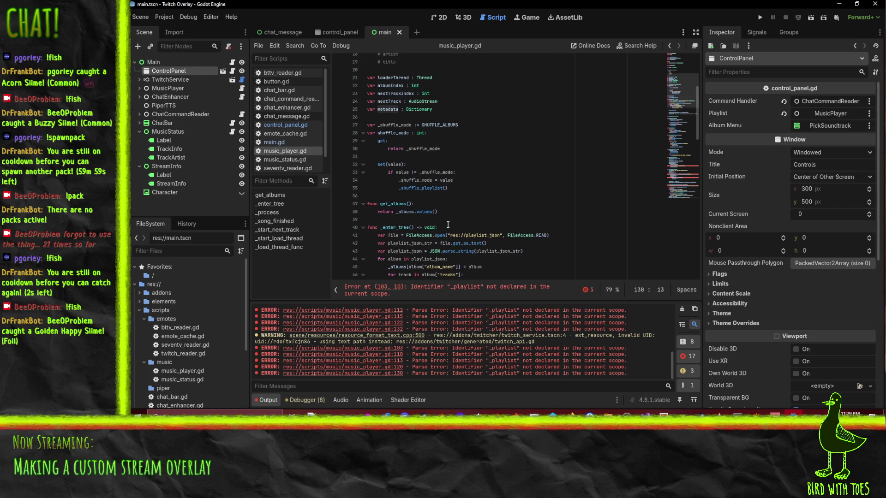
{"action": "right_click", "coordinate": [361, 136]}
{"action": "left_click", "coordinate": [362, 134]}
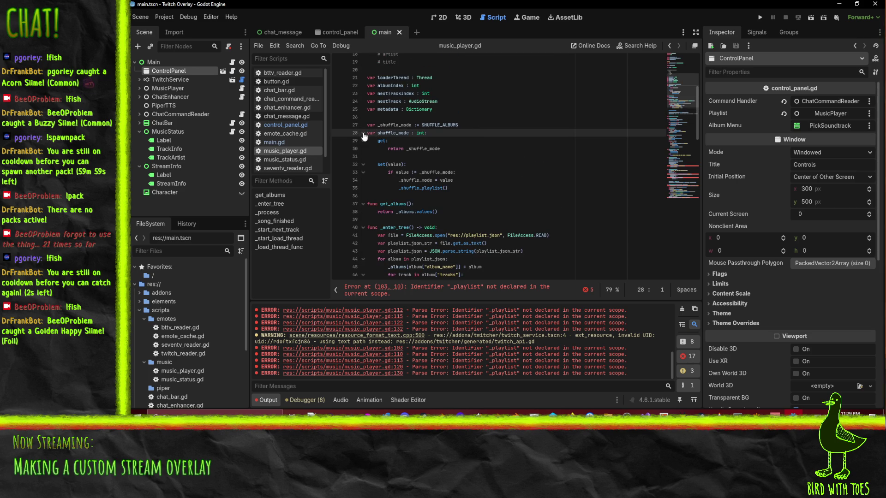
{"action": "scroll", "coordinate": [485, 162], "scroll_direction": "up", "scroll_amount": 4}
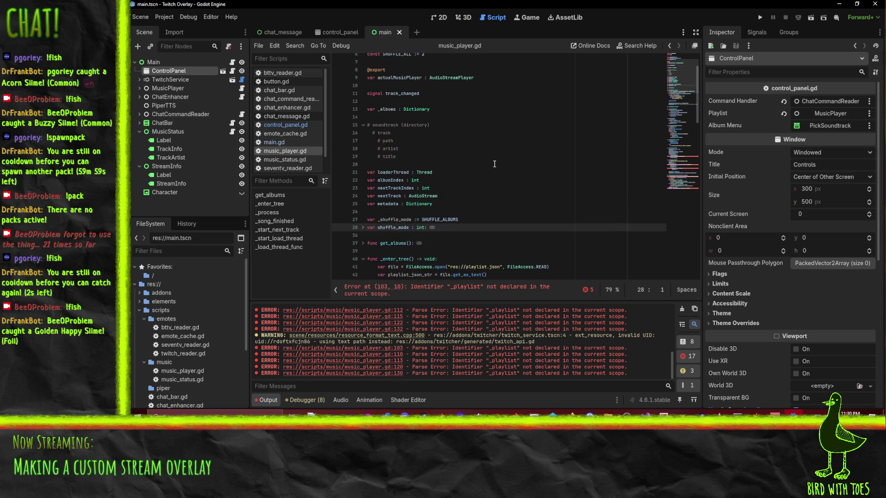
{"action": "scroll", "coordinate": [399, 102], "scroll_direction": "down", "scroll_amount": 4}
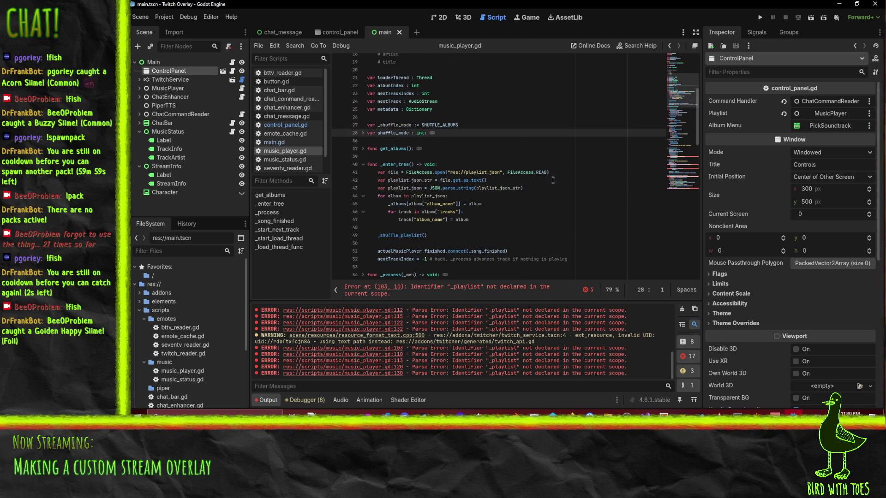
{"action": "left_click", "coordinate": [362, 165]}
{"action": "left_click", "coordinate": [363, 172]}
{"action": "left_click", "coordinate": [362, 181]}
Highlight the uses of actualMusicPlayer and _start_load_thread in _process.
{"action": "scroll", "coordinate": [470, 203], "scroll_direction": "down", "scroll_amount": 2}
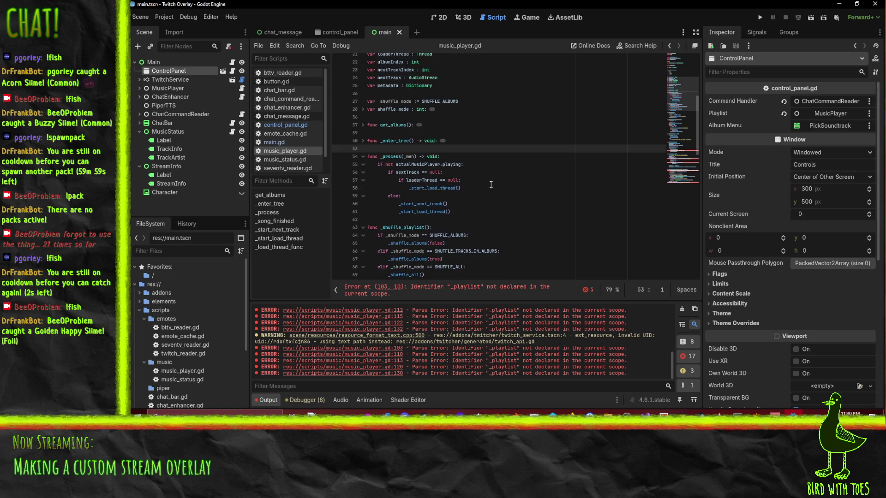
{"action": "left_click", "coordinate": [501, 189]}
{"action": "double_click", "coordinate": [423, 141]}
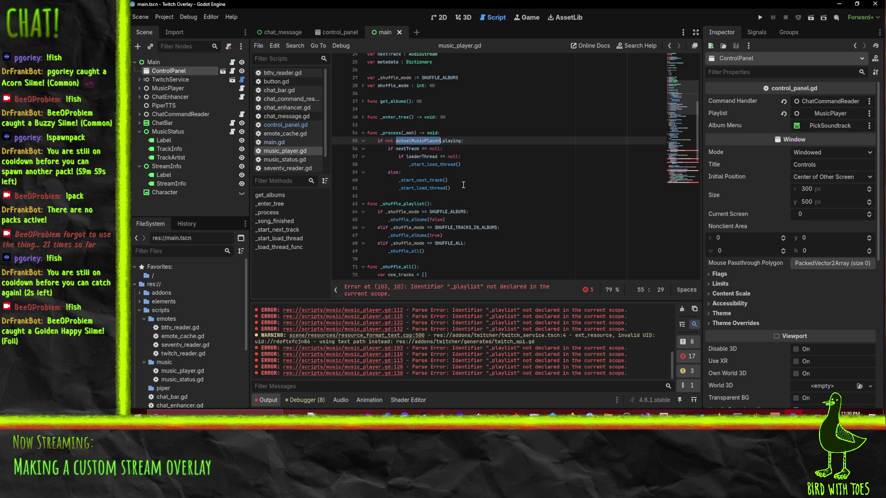
{"action": "double_click", "coordinate": [429, 167]}
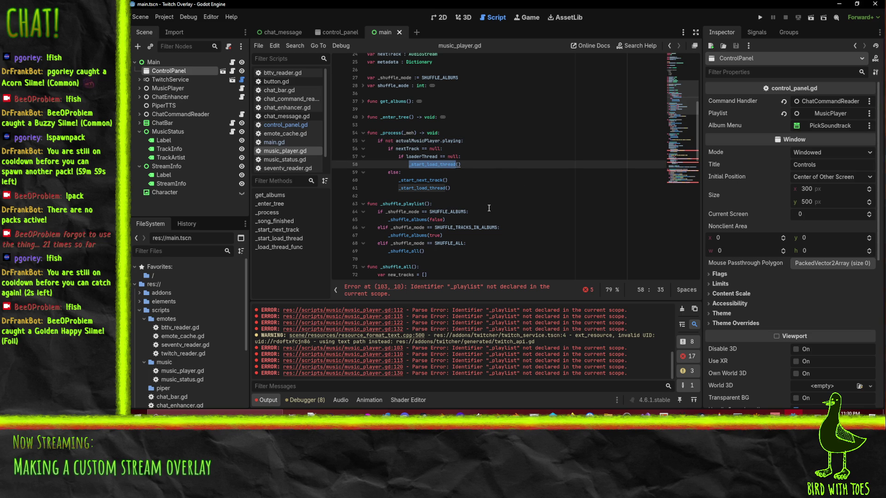
{"action": "scroll", "coordinate": [486, 211], "scroll_direction": "down", "scroll_amount": 10}
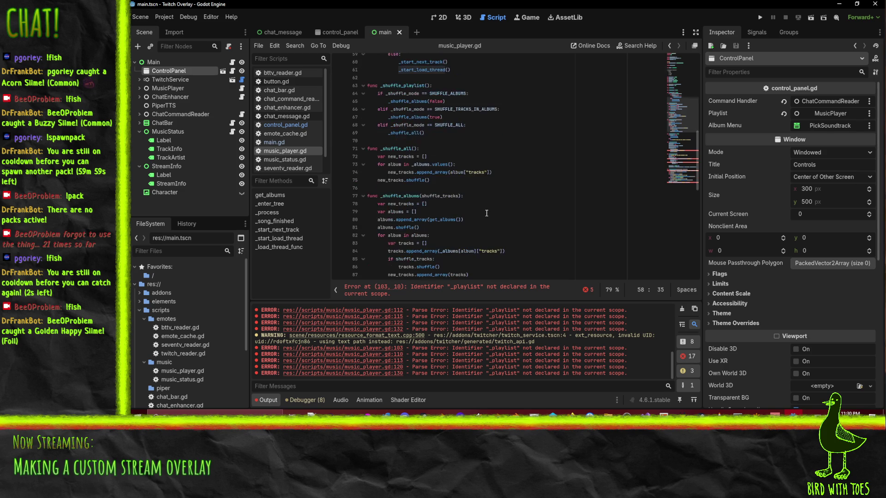
{"action": "scroll", "coordinate": [486, 218], "scroll_direction": "up", "scroll_amount": 3}
{"action": "scroll", "coordinate": [478, 168], "scroll_direction": "up", "scroll_amount": 6}
{"action": "scroll", "coordinate": [481, 178], "scroll_direction": "up", "scroll_amount": 1}
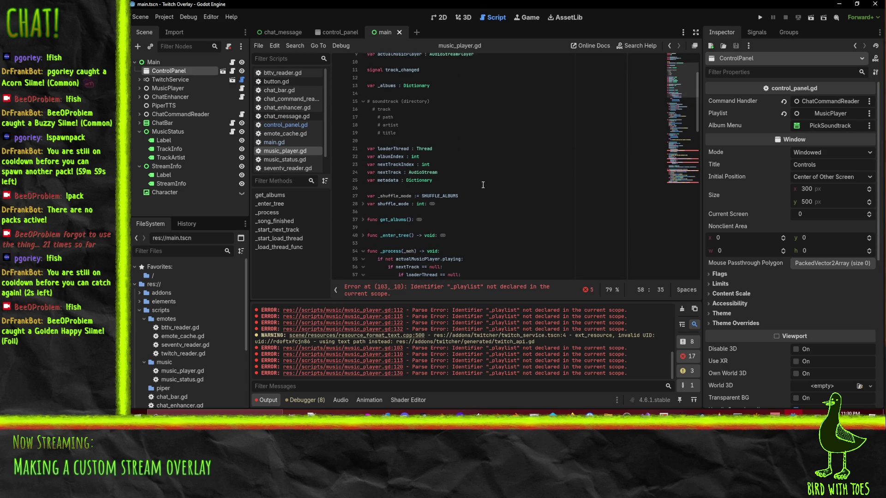
Inspect the shuffle_mode declaration's getter and setter, then fold it again.
{"action": "left_click", "coordinate": [386, 196]}
{"action": "left_click", "coordinate": [390, 203]}
{"action": "scroll", "coordinate": [430, 175], "scroll_direction": "down", "scroll_amount": 2}
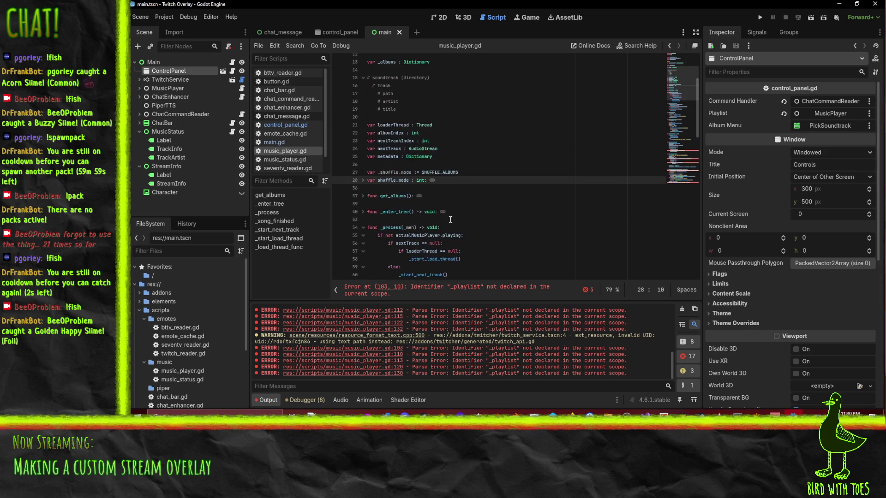
{"action": "left_click", "coordinate": [363, 156]}
{"action": "left_click", "coordinate": [427, 212]}
{"action": "left_click", "coordinate": [479, 188]}
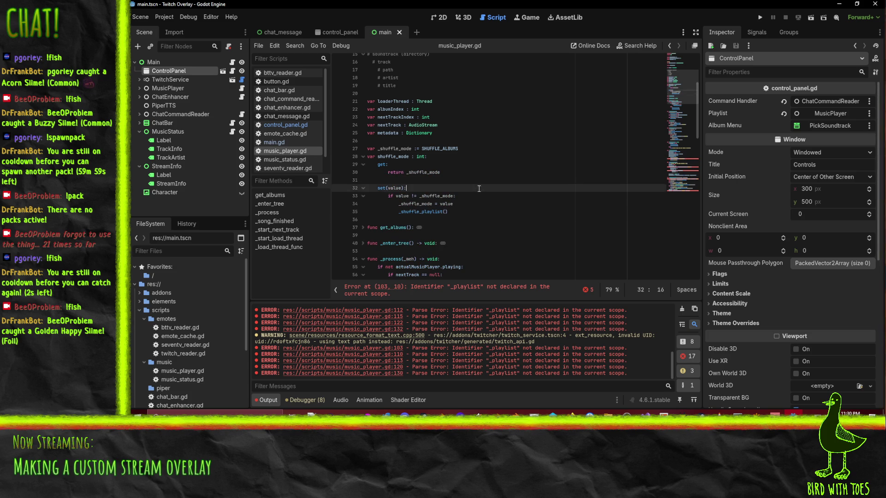
{"action": "left_click", "coordinate": [363, 157]}
{"action": "scroll", "coordinate": [404, 215], "scroll_direction": "down", "scroll_amount": 1}
{"action": "scroll", "coordinate": [404, 216], "scroll_direction": "up", "scroll_amount": 5}
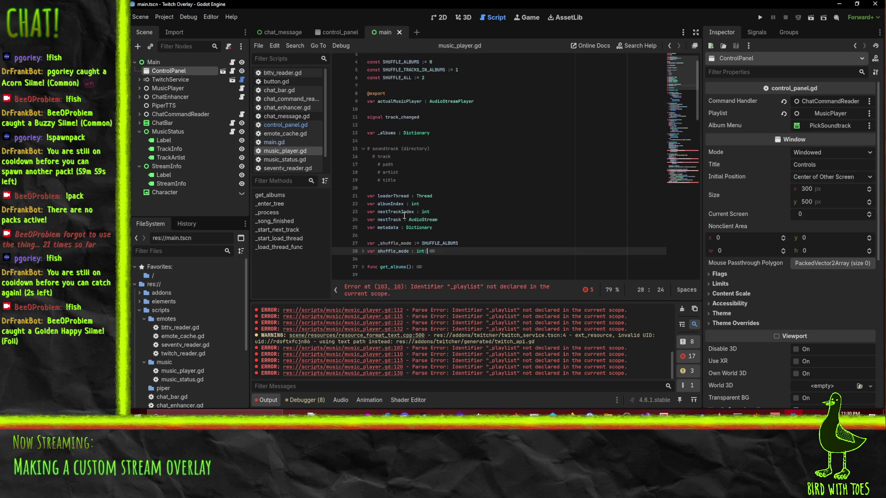
{"action": "left_click", "coordinate": [442, 133]}
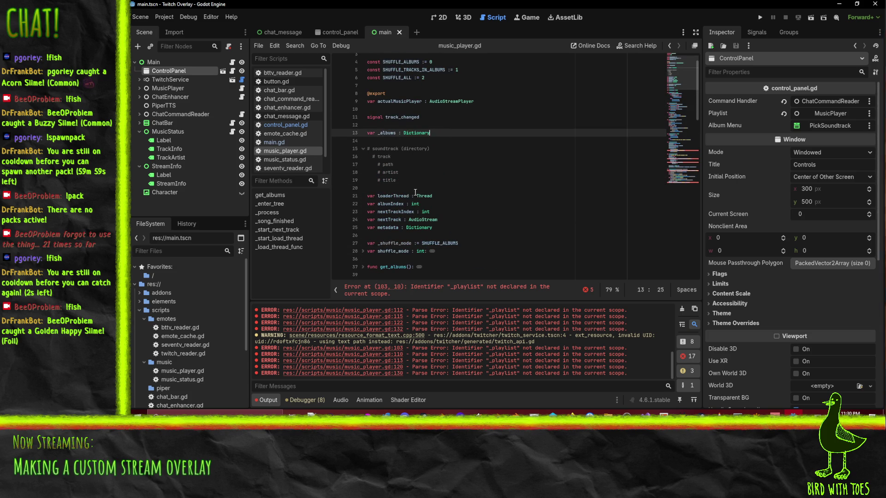
Add 'var _playlist : Array' on a new line above loaderThread.
{"action": "left_click_drag", "start_coordinate": [415, 196], "coordinate": [542, 192]}
{"action": "key", "text": "Return"}
{"action": "type", "text": "va"}
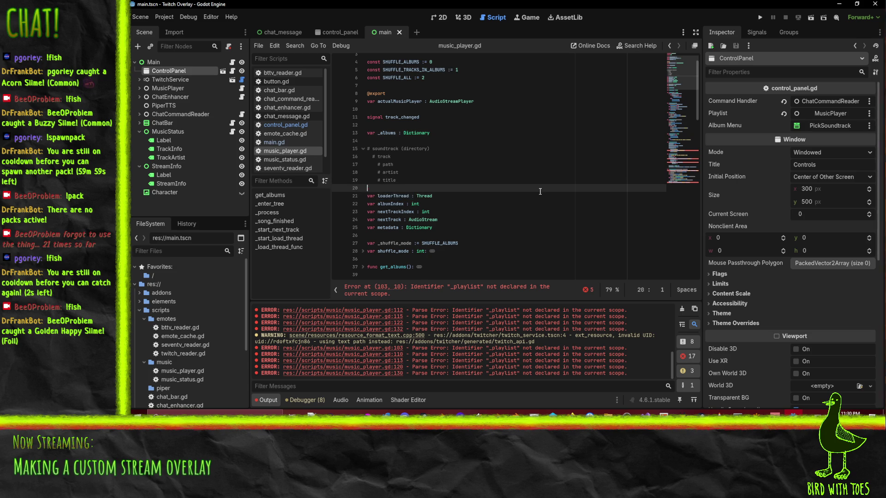
{"action": "type", "text": "r _playlist : "}
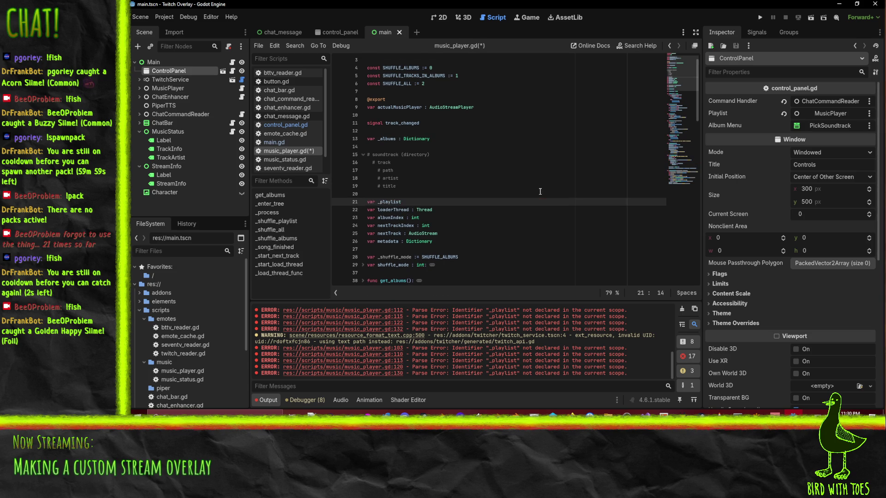
{"action": "type", "text": "Array"}
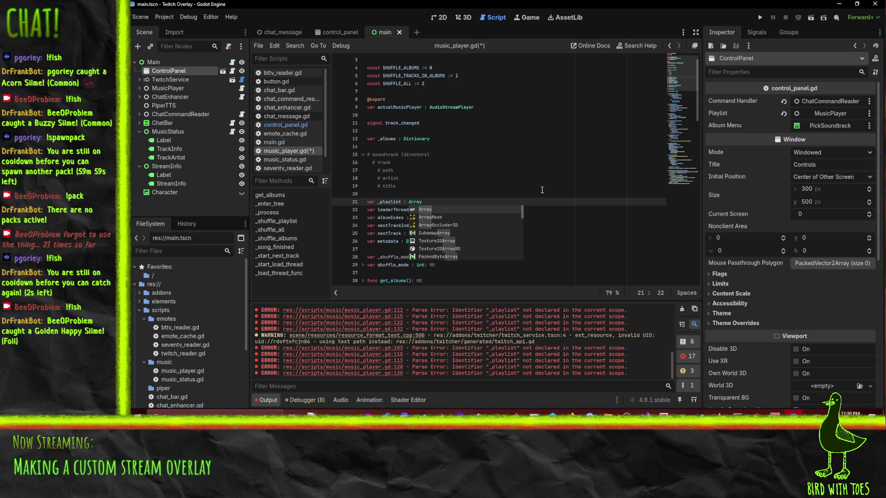
{"action": "key", "text": "Escape"}
Scroll through the script to review where _playlist is used.
{"action": "scroll", "coordinate": [462, 152], "scroll_direction": "down", "scroll_amount": 3}
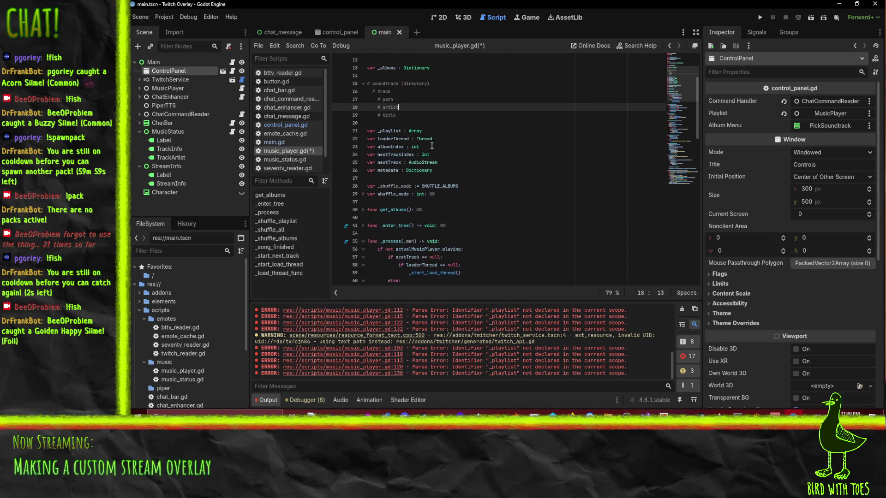
{"action": "scroll", "coordinate": [482, 201], "scroll_direction": "down", "scroll_amount": 3}
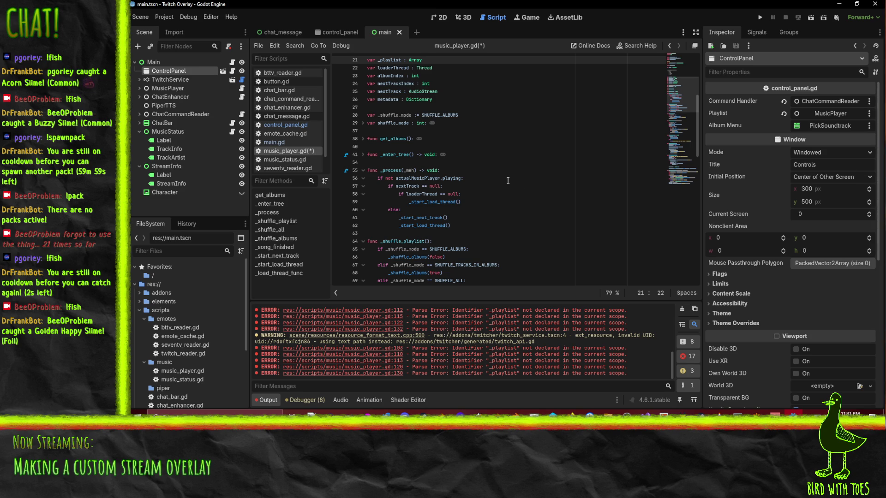
{"action": "scroll", "coordinate": [507, 182], "scroll_direction": "down", "scroll_amount": 20}
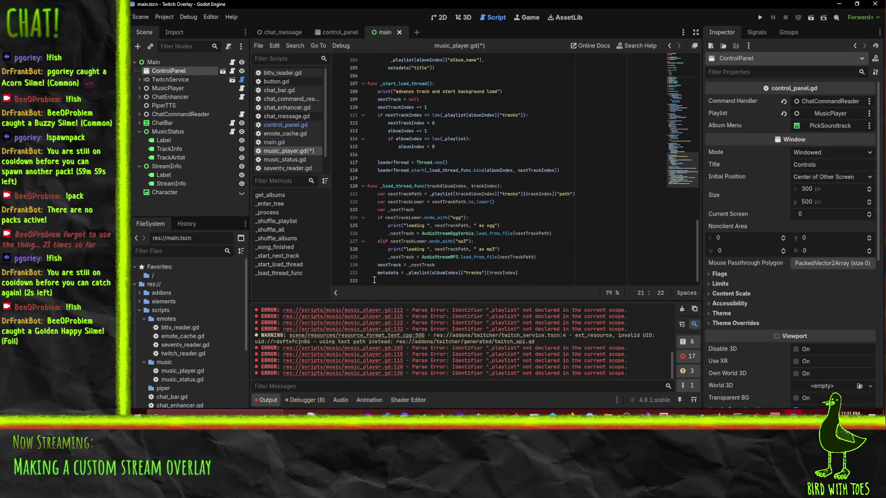
{"action": "scroll", "coordinate": [487, 262], "scroll_direction": "up", "scroll_amount": 5}
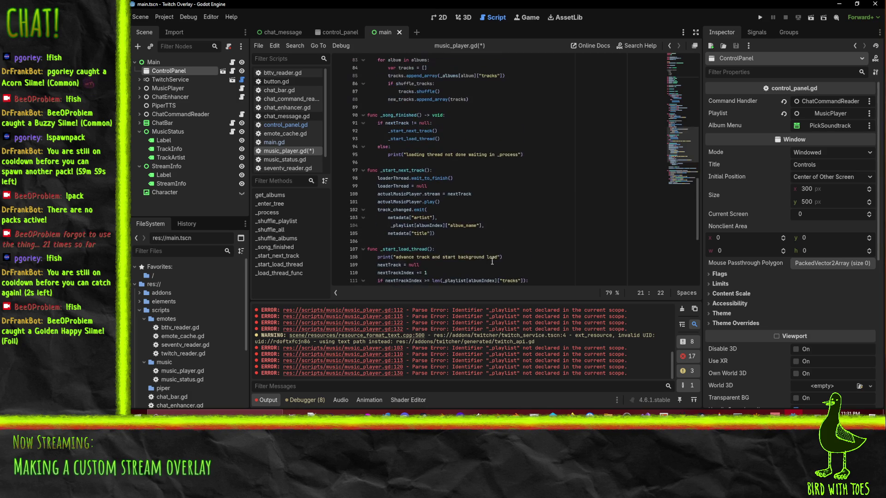
{"action": "scroll", "coordinate": [487, 262], "scroll_direction": "up", "scroll_amount": 6}
{"action": "scroll", "coordinate": [540, 235], "scroll_direction": "down", "scroll_amount": 11}
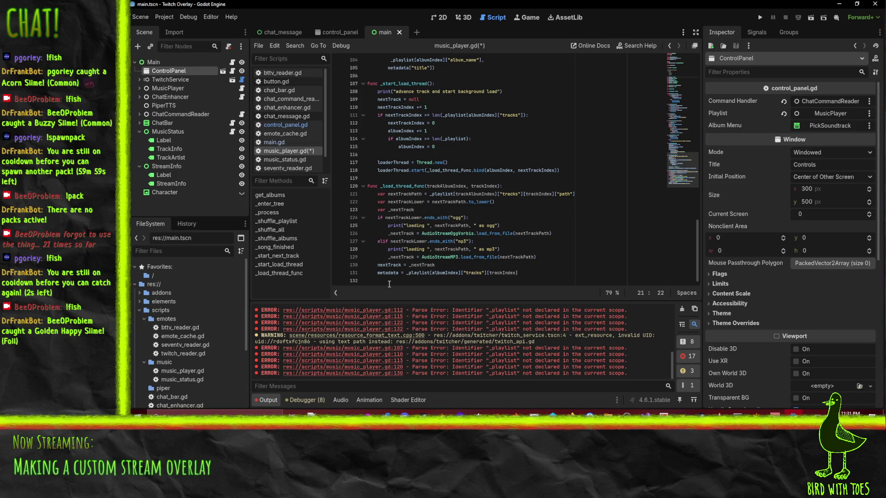
{"action": "left_click", "coordinate": [387, 280]}
{"action": "scroll", "coordinate": [449, 276], "scroll_direction": "up", "scroll_amount": 1}
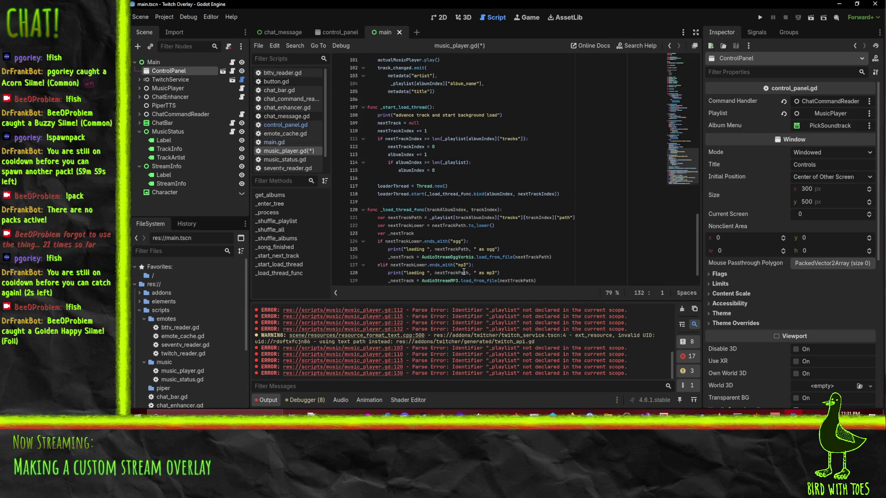
{"action": "scroll", "coordinate": [569, 229], "scroll_direction": "up", "scroll_amount": 4}
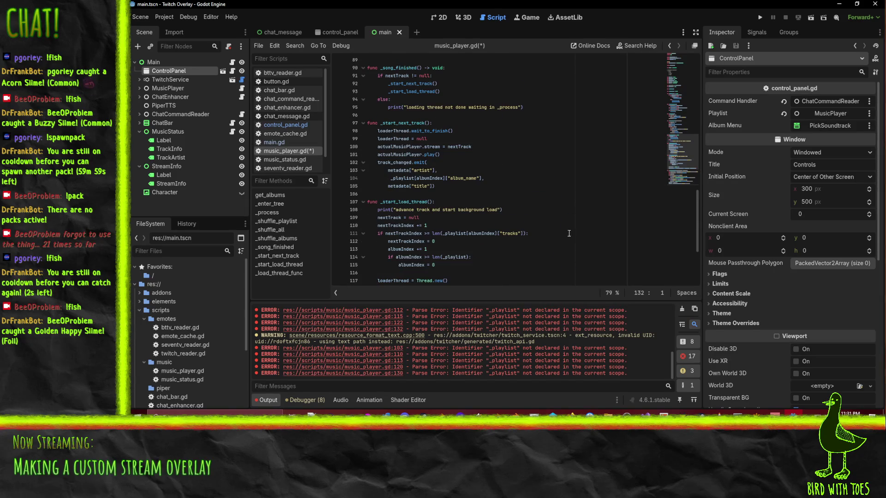
{"action": "scroll", "coordinate": [415, 229], "scroll_direction": "up", "scroll_amount": 1}
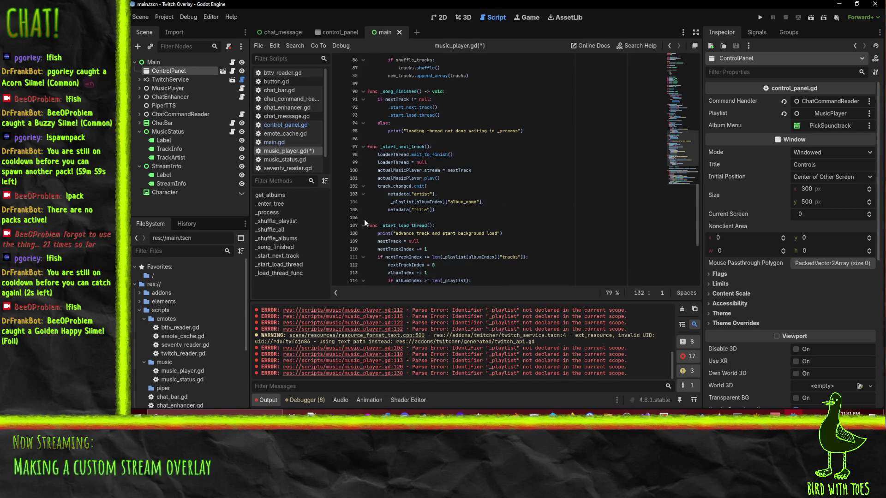
{"action": "double_click", "coordinate": [406, 210]}
{"action": "key", "text": "ctrl+c"}
{"action": "left_click", "coordinate": [444, 203]}
{"action": "key", "text": "shift+Home"}
{"action": "key", "text": "ctrl+v"}
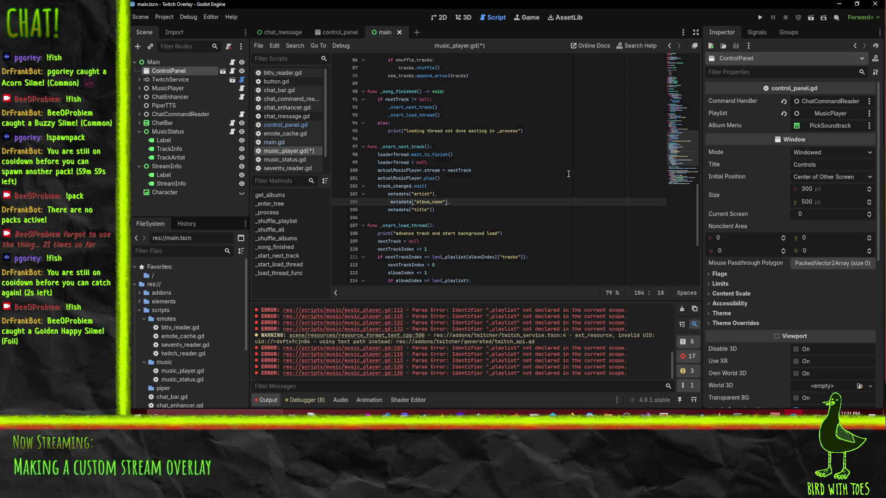
{"action": "key", "text": "Home"}
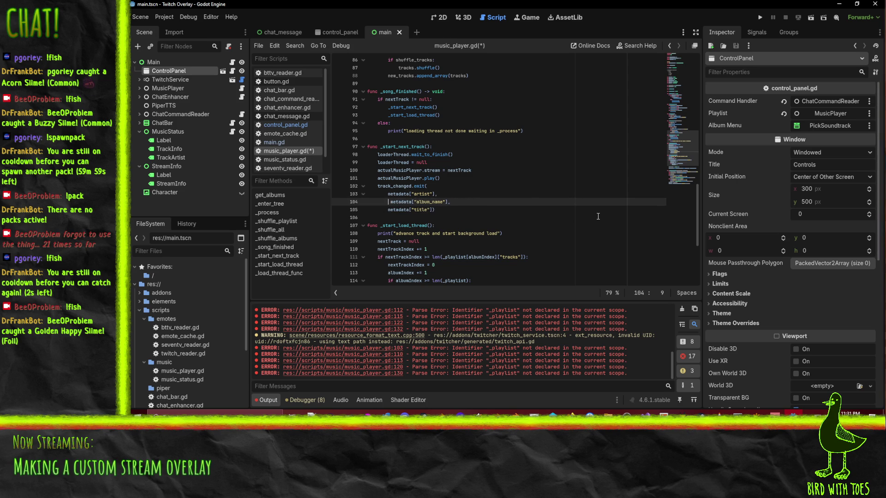
{"action": "key", "text": "shift+Home"}
{"action": "key", "text": "BackSpace"}
{"action": "key", "text": "BackSpace"}
{"action": "key", "text": "Down"}
{"action": "key", "text": "Home"}
{"action": "key", "text": "shift+Home"}
{"action": "key", "text": "BackSpace"}
{"action": "key", "text": "BackSpace"}
{"action": "key", "text": "Left"}
{"action": "left_click", "coordinate": [498, 194]}
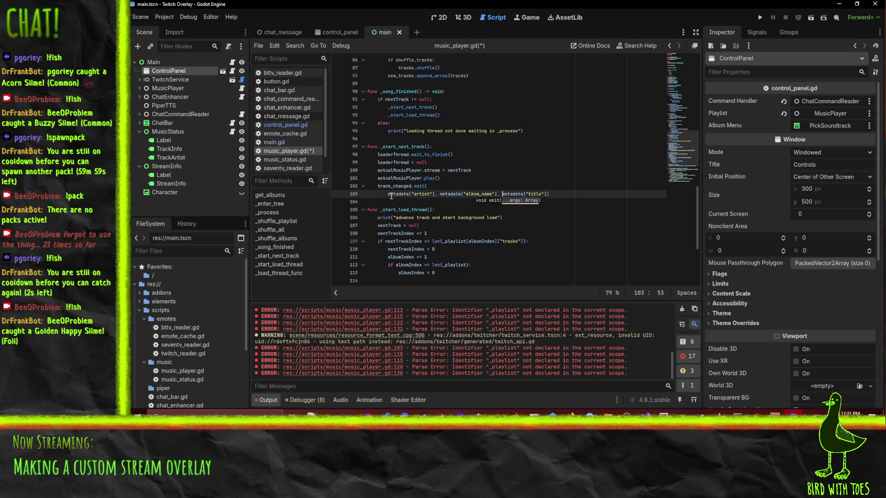
{"action": "key", "text": "Home"}
{"action": "key", "text": "shift+Home"}
{"action": "key", "text": "BackSpace"}
{"action": "key", "text": "BackSpace"}
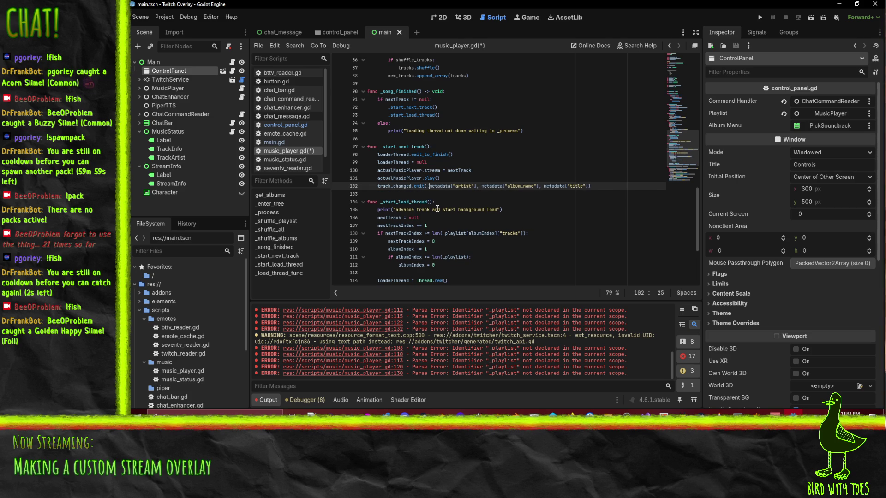
{"action": "left_click", "coordinate": [471, 170]}
{"action": "double_click", "coordinate": [392, 155]}
{"action": "scroll", "coordinate": [486, 160], "scroll_direction": "down", "scroll_amount": 3}
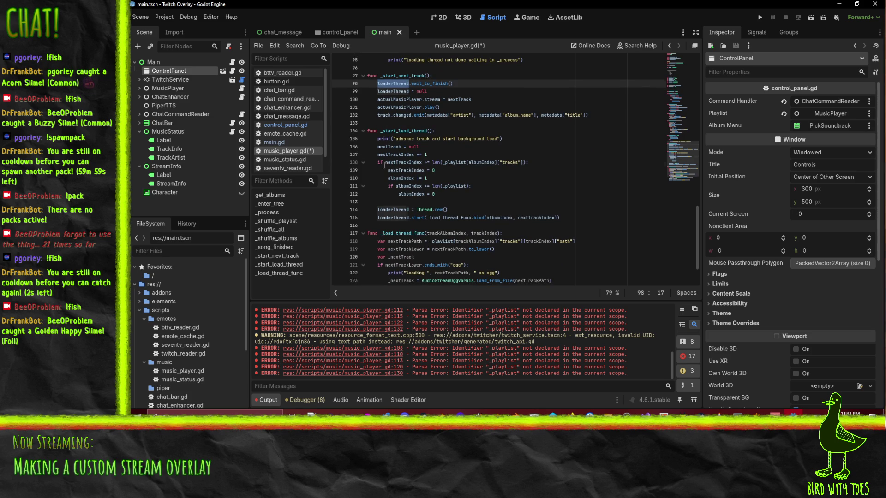
{"action": "left_click", "coordinate": [383, 162]}
{"action": "scroll", "coordinate": [461, 138], "scroll_direction": "up", "scroll_amount": 1}
{"action": "scroll", "coordinate": [507, 152], "scroll_direction": "down", "scroll_amount": 1}
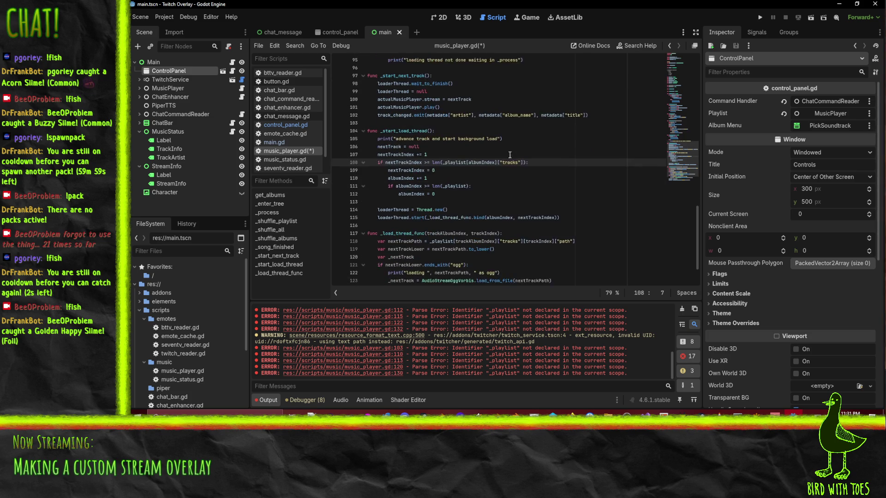
{"action": "scroll", "coordinate": [511, 171], "scroll_direction": "down", "scroll_amount": 2}
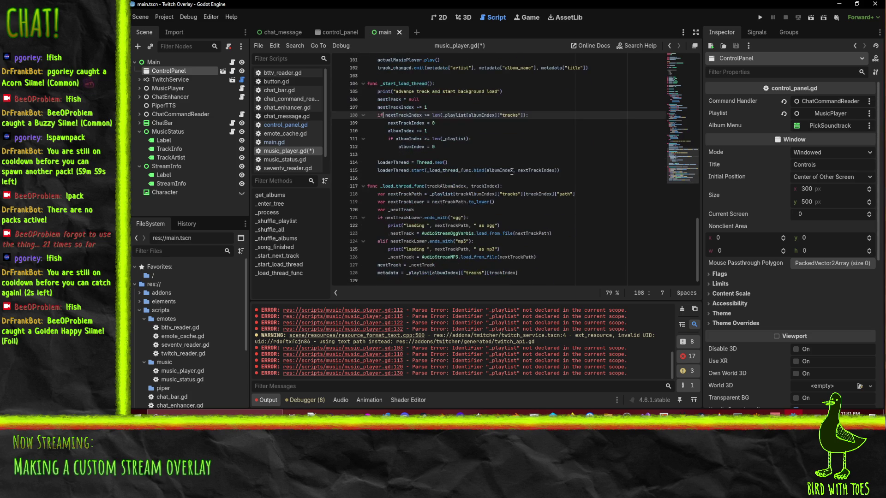
{"action": "left_click", "coordinate": [372, 226]}
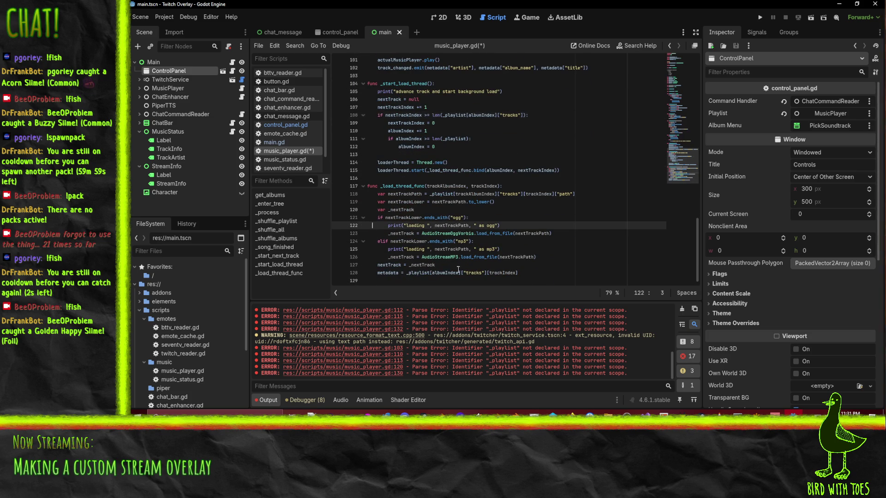
{"action": "left_click", "coordinate": [520, 209]}
{"action": "double_click", "coordinate": [441, 193]}
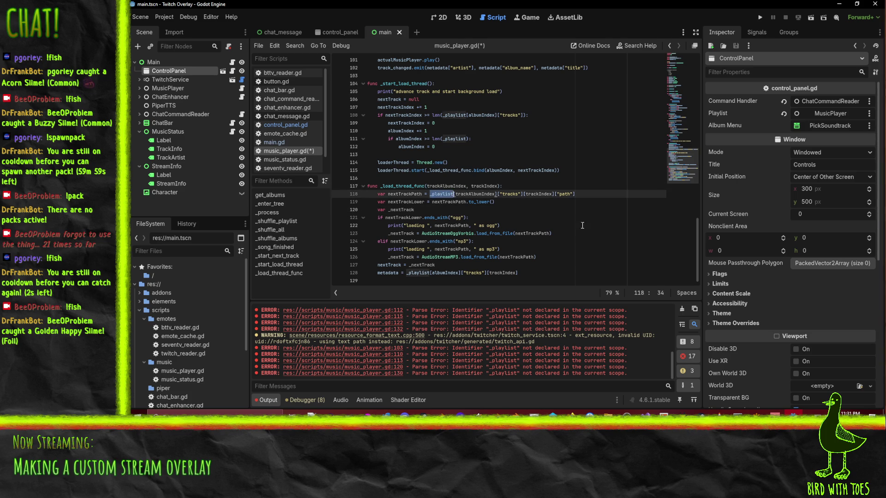
{"action": "scroll", "coordinate": [572, 240], "scroll_direction": "up", "scroll_amount": 10}
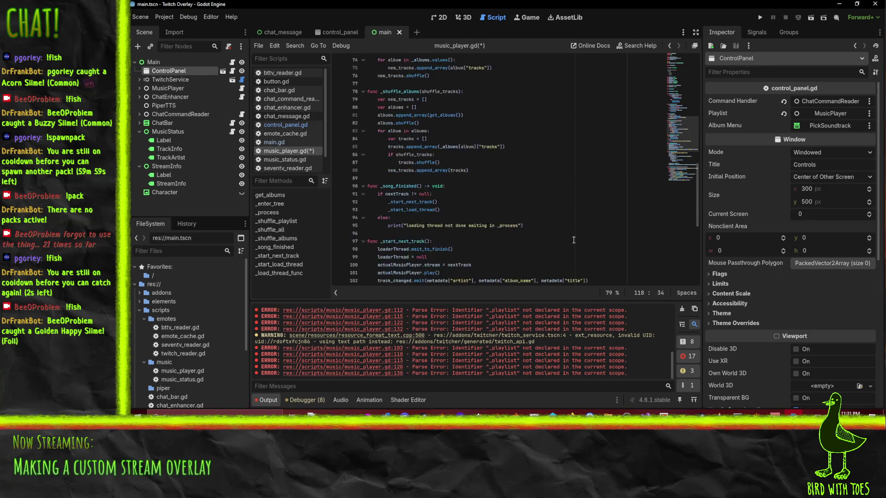
{"action": "scroll", "coordinate": [573, 240], "scroll_direction": "up", "scroll_amount": 3}
{"action": "scroll", "coordinate": [573, 240], "scroll_direction": "down", "scroll_amount": 2}
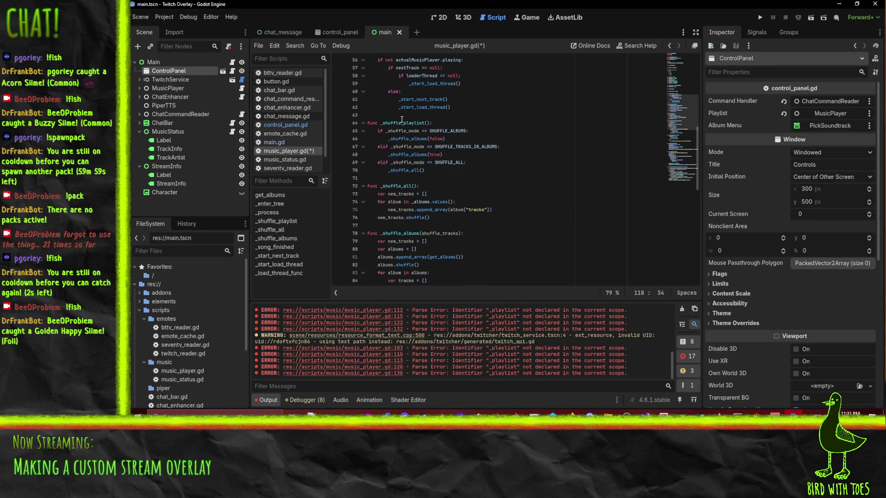
{"action": "scroll", "coordinate": [525, 170], "scroll_direction": "up", "scroll_amount": 3}
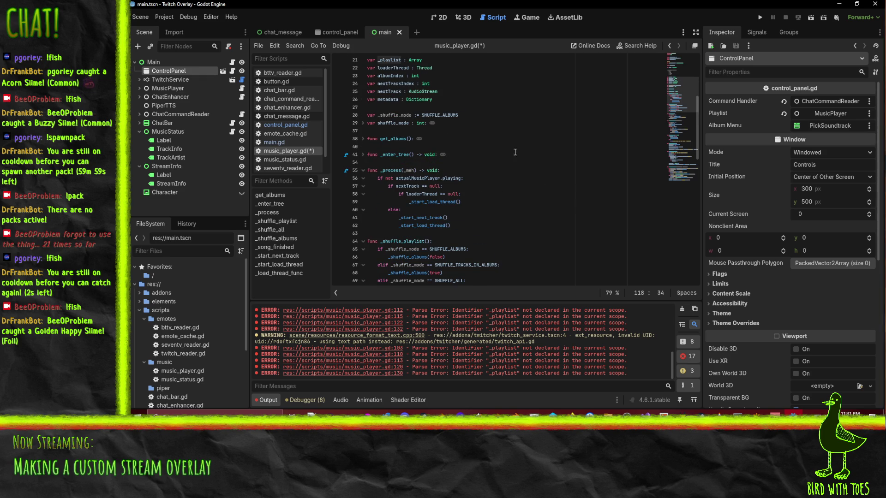
{"action": "scroll", "coordinate": [515, 158], "scroll_direction": "up", "scroll_amount": 4}
Rename the _playlist declaration to _song_queue.
{"action": "left_click", "coordinate": [404, 107]}
{"action": "key", "text": "BackSpace"}
{"action": "key", "text": "BackSpace"}
{"action": "key", "text": "BackSpace"}
{"action": "key", "text": "BackSpace"}
{"action": "key", "text": "BackSpace"}
{"action": "type", "text": "_song_queue"}
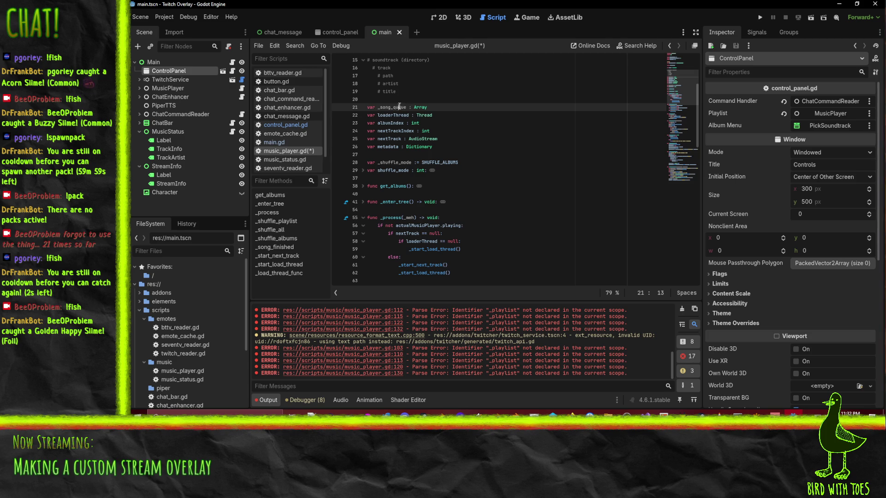
{"action": "scroll", "coordinate": [487, 146], "scroll_direction": "down", "scroll_amount": 5}
{"action": "scroll", "coordinate": [503, 162], "scroll_direction": "up", "scroll_amount": 1}
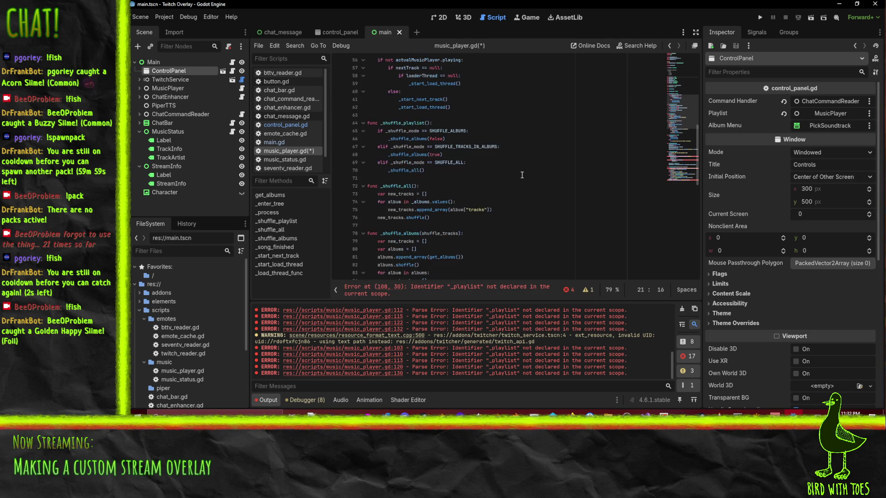
{"action": "scroll", "coordinate": [481, 189], "scroll_direction": "down", "scroll_amount": 1}
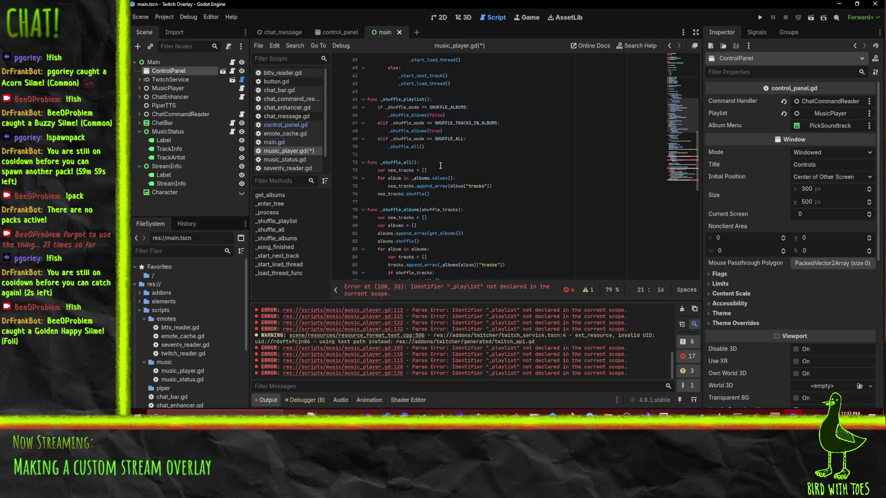
Write a '_song_queue = new_tracks' line in _shuffle_all and cut out _song_queue.
{"action": "left_click", "coordinate": [446, 194]}
{"action": "key", "text": "Return"}
{"action": "type", "text": "_song_queue = "}
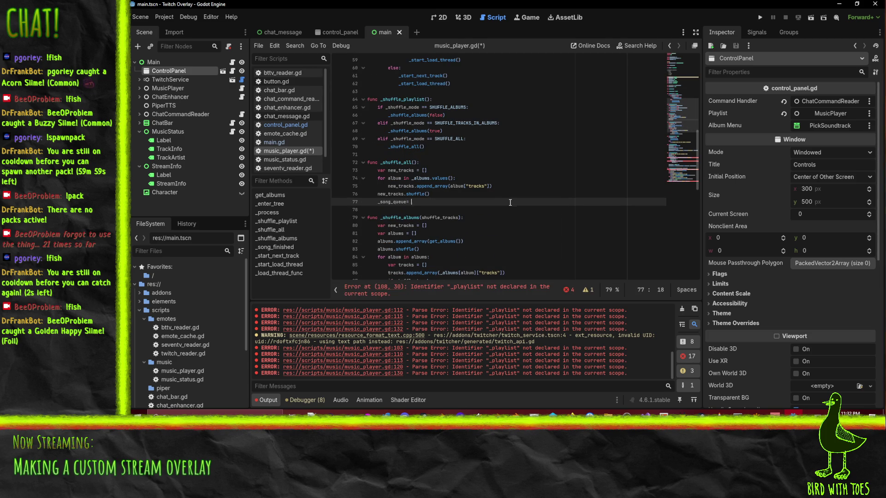
{"action": "type", "text": "new"}
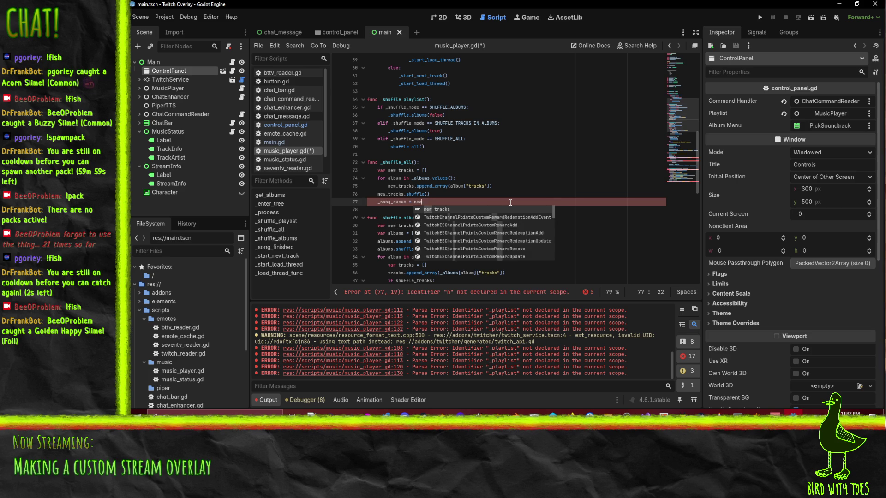
{"action": "key", "text": "Return"}
{"action": "key", "text": "Home"}
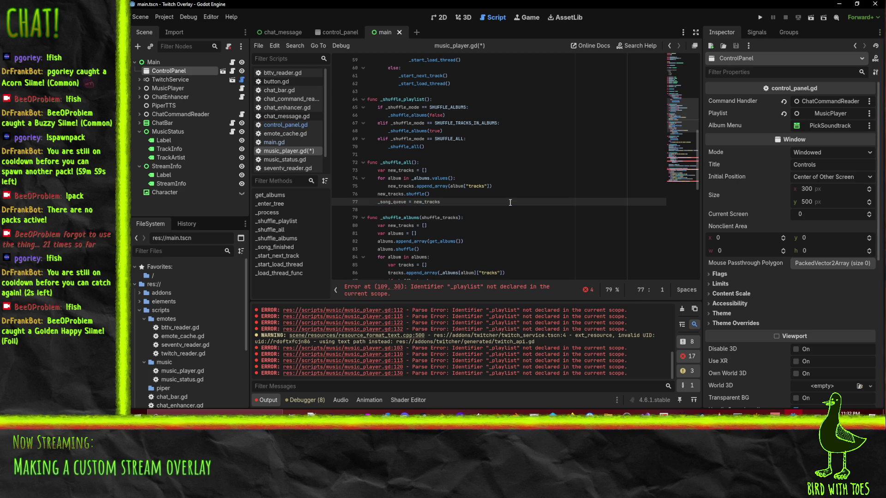
{"action": "double_click", "coordinate": [396, 202]}
{"action": "key", "text": "ctrl+x"}
Prefix the _shuffle_albums(false), _shuffle_albums(true) and _shuffle_all() calls with '_song_queue ='.
{"action": "left_click", "coordinate": [388, 115]}
{"action": "key", "text": "ctrl+v"}
{"action": "type", "text": "="}
{"action": "key", "text": "BackSpace"}
{"action": "type", "text": "="}
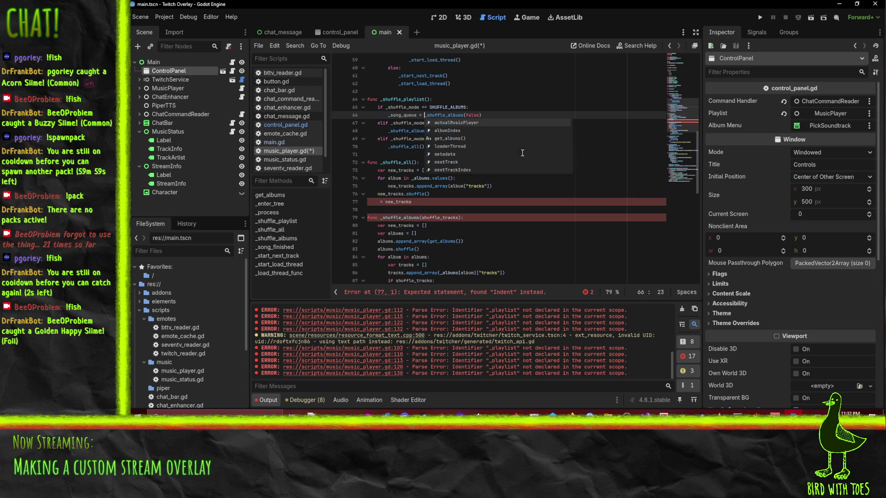
{"action": "key", "text": "shift+Home"}
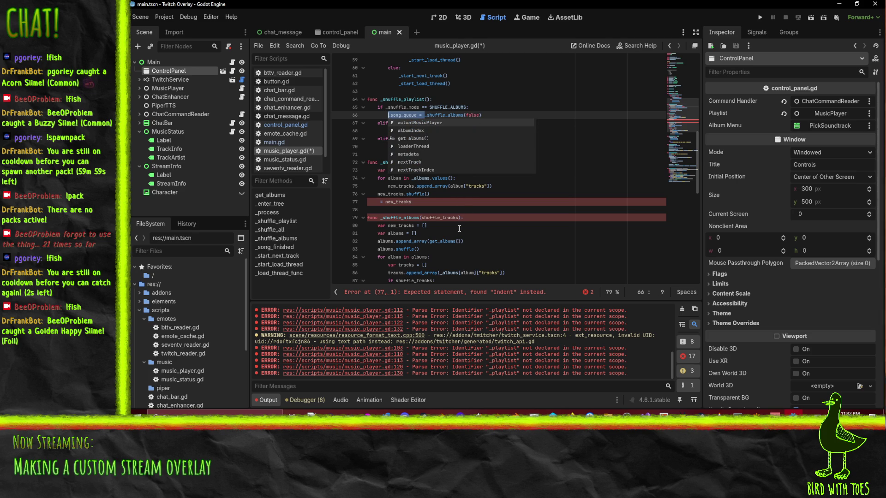
{"action": "left_click", "coordinate": [371, 170]}
{"action": "left_click", "coordinate": [387, 129]}
{"action": "key", "text": "ctrl+v"}
{"action": "left_click", "coordinate": [388, 147]}
{"action": "key", "text": "ctrl+v"}
End _shuffle_all with 'return new_tracks'.
{"action": "left_click", "coordinate": [381, 202]}
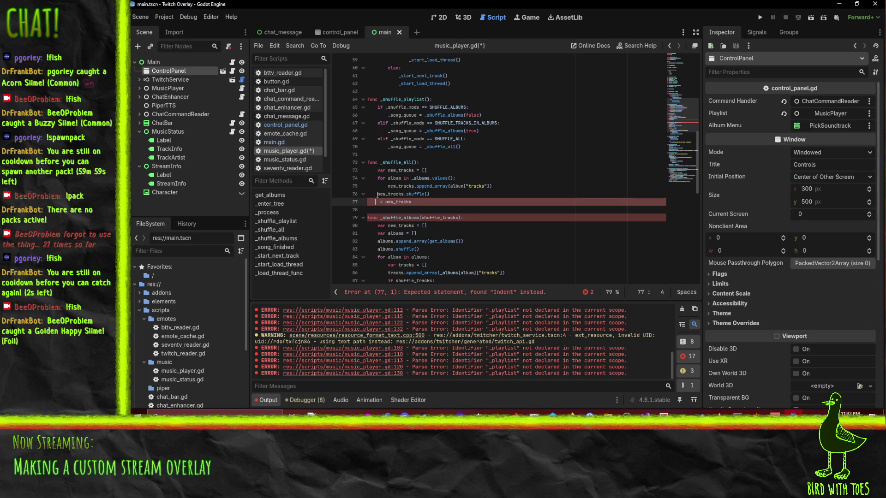
{"action": "key", "text": "Home"}
{"action": "key", "text": "shift+End"}
{"action": "type", "text": "return no"}
{"action": "key", "text": "BackSpace"}
{"action": "type", "text": "ew) _t"}
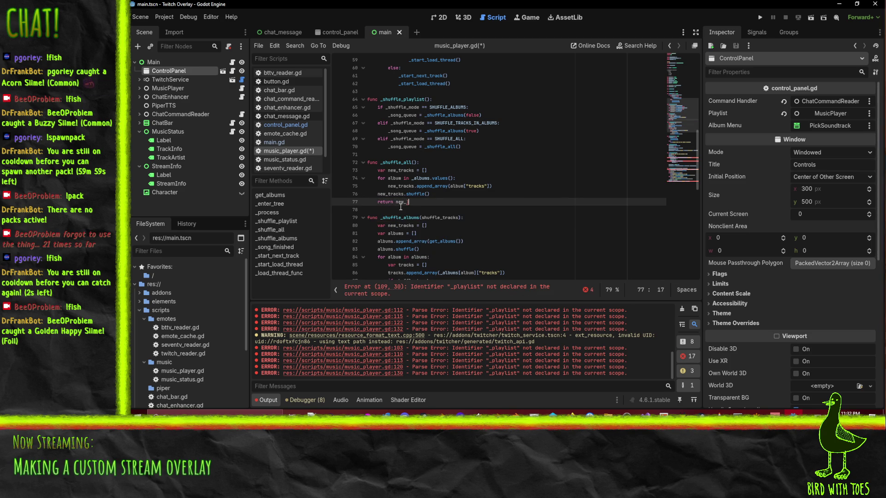
{"action": "type", "text": "ra"}
{"action": "key", "text": "Return"}
{"action": "key", "text": "Down"}
{"action": "key", "text": "Down"}
{"action": "key", "text": "Down"}
Add 'return new_tracks' to _shuffle_albums and save music_player.gd with Ctrl+S.
{"action": "scroll", "coordinate": [379, 213], "scroll_direction": "down", "scroll_amount": 4}
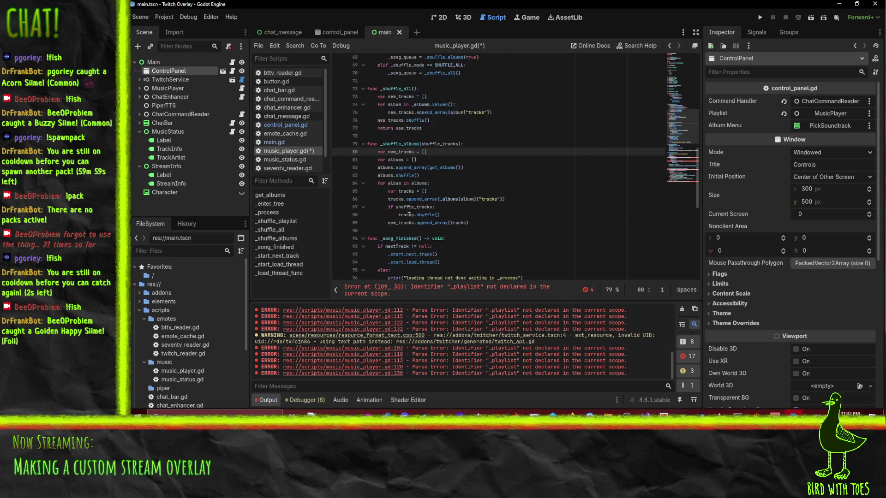
{"action": "left_click", "coordinate": [378, 213]}
{"action": "key", "text": "ctrl+v"}
{"action": "key", "text": "Up"}
{"action": "key", "text": "Up"}
{"action": "key", "text": "Up"}
{"action": "key", "text": "ctrl+s"}
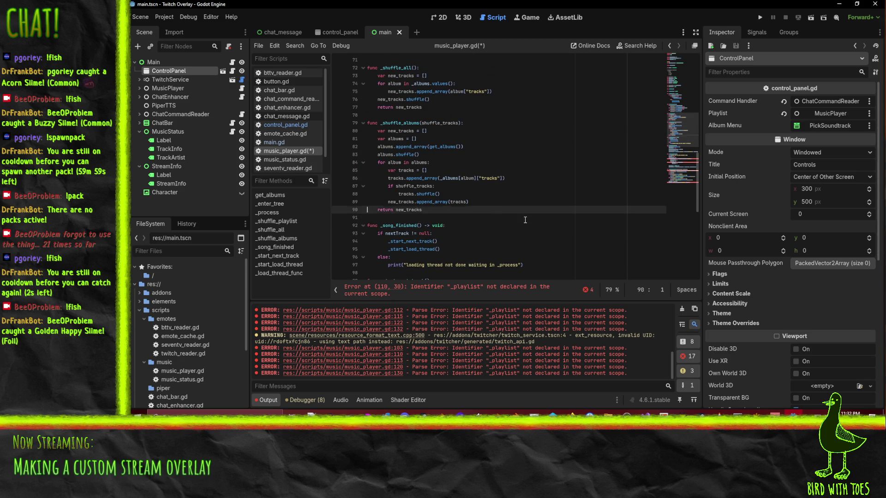
{"action": "scroll", "coordinate": [393, 161], "scroll_direction": "up", "scroll_amount": 3}
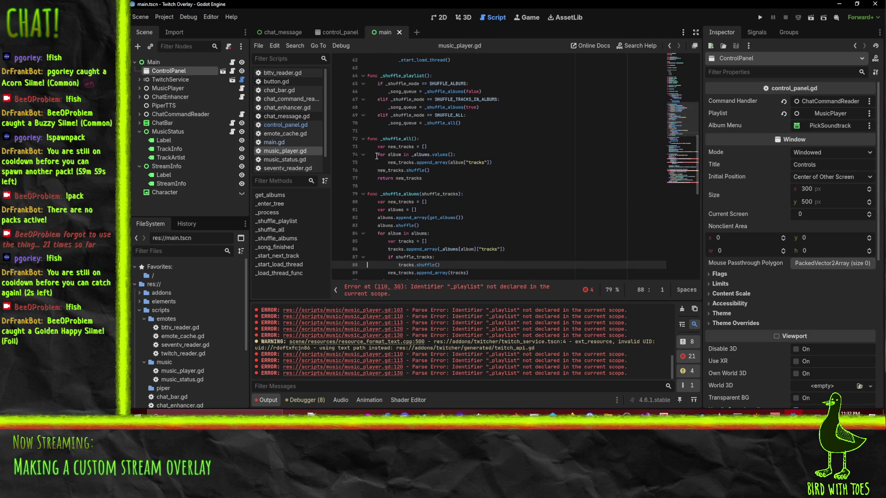
{"action": "left_click", "coordinate": [363, 138]}
Fold _shuffle_albums and highlight the uses of _song_queue and the metadata variable.
{"action": "left_click", "coordinate": [363, 155]}
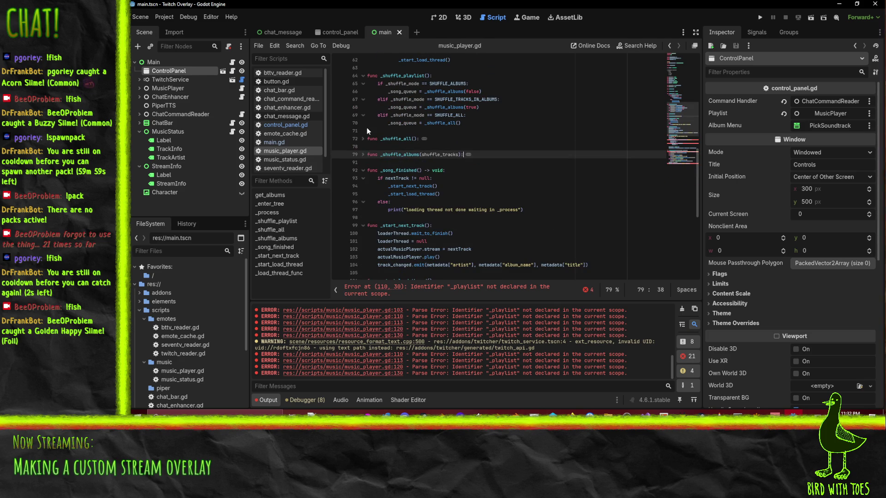
{"action": "left_click", "coordinate": [414, 203]}
{"action": "scroll", "coordinate": [415, 207], "scroll_direction": "up", "scroll_amount": 3}
{"action": "left_click", "coordinate": [441, 146]}
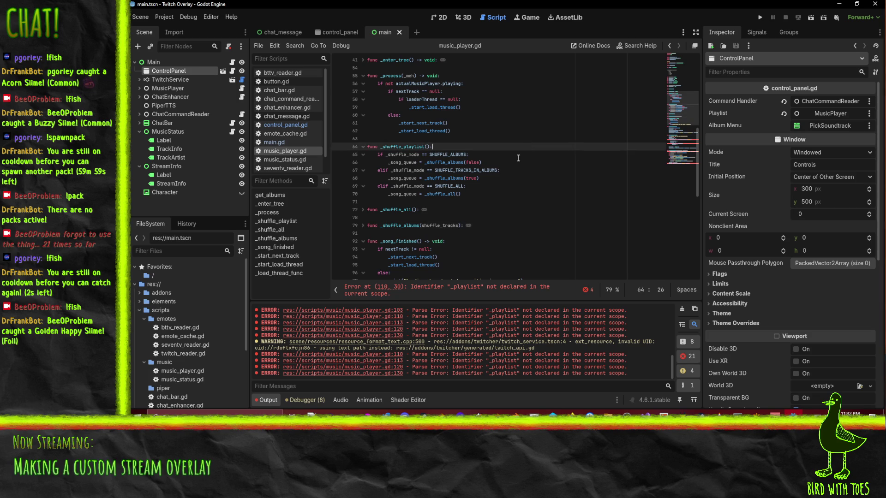
{"action": "double_click", "coordinate": [407, 193]}
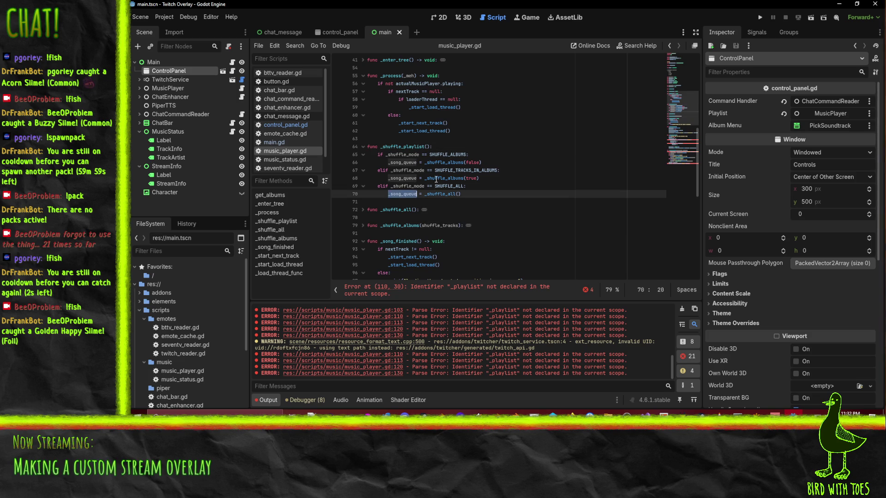
{"action": "scroll", "coordinate": [450, 145], "scroll_direction": "up", "scroll_amount": 5}
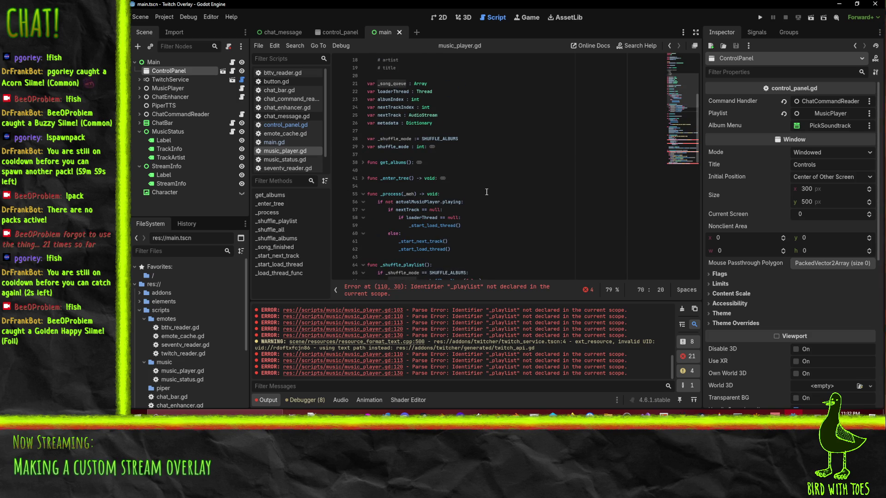
{"action": "left_click", "coordinate": [392, 123]}
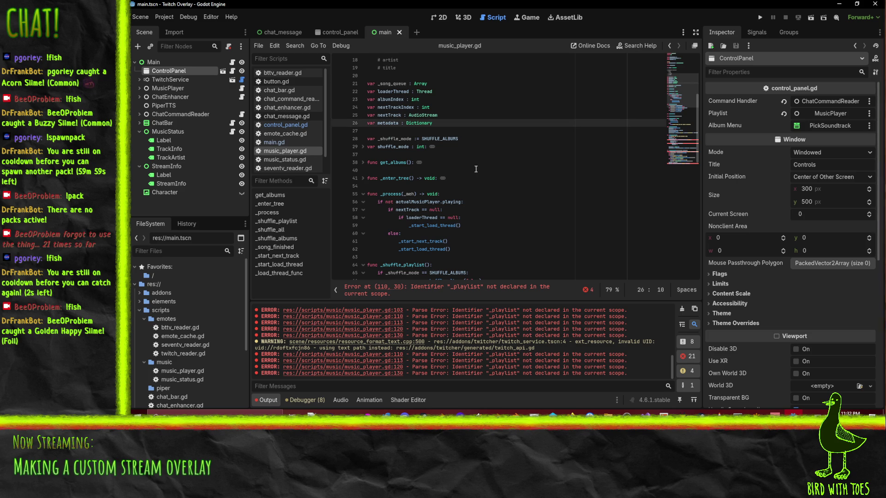
{"action": "double_click", "coordinate": [391, 123]}
{"action": "scroll", "coordinate": [570, 170], "scroll_direction": "down", "scroll_amount": 15}
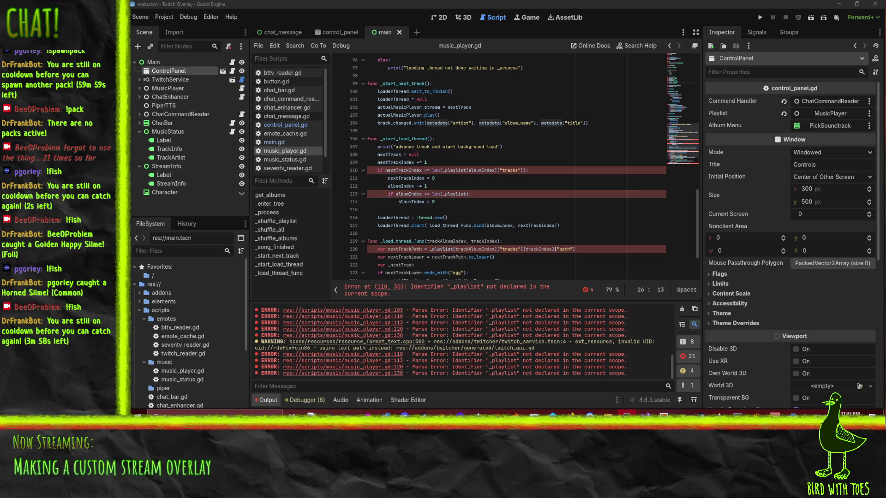
Highlight every use of nextTrack inside _start_load_thread.
{"action": "left_click", "coordinate": [468, 186]}
{"action": "scroll", "coordinate": [469, 204], "scroll_direction": "up", "scroll_amount": 1}
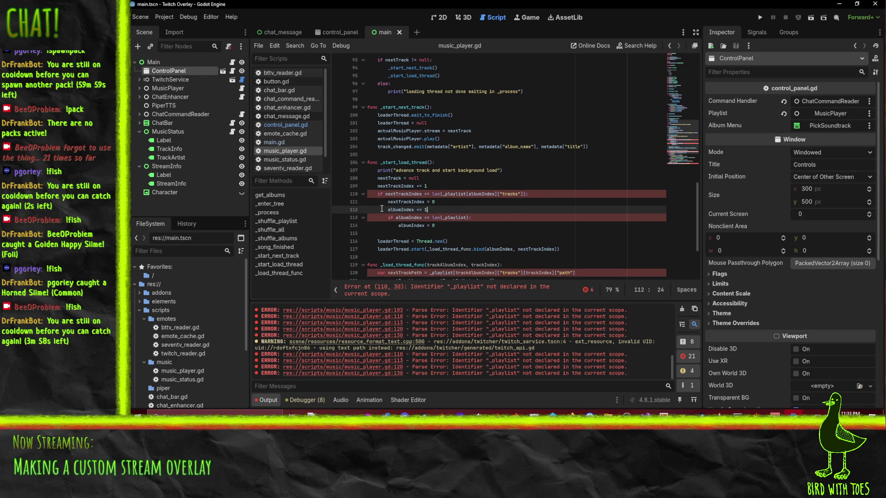
{"action": "left_click", "coordinate": [441, 188]}
{"action": "key", "text": "Up"}
{"action": "key", "text": "Up"}
{"action": "key", "text": "End"}
{"action": "key", "text": "Down"}
{"action": "key", "text": "Home"}
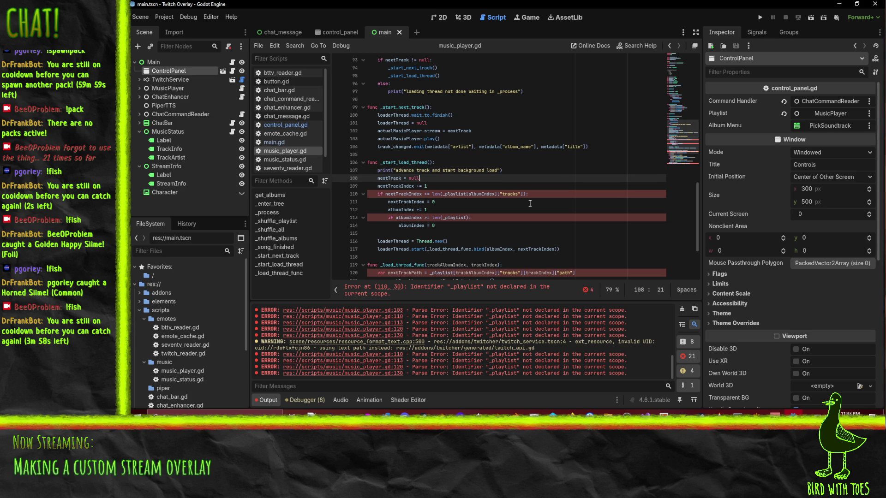
{"action": "scroll", "coordinate": [530, 203], "scroll_direction": "up", "scroll_amount": 20}
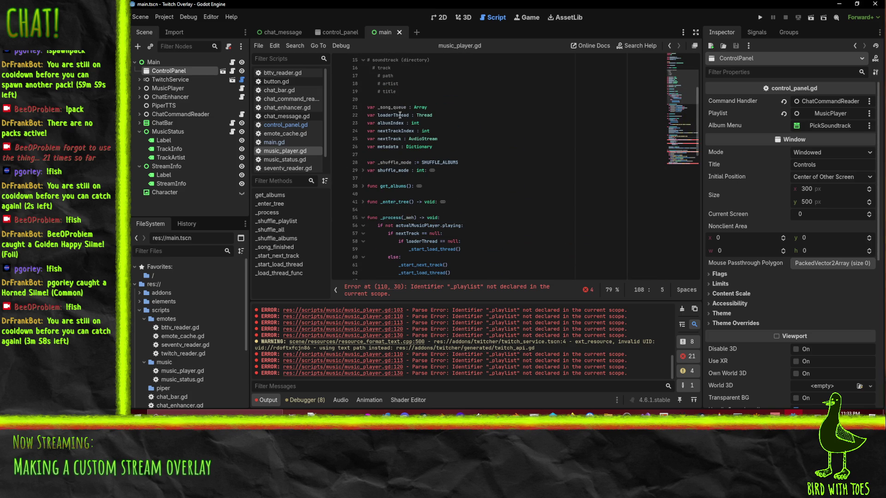
{"action": "double_click", "coordinate": [400, 139]}
{"action": "scroll", "coordinate": [480, 193], "scroll_direction": "down", "scroll_amount": 2}
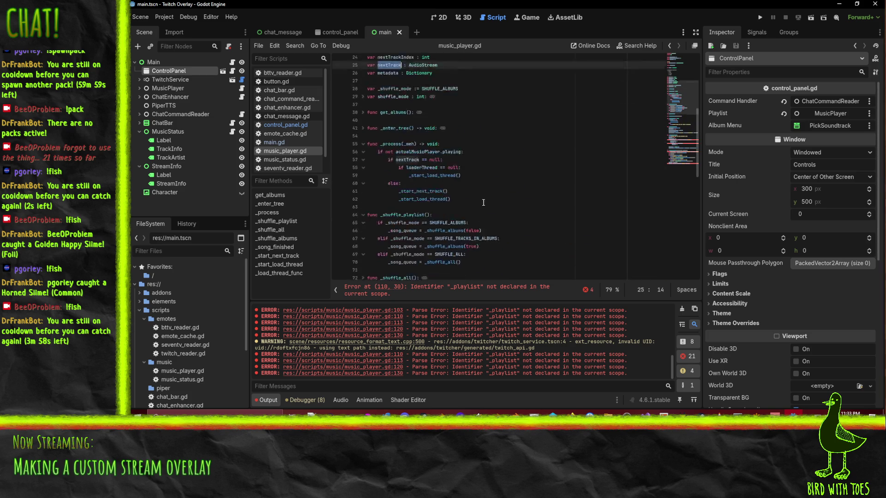
{"action": "scroll", "coordinate": [484, 204], "scroll_direction": "down", "scroll_amount": 15}
Delete the index-advancing lines 109–114 after nextTrack = null.
{"action": "left_click", "coordinate": [436, 178]}
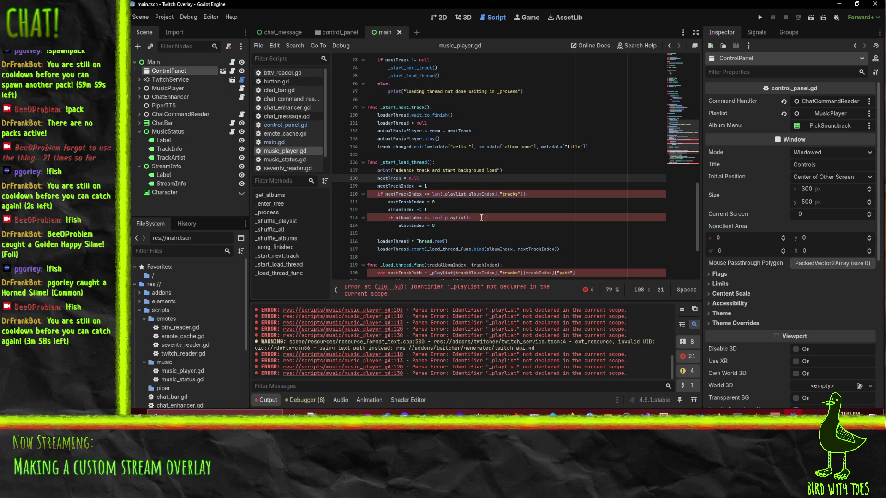
{"action": "key", "text": "Right"}
{"action": "key", "text": "shift+Down"}
{"action": "key", "text": "shift+Down"}
{"action": "key", "text": "shift+Down"}
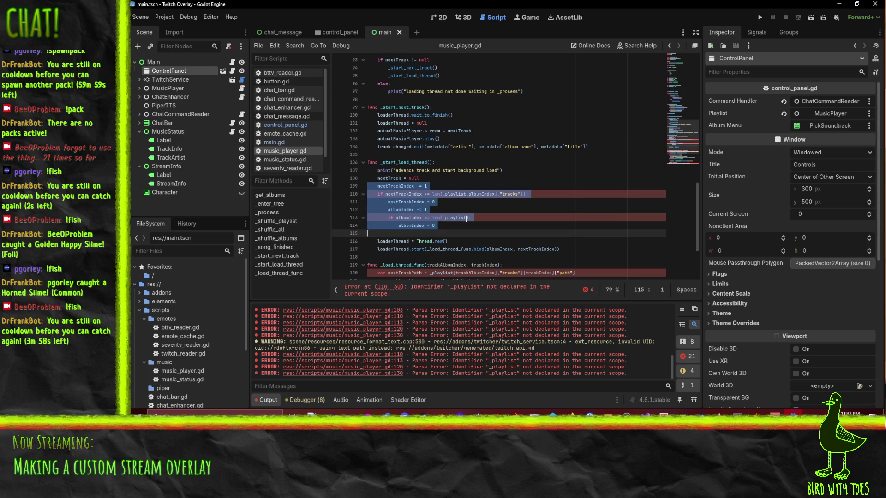
{"action": "key", "text": "BackSpace"}
{"action": "key", "text": "Left"}
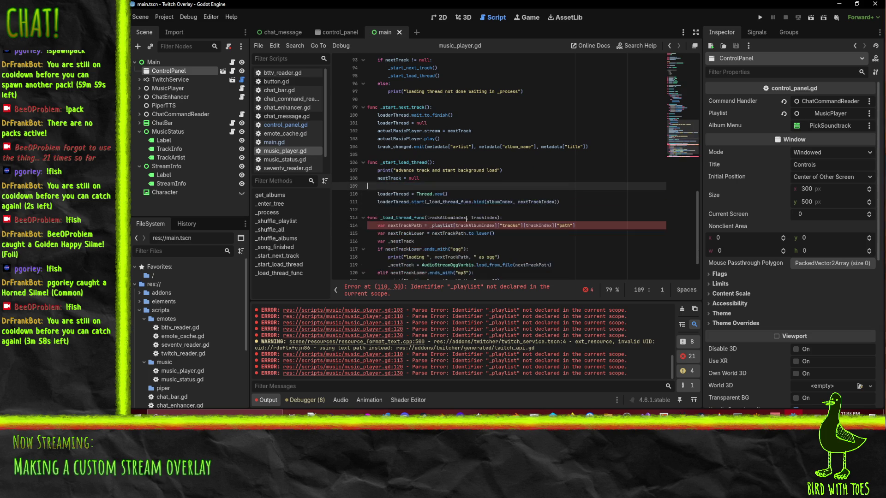
{"action": "key", "text": "Return"}
{"action": "type", "text": "_"}
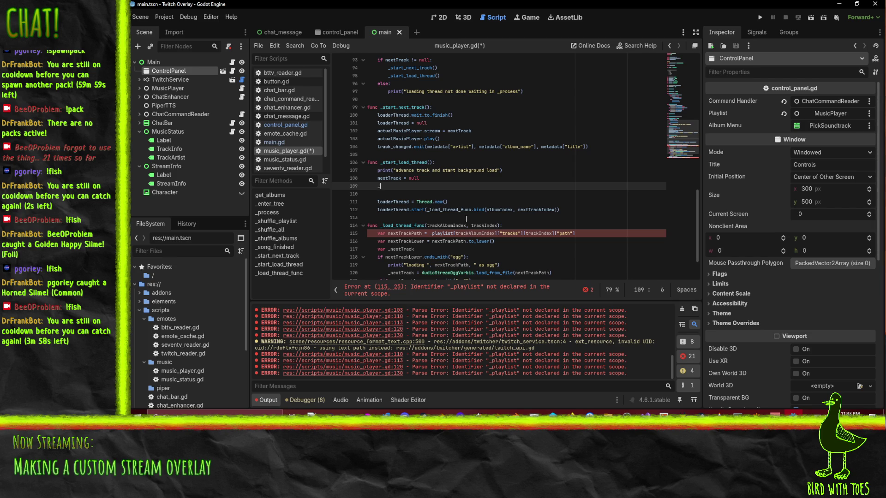
Write '_next_track_info = _song_queue.pop_front()' in _start_load_thread.
{"action": "type", "text": "next"}
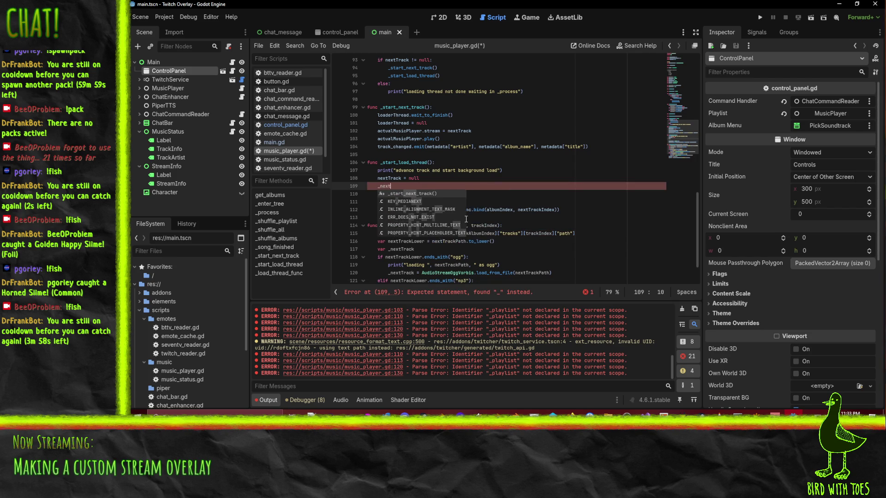
{"action": "type", "text": "_track"}
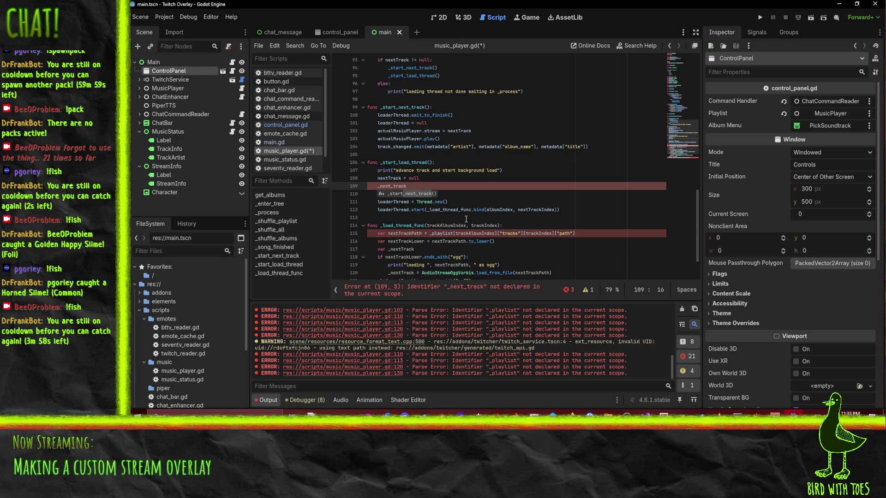
{"action": "type", "text": " ="}
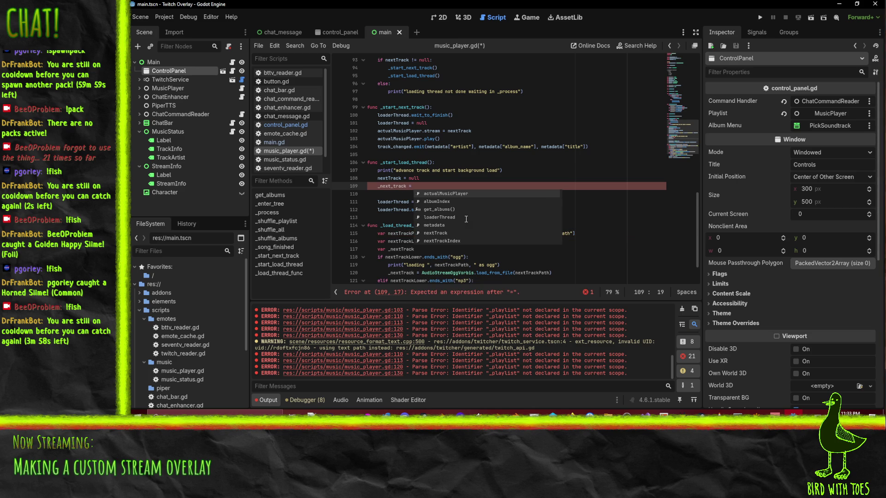
{"action": "key", "text": "Escape"}
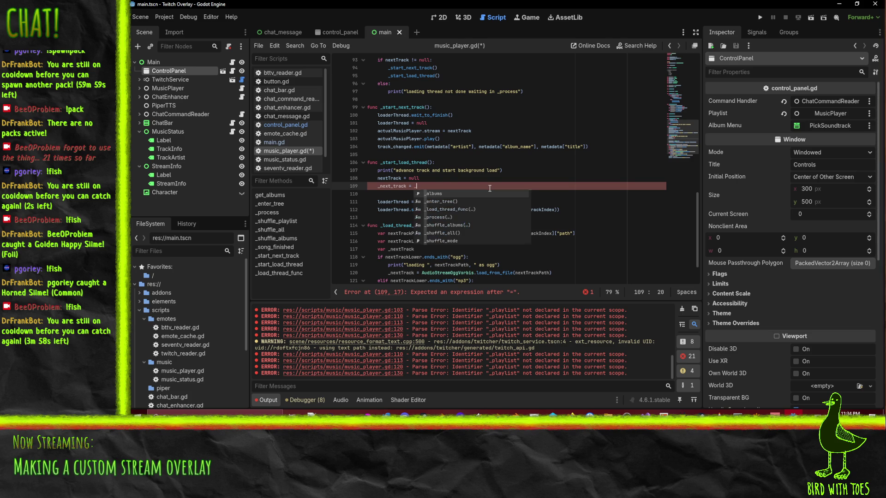
{"action": "type", "text": "song"}
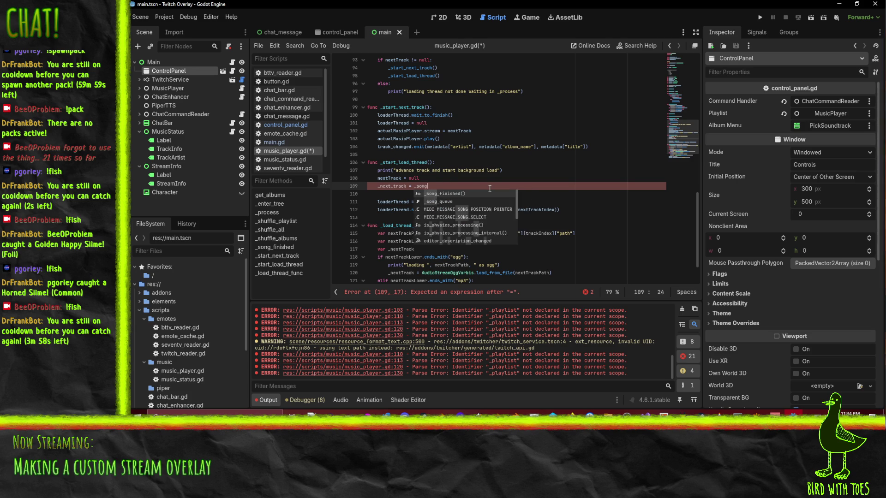
{"action": "type", "text": "_queu"}
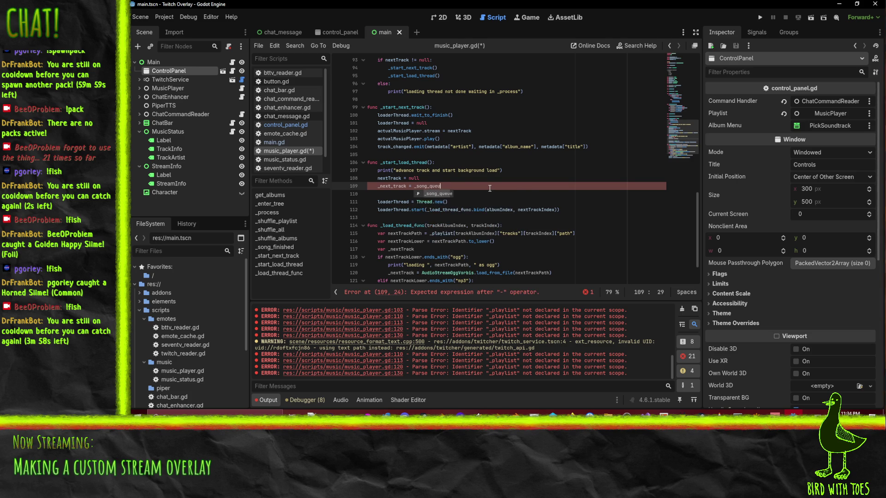
{"action": "type", "text": "e.pop"}
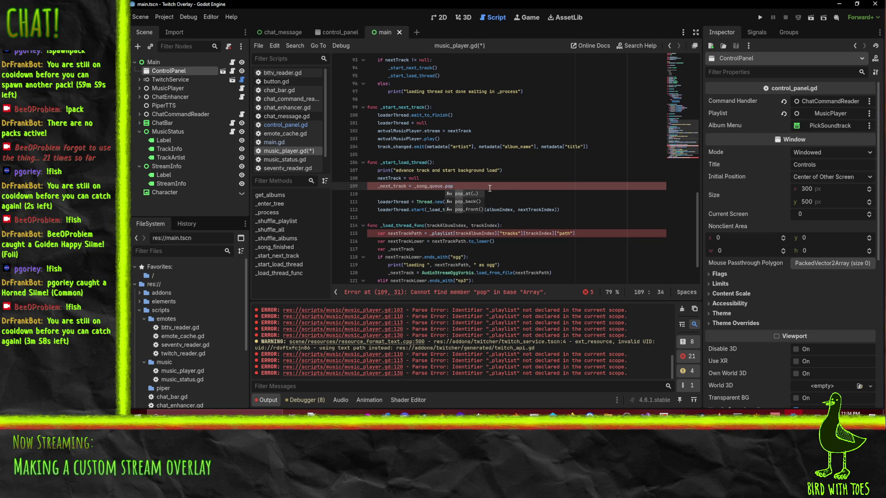
{"action": "key", "text": "Down"}
{"action": "key", "text": "Down"}
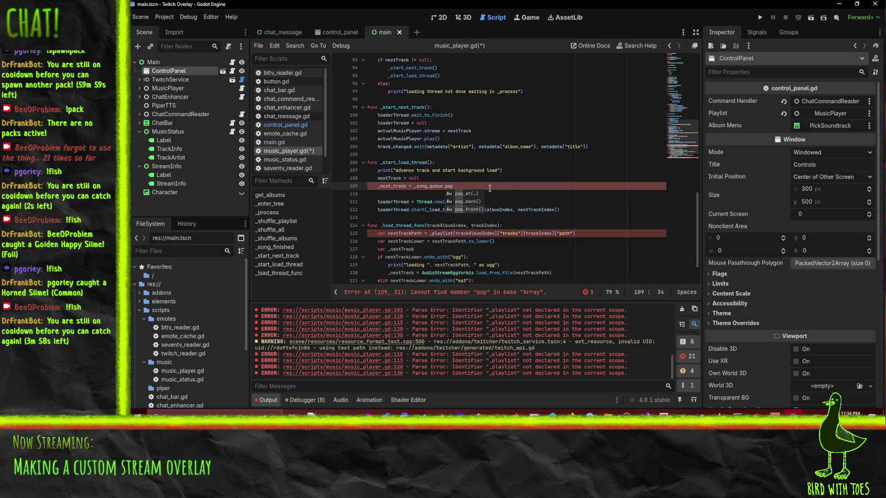
{"action": "key", "text": "Return"}
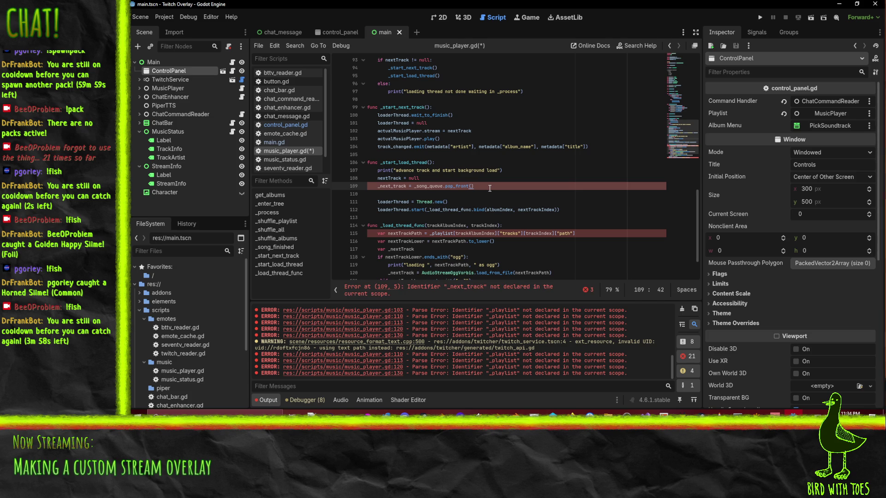
{"action": "key", "text": "Down"}
{"action": "key", "text": "Up"}
{"action": "type", "text": "_info"}
Remove the nextTrack = null line, keeping a blank line before the thread setup.
{"action": "key", "text": "Up"}
{"action": "key", "text": "Home"}
{"action": "key", "text": "shift+Down"}
{"action": "key", "text": "Delete"}
{"action": "key", "text": "End"}
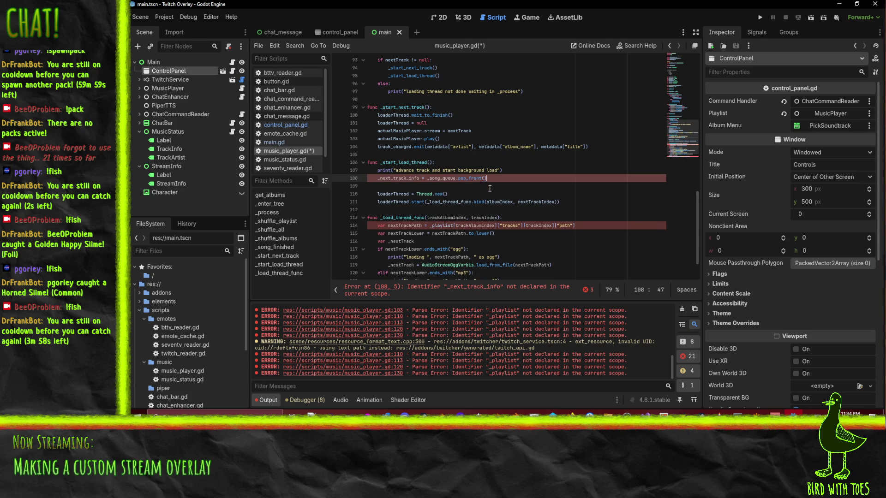
{"action": "key", "text": "Delete"}
{"action": "key", "text": "Return"}
{"action": "key", "text": "Up"}
Replace the bind() arguments albumIndex, nextTrackIndex with _next_track_info.
{"action": "key", "text": "ctrl+shift+Right"}
{"action": "key", "text": "ctrl+c"}
{"action": "left_click_drag", "start_coordinate": [486, 202], "coordinate": [554, 204]}
{"action": "key", "text": "ctrl+v"}
{"action": "left_click", "coordinate": [554, 187]}
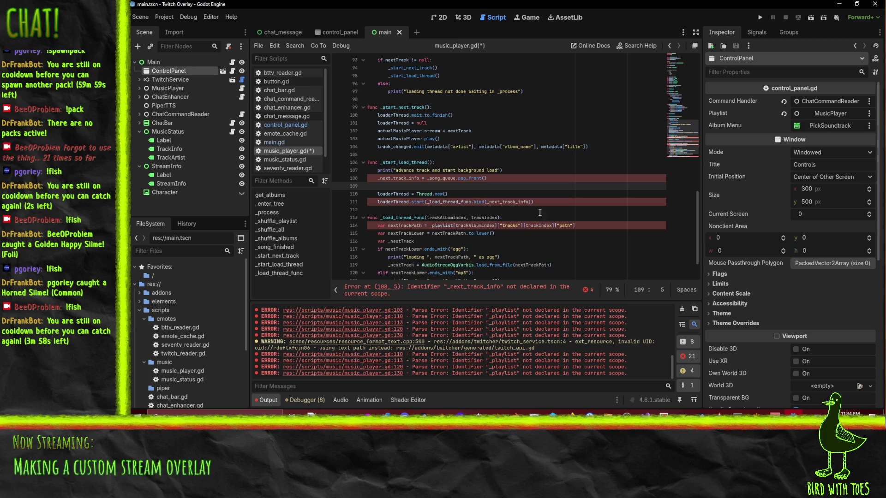
{"action": "scroll", "coordinate": [491, 209], "scroll_direction": "down", "scroll_amount": 1}
{"action": "left_click_drag", "start_coordinate": [427, 194], "coordinate": [498, 193]}
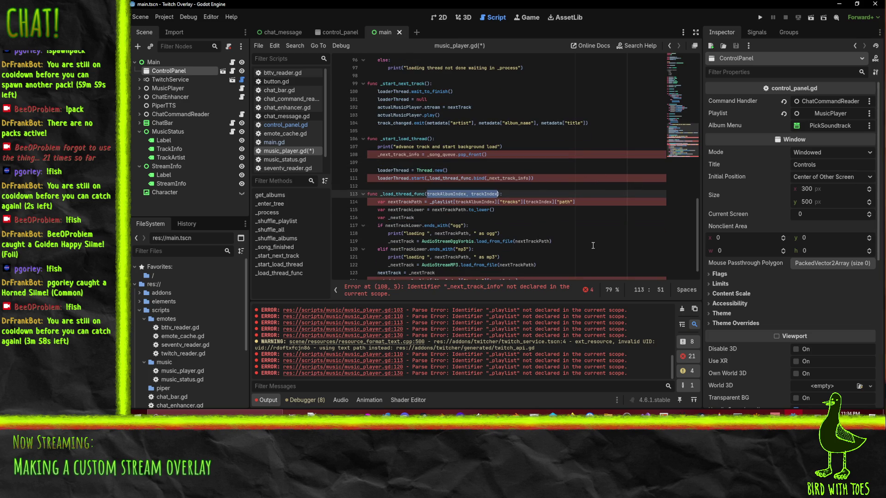
Finish the track_info parameter and replace the _playlist track lookup on line 114 with track_info.
{"action": "type", "text": "track_info"}
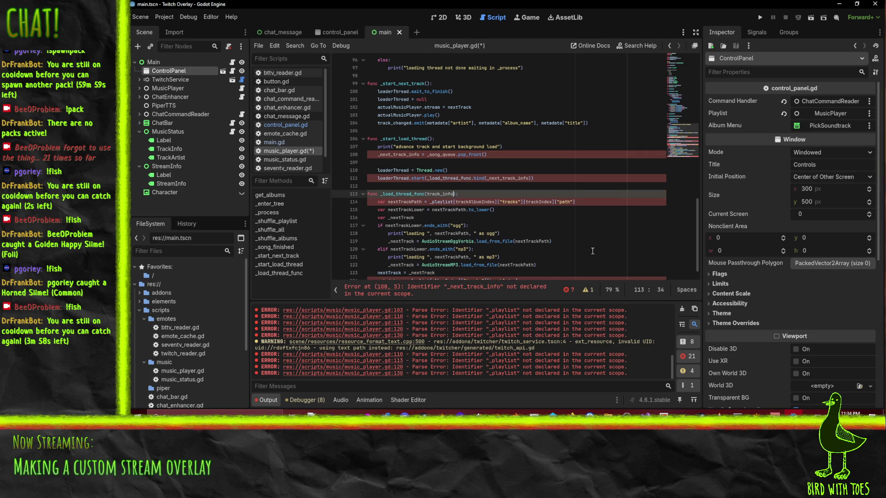
{"action": "scroll", "coordinate": [373, 193], "scroll_direction": "down", "scroll_amount": 1}
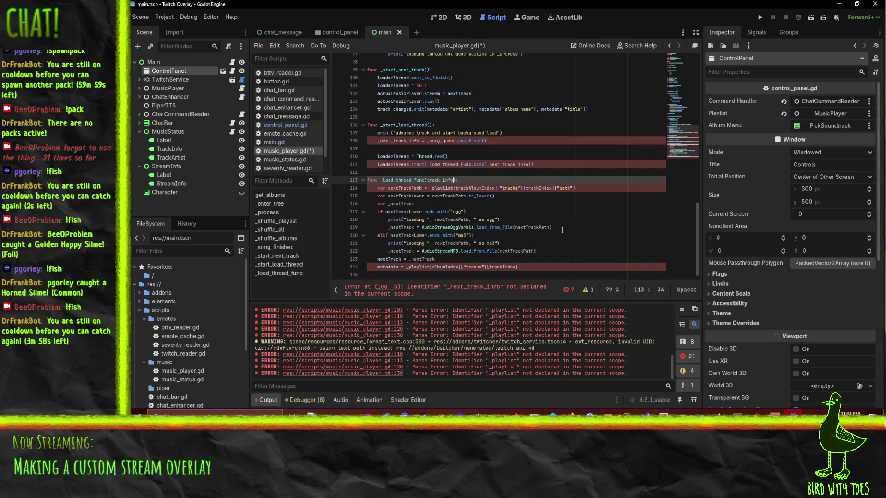
{"action": "left_click", "coordinate": [554, 219]}
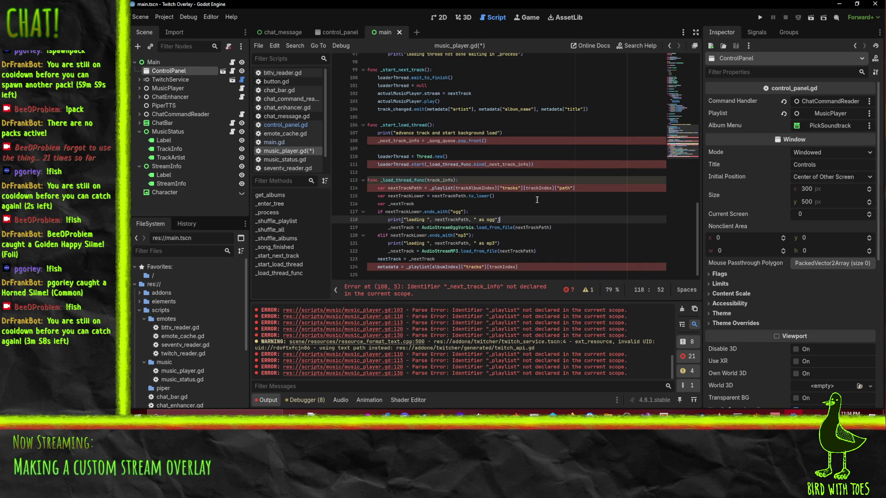
{"action": "double_click", "coordinate": [404, 188]}
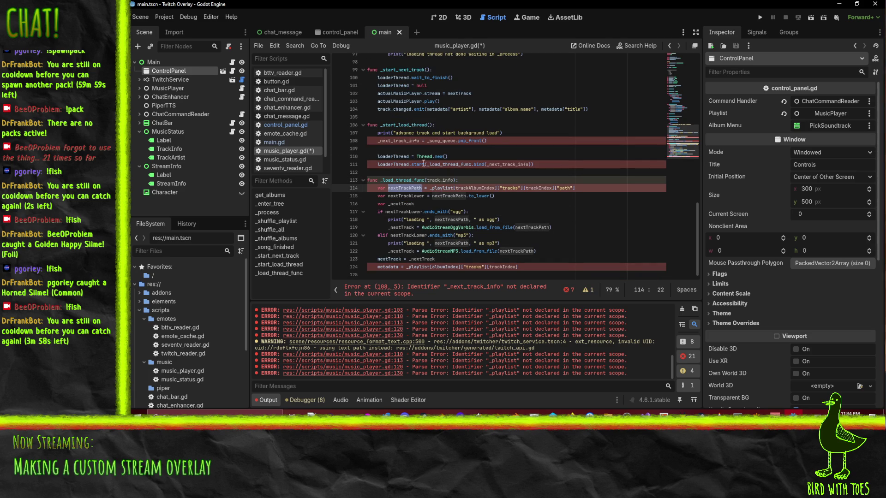
{"action": "double_click", "coordinate": [429, 180]}
{"action": "key", "text": "ctrl+c"}
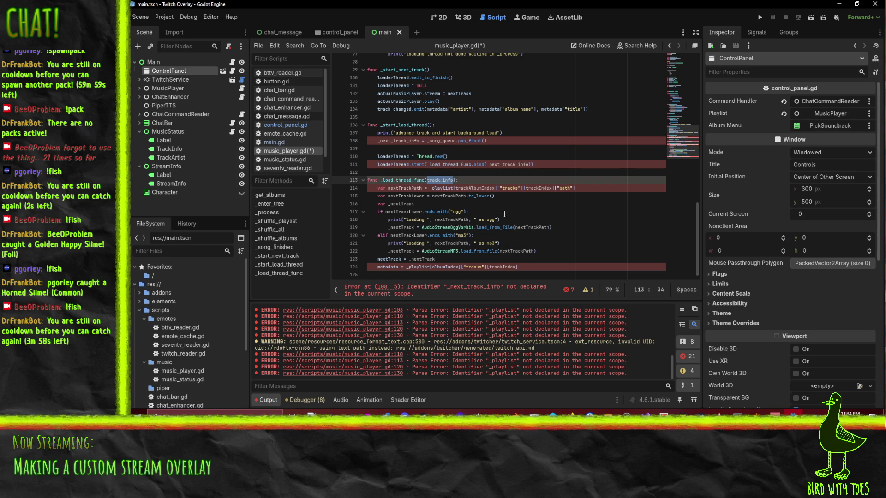
{"action": "left_click_drag", "start_coordinate": [430, 188], "coordinate": [554, 191]}
{"action": "key", "text": "ctrl+v"}
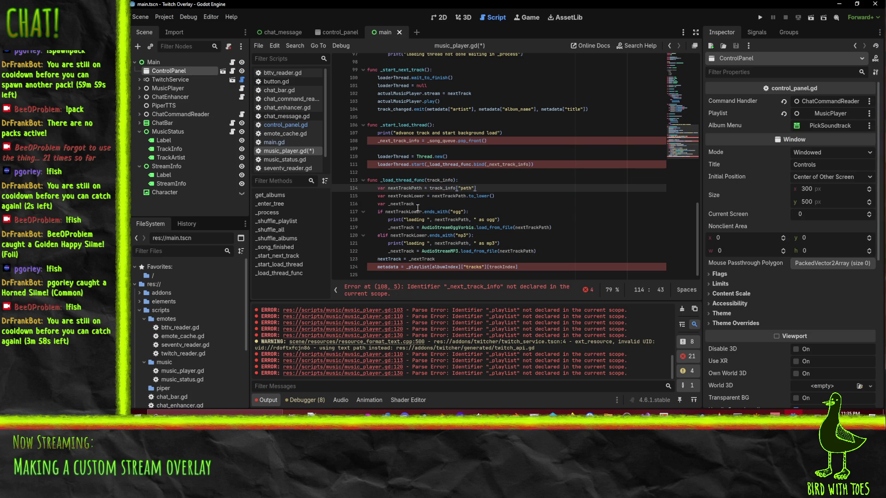
Move the track_info path expression into the to_lower call on line 115, replacing nextTrackPath.
{"action": "left_click", "coordinate": [482, 194]}
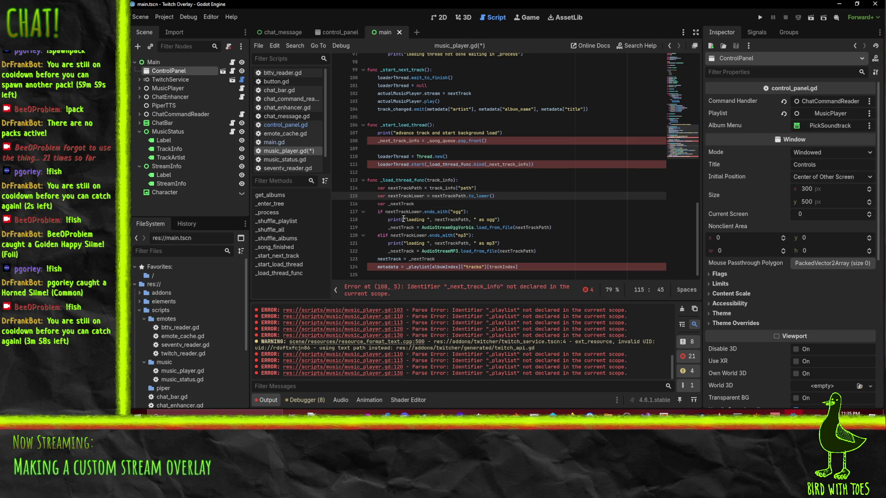
{"action": "double_click", "coordinate": [401, 188]}
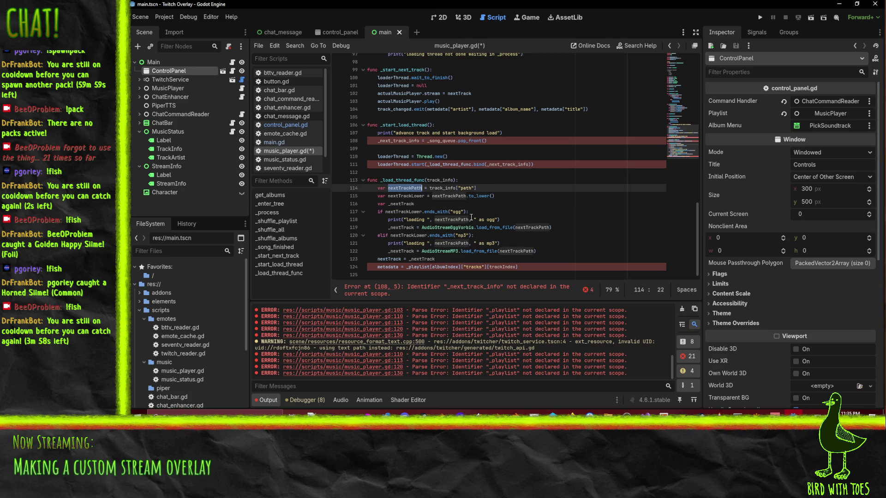
{"action": "left_click", "coordinate": [430, 188]}
{"action": "key", "text": "shift+End"}
{"action": "key", "text": "ctrl+c"}
{"action": "key", "text": "Delete"}
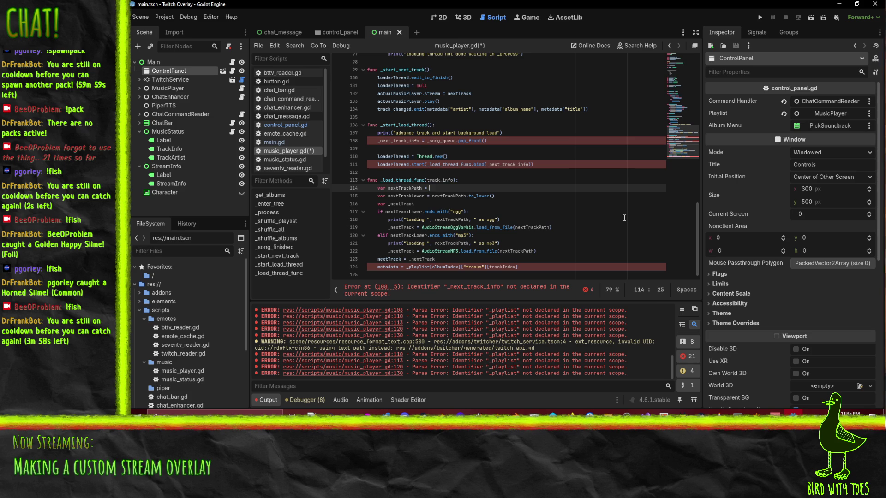
{"action": "double_click", "coordinate": [448, 195]}
{"action": "key", "text": "ctrl+v"}
Rename nextTrackLower to next_track_lower and delete the unused nextTrackPath declaration.
{"action": "double_click", "coordinate": [406, 196]}
{"action": "type", "text": "next"}
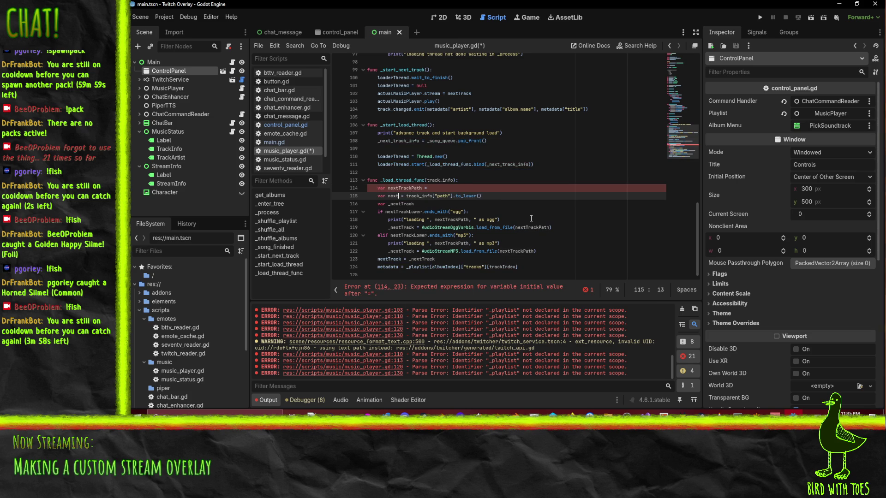
{"action": "type", "text": "_track_lo"}
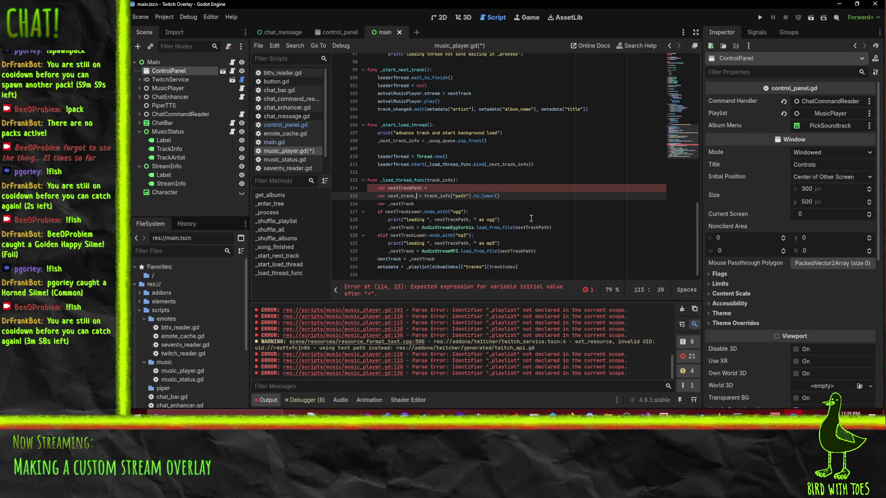
{"action": "type", "text": "wer"}
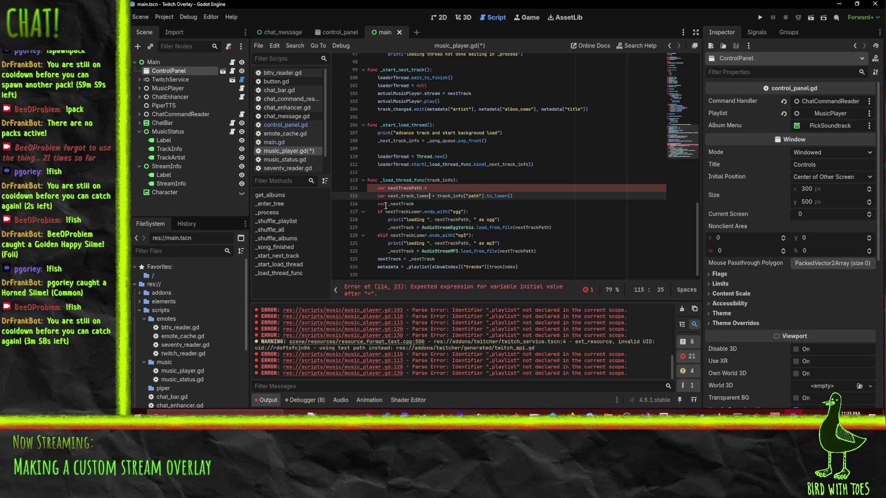
{"action": "left_click", "coordinate": [405, 187]}
{"action": "key", "text": "ctrl+shift+k"}
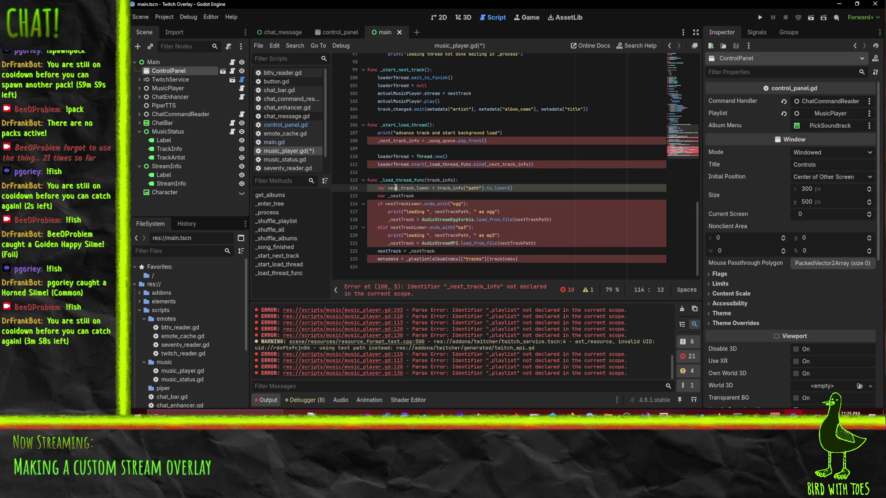
{"action": "double_click", "coordinate": [403, 203]}
{"action": "type", "text": "next_track_lower"}
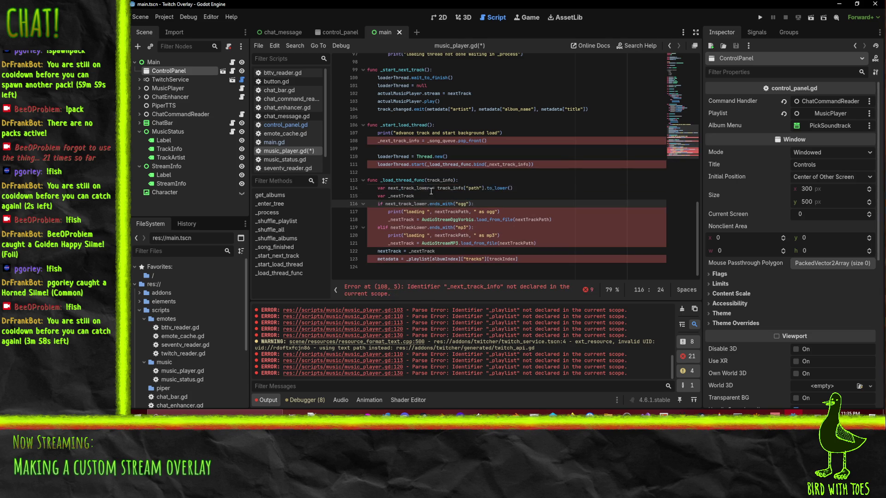
Replace the four remaining nextTrackPath uses in the print and load lines with the track_info path.
{"action": "left_click_drag", "start_coordinate": [438, 188], "coordinate": [482, 188]}
{"action": "key", "text": "ctrl+c"}
{"action": "double_click", "coordinate": [444, 213]}
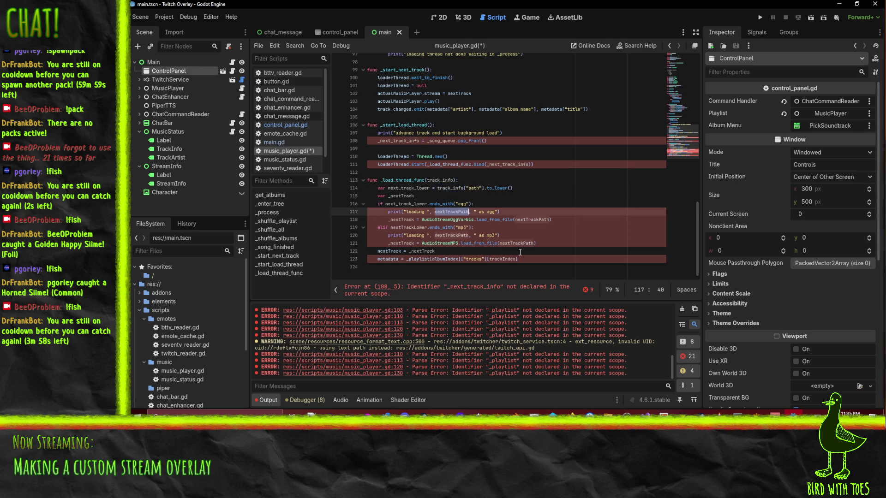
{"action": "key", "text": "ctrl+v"}
{"action": "left_click", "coordinate": [526, 239]}
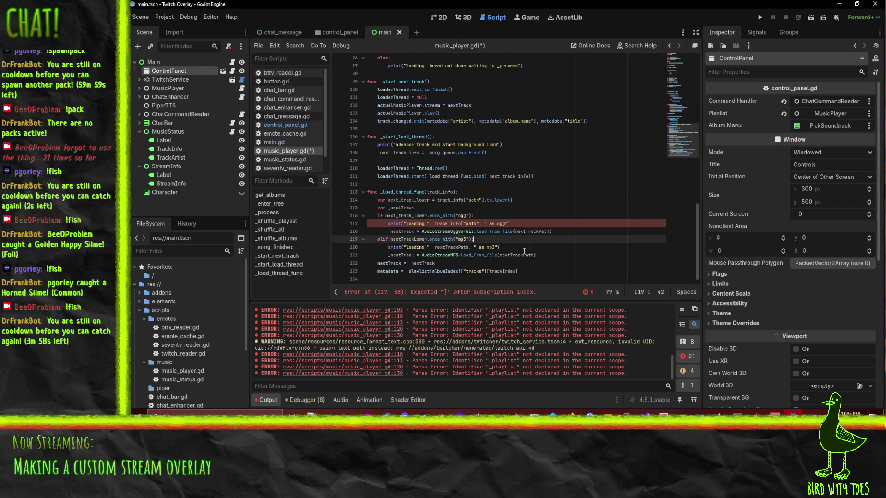
{"action": "double_click", "coordinate": [539, 231]}
{"action": "key", "text": "ctrl+v"}
{"action": "double_click", "coordinate": [522, 256]}
{"action": "type", "text": "track_info[\"path\"]"}
{"action": "double_click", "coordinate": [449, 247]}
{"action": "type", "text": "track_info[\"path\"]"}
Add the missing closing ] brackets on lines 117, 118 and 121.
{"action": "left_click", "coordinate": [544, 215]}
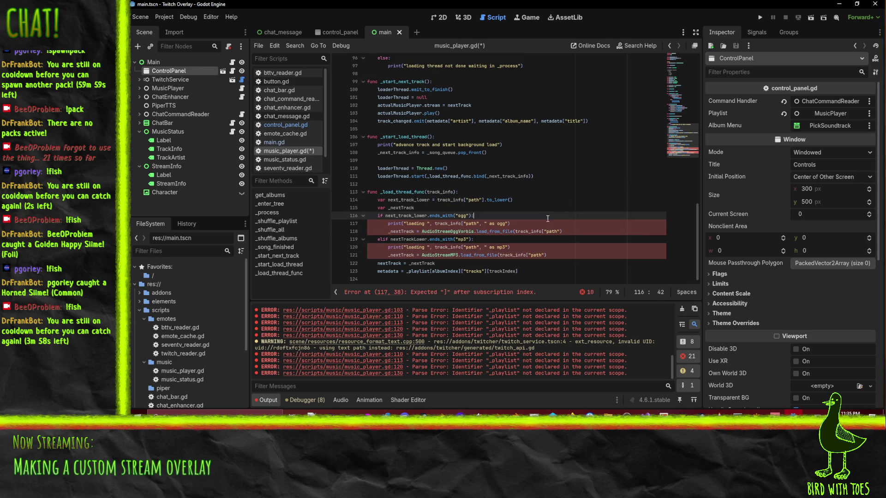
{"action": "left_click", "coordinate": [478, 224]}
{"action": "type", "text": "]"}
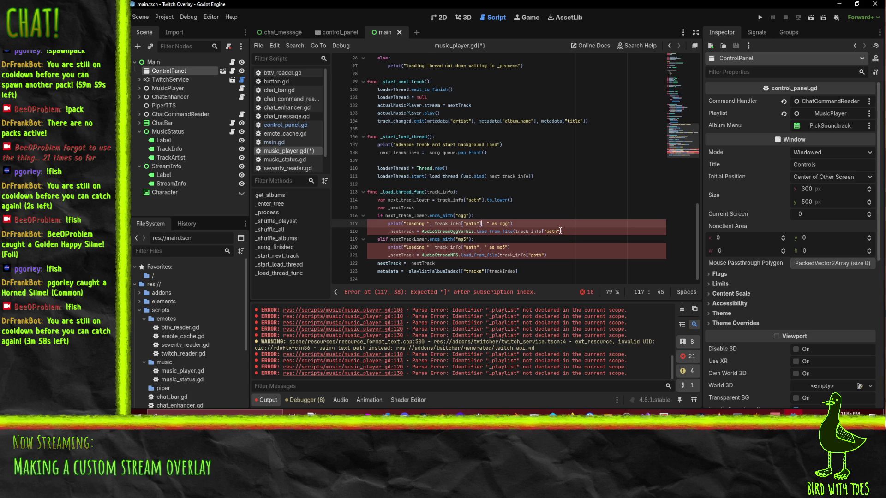
{"action": "left_click", "coordinate": [557, 215]}
{"action": "left_click", "coordinate": [559, 231]}
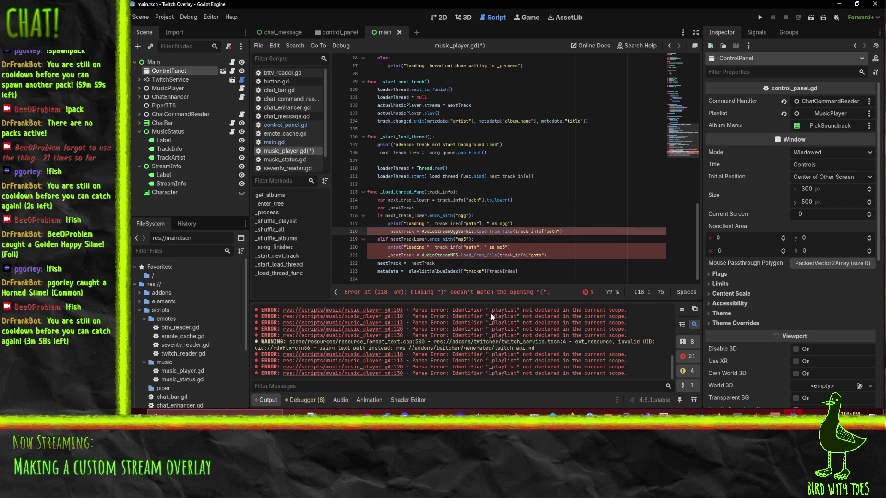
{"action": "type", "text": "]"}
{"action": "left_click", "coordinate": [543, 256]}
{"action": "type", "text": "]"}
{"action": "left_click", "coordinate": [482, 249]}
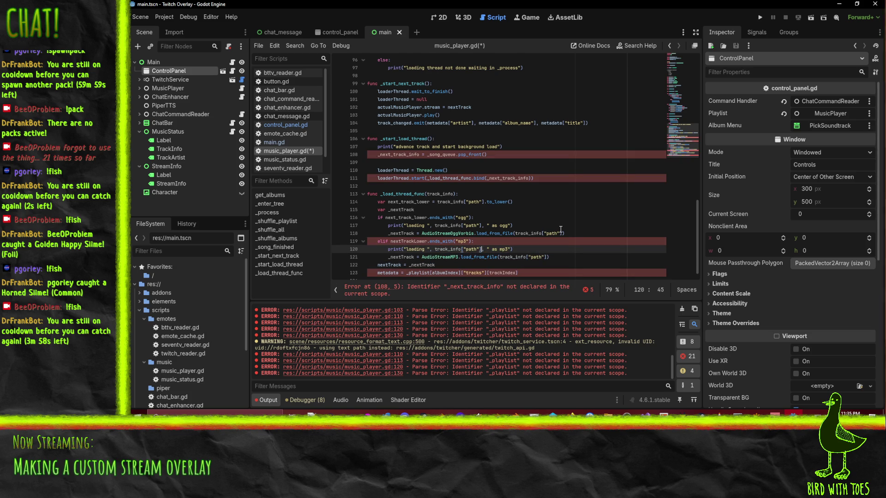
Change the mp3 check to test next_track_lower instead of nextTrackLower.
{"action": "left_click", "coordinate": [546, 211]}
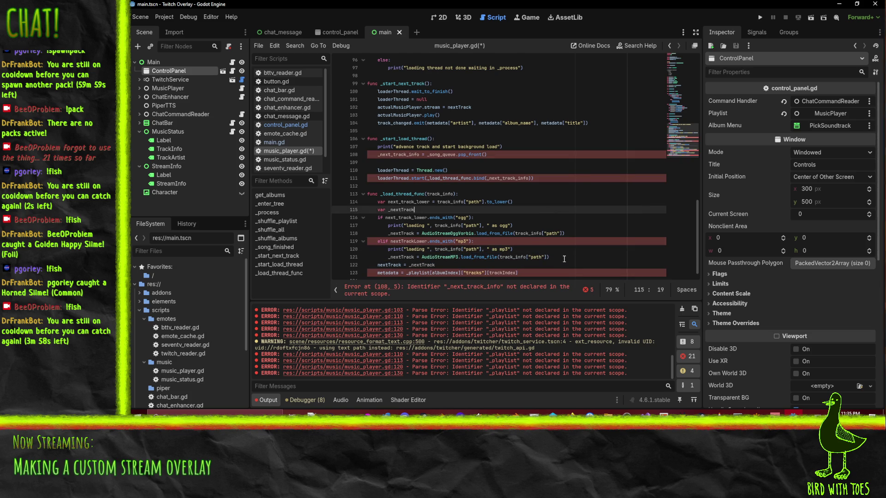
{"action": "scroll", "coordinate": [492, 240], "scroll_direction": "down", "scroll_amount": 1}
{"action": "left_click", "coordinate": [490, 236]}
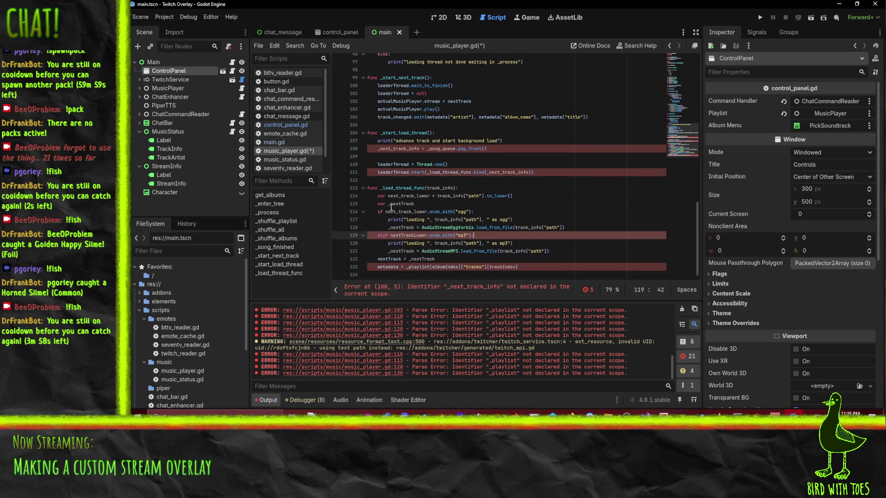
{"action": "double_click", "coordinate": [406, 216]}
{"action": "key", "text": "ctrl+c"}
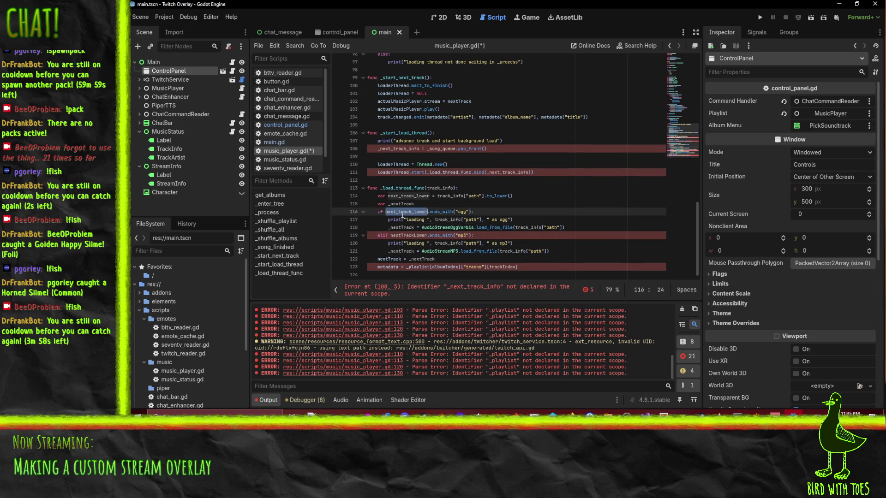
{"action": "double_click", "coordinate": [397, 236]}
{"action": "key", "text": "ctrl+v"}
Replace the _playlist lookup in the mp3 metadata line with track_info["path"].
{"action": "left_click", "coordinate": [556, 212]}
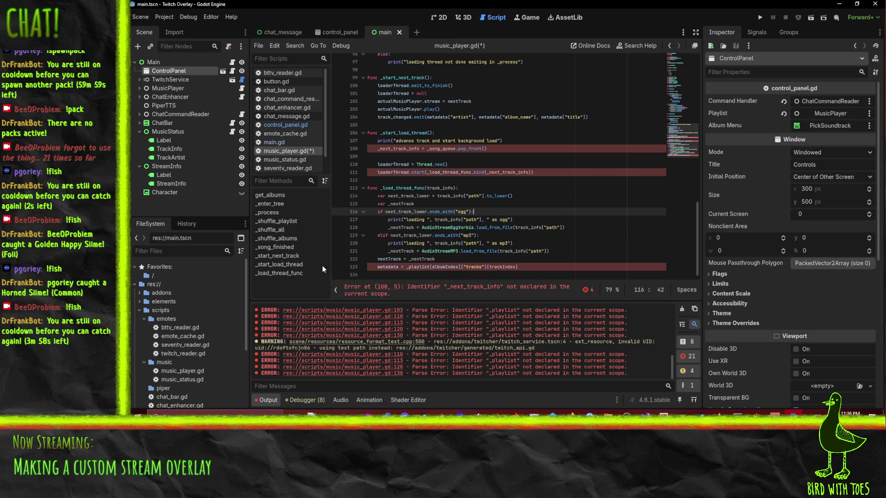
{"action": "left_click_drag", "start_coordinate": [499, 251], "coordinate": [547, 250]}
{"action": "key", "text": "ctrl+c"}
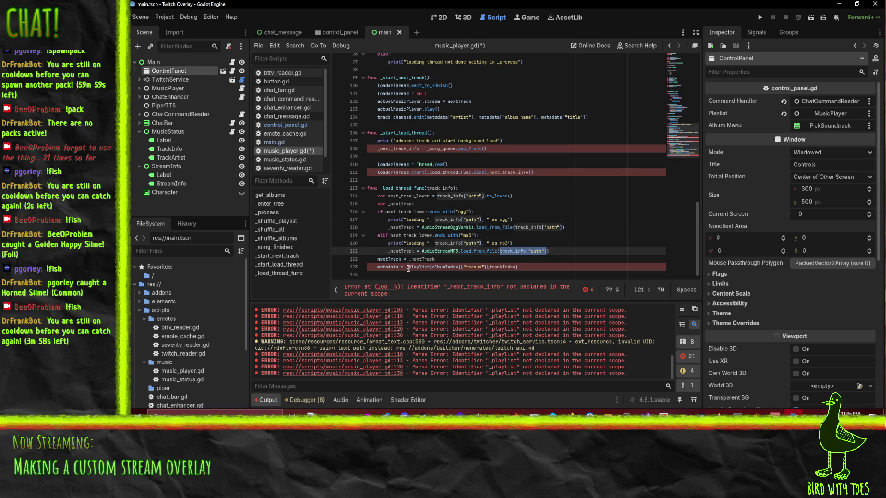
{"action": "left_click_drag", "start_coordinate": [406, 266], "coordinate": [517, 266]}
{"action": "key", "text": "ctrl+v"}
{"action": "left_click", "coordinate": [542, 242]}
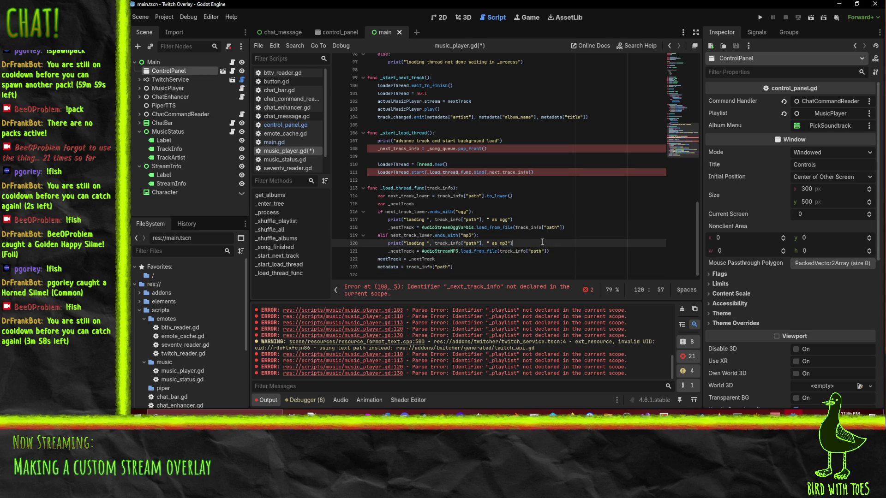
{"action": "left_click", "coordinate": [561, 220]}
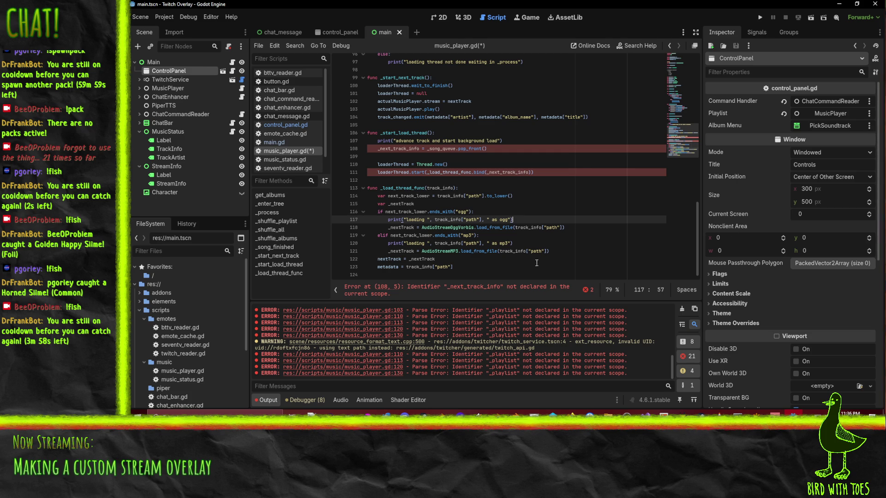
{"action": "left_click", "coordinate": [548, 198]}
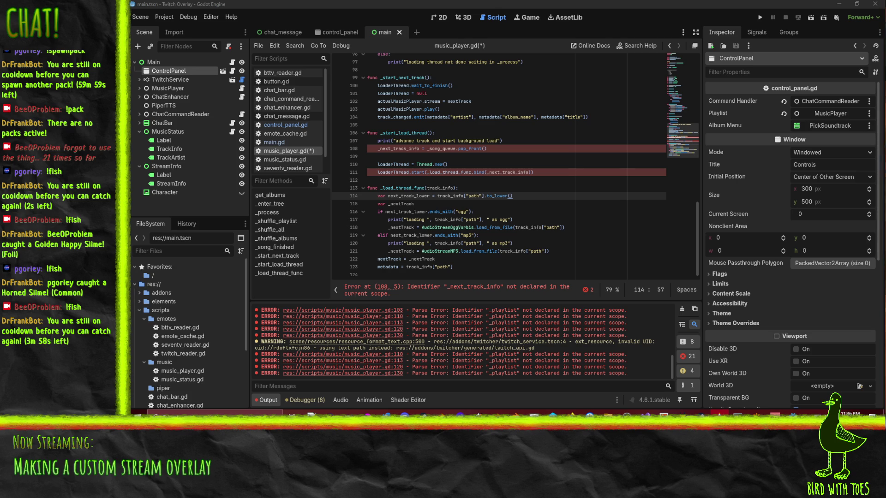
Paste _song_queue.pop_front() over _next_track_info in bind() on line 111 and delete line 108.
{"action": "left_click", "coordinate": [449, 164]}
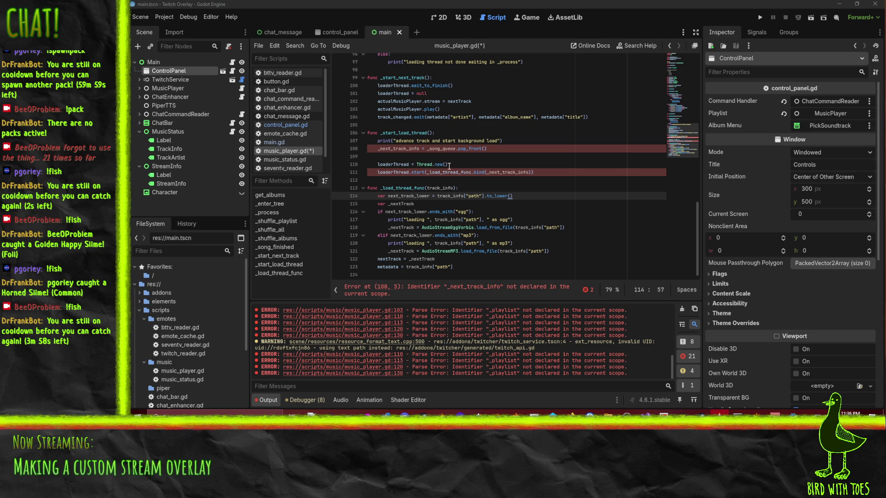
{"action": "double_click", "coordinate": [395, 149]}
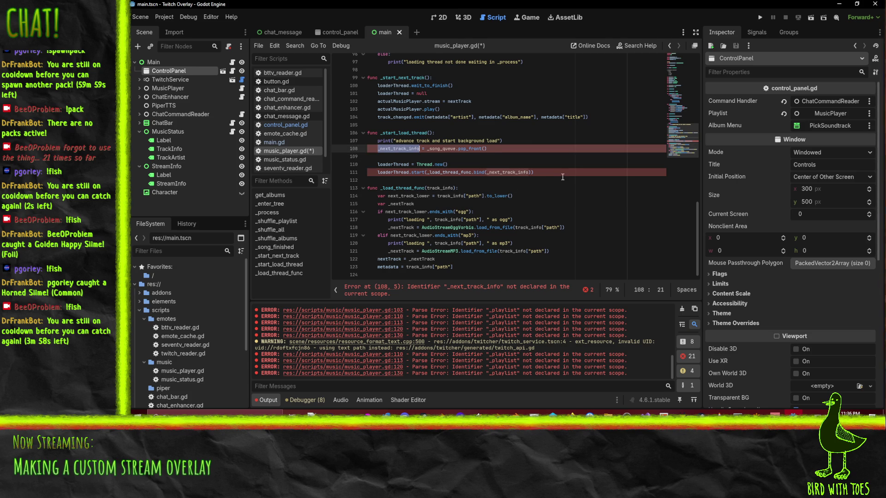
{"action": "scroll", "coordinate": [395, 184], "scroll_direction": "up", "scroll_amount": 1}
{"action": "scroll", "coordinate": [486, 175], "scroll_direction": "down", "scroll_amount": 1}
{"action": "left_click_drag", "start_coordinate": [427, 149], "coordinate": [488, 150]}
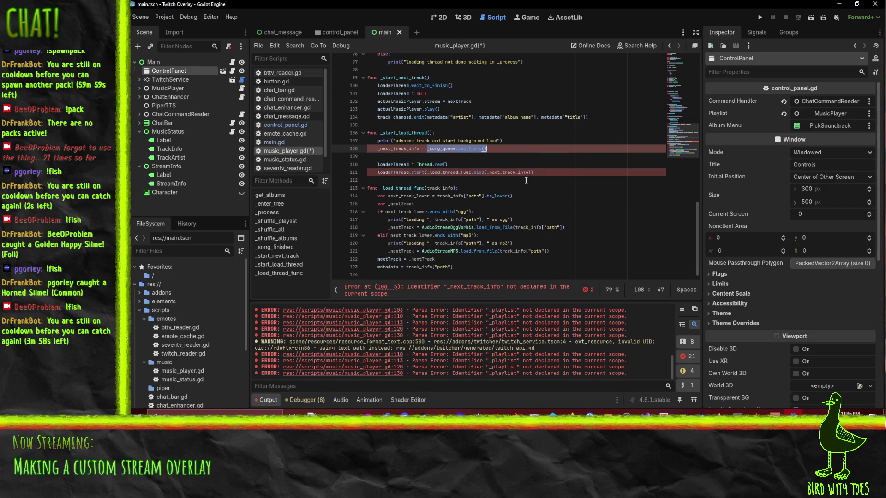
{"action": "key", "text": "ctrl+c"}
{"action": "double_click", "coordinate": [507, 172]}
{"action": "key", "text": "ctrl+v"}
{"action": "key", "text": "ctrl+shift+k"}
{"action": "key", "text": "ctrl+shift+k"}
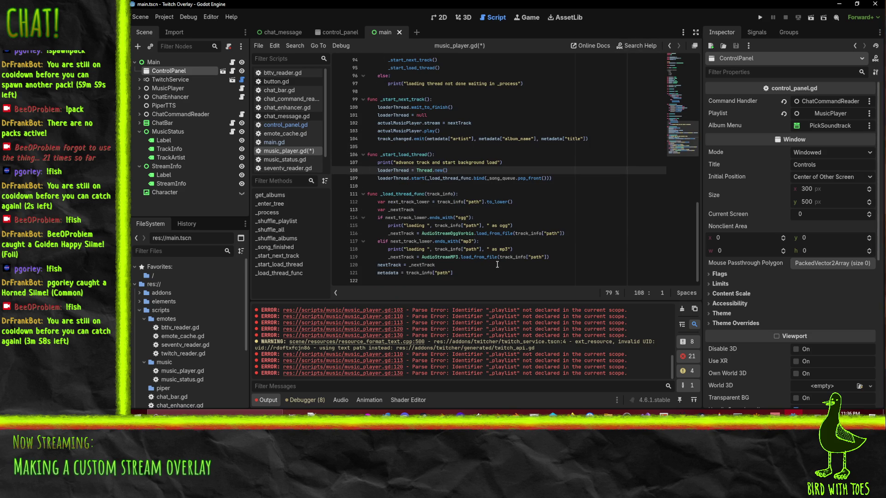
Insert a blank line below the next_track_lower declaration.
{"action": "double_click", "coordinate": [404, 202]}
{"action": "double_click", "coordinate": [399, 210]}
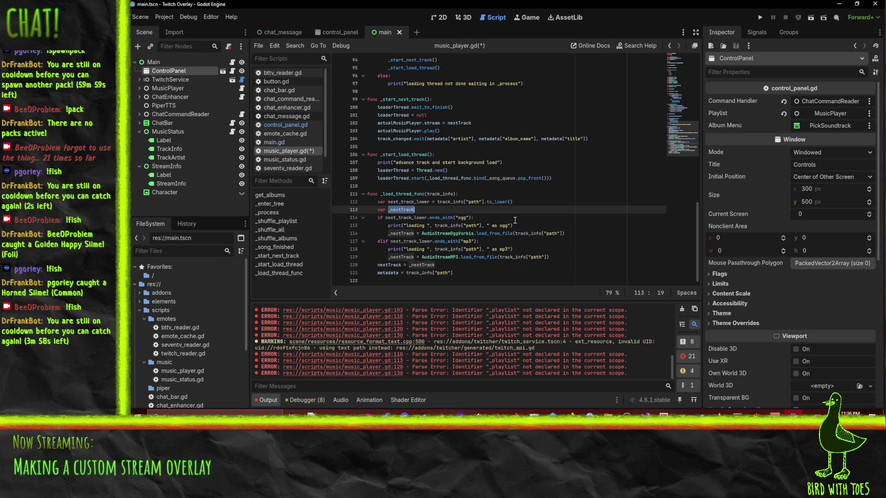
{"action": "key", "text": "Up"}
{"action": "key", "text": "Return"}
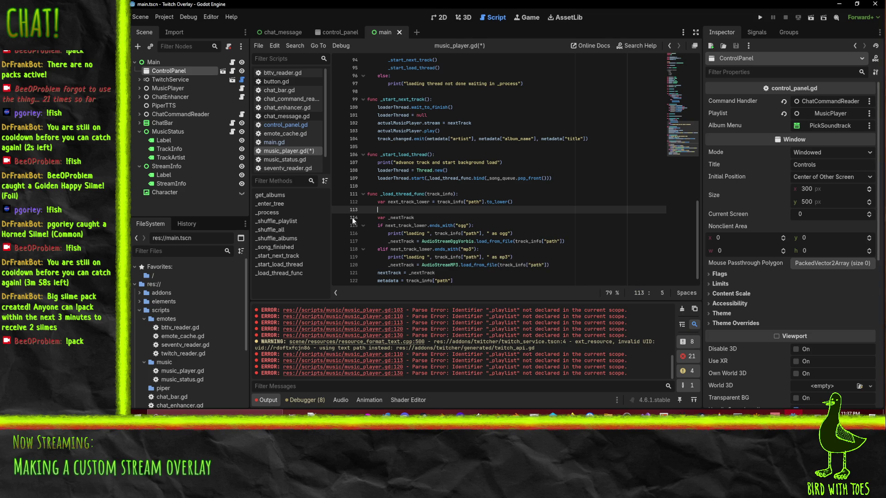
Paste track_info["path"] on a new line above and begin a var x : string declaration.
{"action": "left_click", "coordinate": [438, 202]}
{"action": "key", "text": "shift+Right"}
{"action": "key", "text": "shift+Right"}
{"action": "key", "text": "shift+Right"}
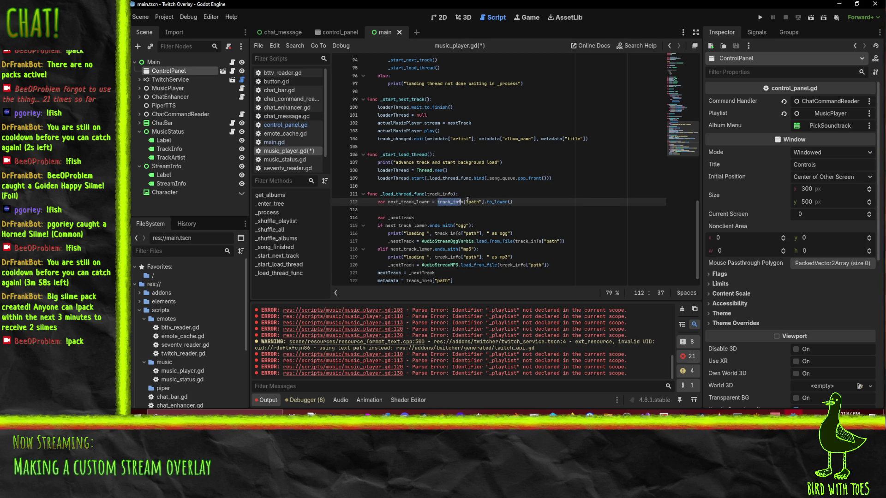
{"action": "key", "text": "ctrl+c"}
{"action": "key", "text": "Up"}
{"action": "key", "text": "Return"}
{"action": "key", "text": "ctrl+v"}
{"action": "type", "text": ".split"}
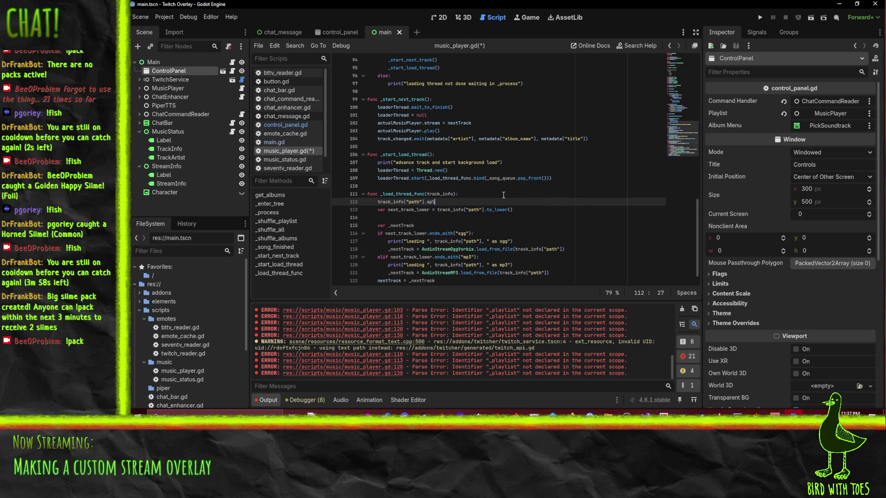
{"action": "key", "text": "BackSpace"}
{"action": "key", "text": "BackSpace"}
{"action": "key", "text": "BackSpace"}
{"action": "type", "text": "plit"}
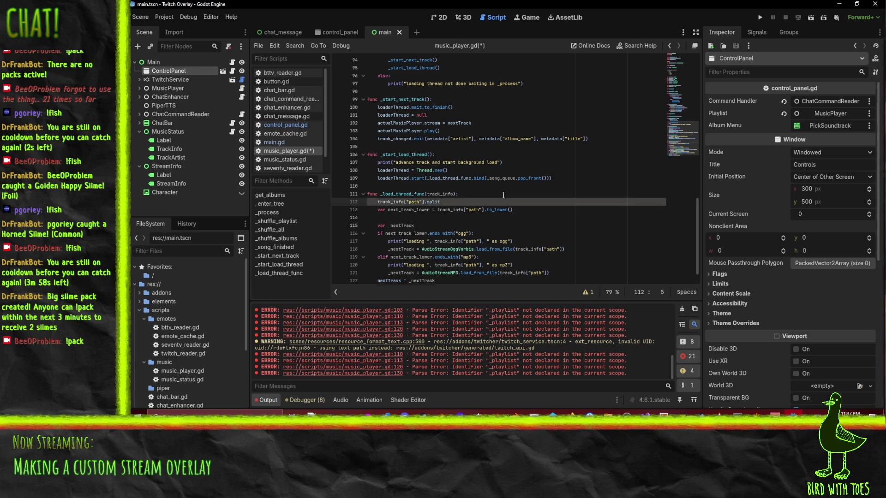
{"action": "type", "text": "var x "}
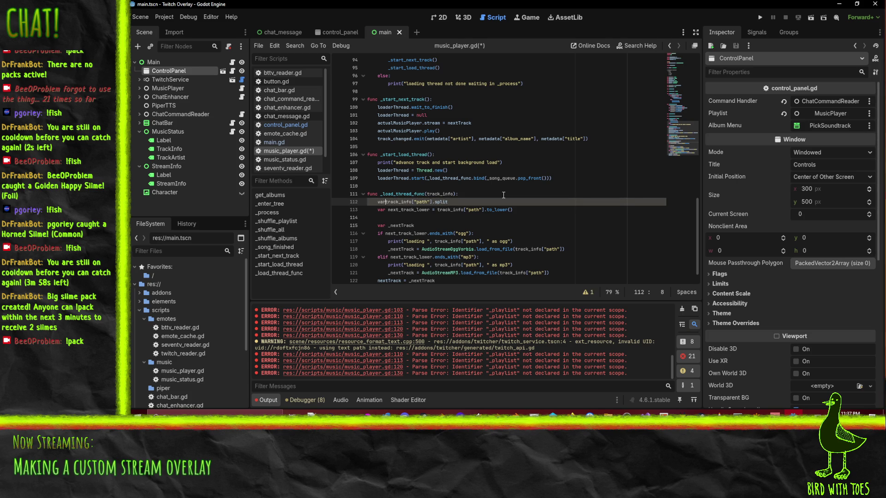
{"action": "type", "text": ": string ="}
{"action": "key", "text": "End"}
{"action": "key", "text": "BackSpace"}
{"action": "key", "text": "BackSpace"}
{"action": "key", "text": "BackSpace"}
{"action": "key", "text": "Return"}
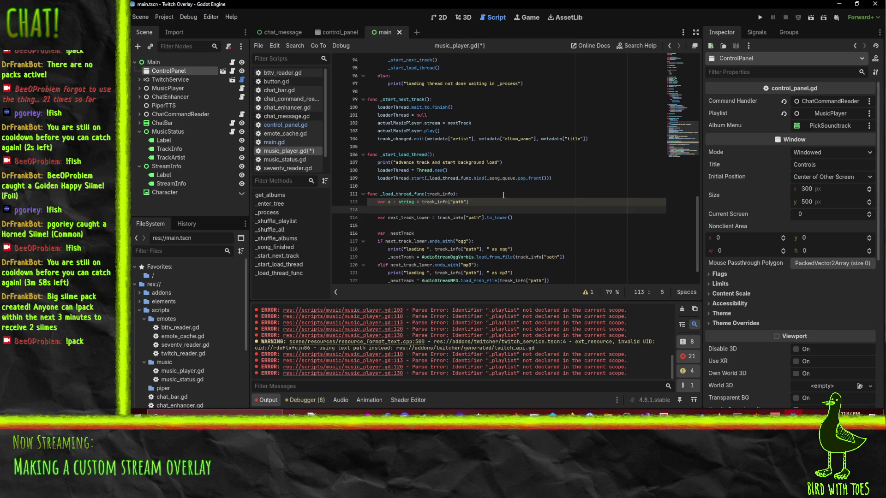
{"action": "type", "text": "x.spl"}
{"action": "type", "text": "it"}
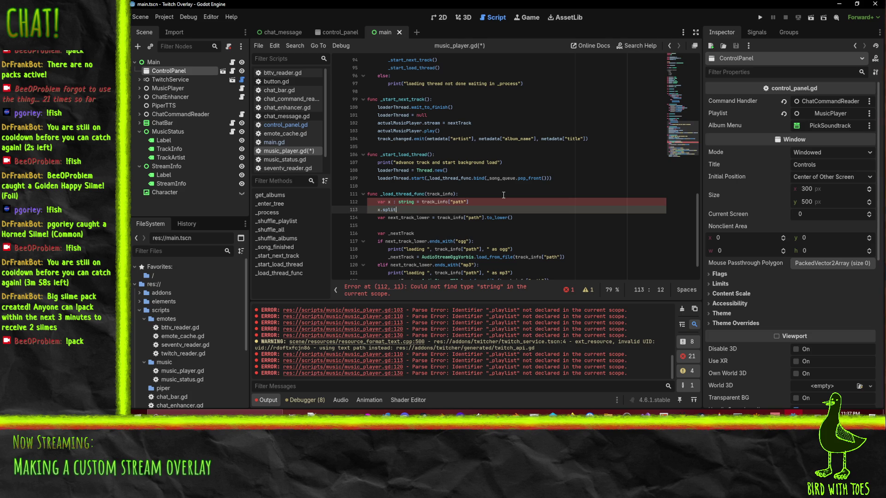
Capitalize the type to String and write an rsplit(".", true, 1) call.
{"action": "key", "text": "Up"}
{"action": "key", "text": "Right"}
{"action": "key", "text": "Delete"}
{"action": "type", "text": "S"}
{"action": "key", "text": "Down"}
{"action": "key", "text": "BackSpace"}
{"action": "key", "text": "BackSpace"}
{"action": "key", "text": "BackSpace"}
{"action": "key", "text": "BackSpace"}
{"action": "key", "text": "BackSpace"}
{"action": "type", "text": ".spl"}
{"action": "key", "text": "Down"}
{"action": "key", "text": "Down"}
{"action": "key", "text": "Return"}
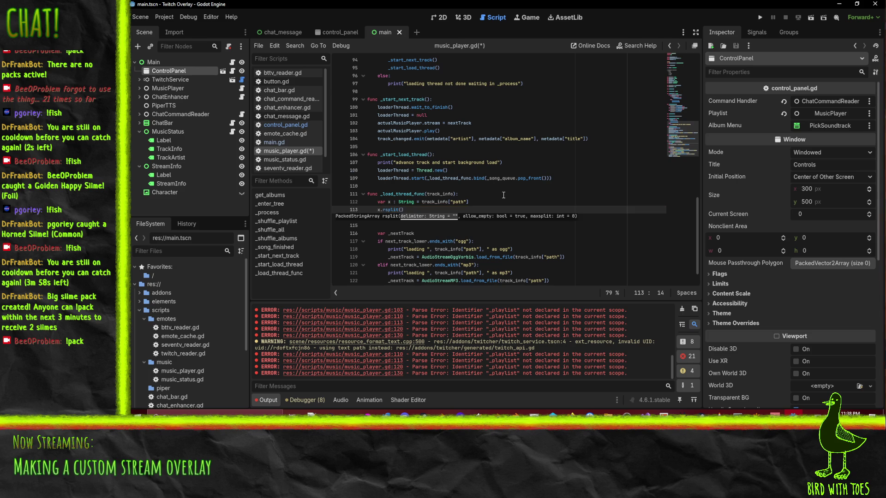
{"action": "type", "text": "\".\""}
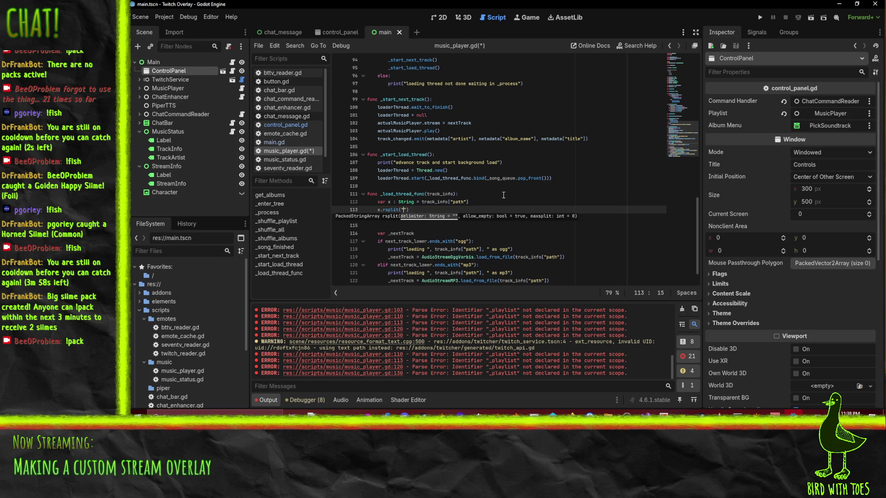
{"action": "type", "text": ", m"}
{"action": "type", "text": "ax"}
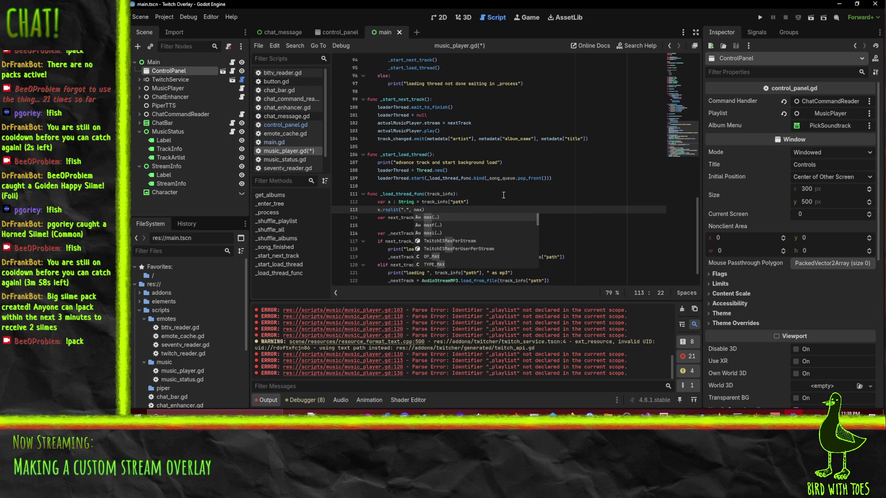
{"action": "type", "text": "_"}
{"action": "key", "text": "BackSpace"}
{"action": "key", "text": "BackSpace"}
{"action": "key", "text": "BackSpace"}
{"action": "key", "text": "BackSpace"}
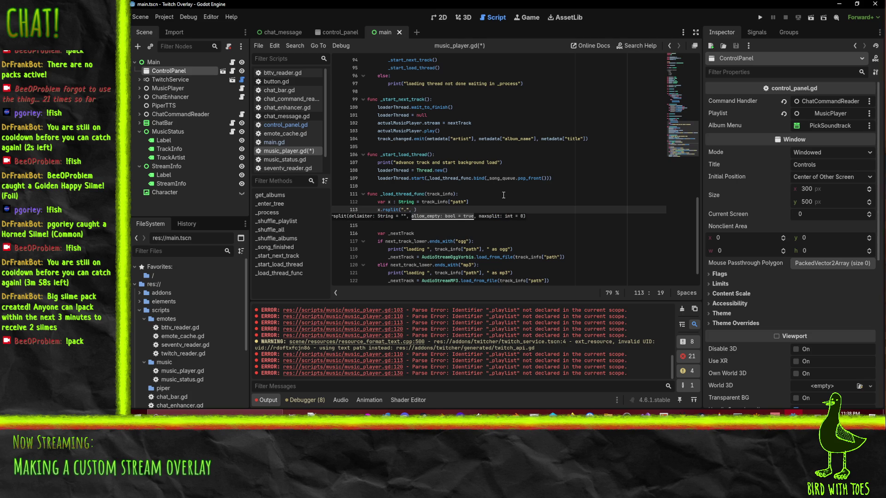
{"action": "type", "text": "true, 1"}
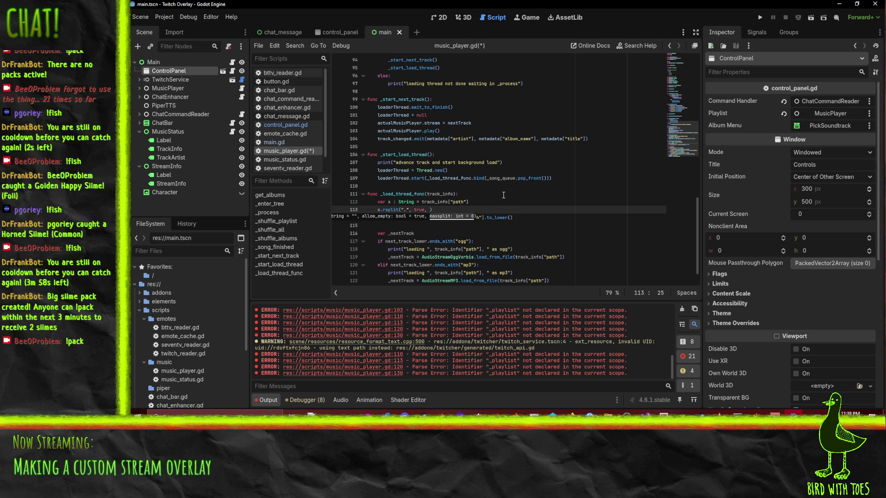
{"action": "type", "text": ")"}
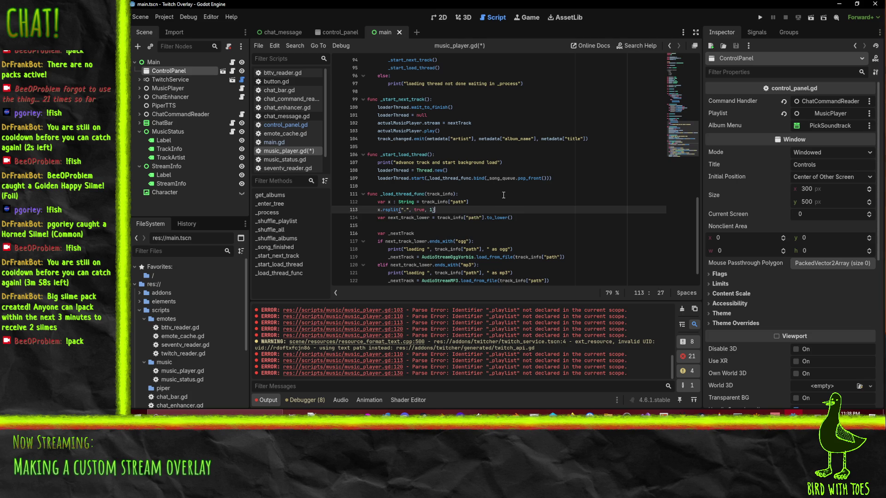
Append the rsplit call to the track_info["path"] line, delete the leftover line, and rename x to ext.
{"action": "key", "text": "ctrl+shift+Left"}
{"action": "key", "text": "ctrl+shift+Left"}
{"action": "key", "text": "ctrl+shift+Left"}
{"action": "key", "text": "ctrl+x"}
{"action": "key", "text": "Up"}
{"action": "key", "text": "End"}
{"action": "key", "text": "ctrl+v"}
{"action": "key", "text": "Down"}
{"action": "key", "text": "ctrl+shift+k"}
{"action": "key", "text": "Up"}
{"action": "key", "text": "Home"}
{"action": "key", "text": "ctrl+Right"}
{"action": "key", "text": "BackSpace"}
{"action": "type", "text": "ext"}
Add a line lowercasing ext with to_lower() and remove its duplicate var keyword.
{"action": "key", "text": "End"}
{"action": "key", "text": "Return"}
{"action": "type", "text": "var ext = "}
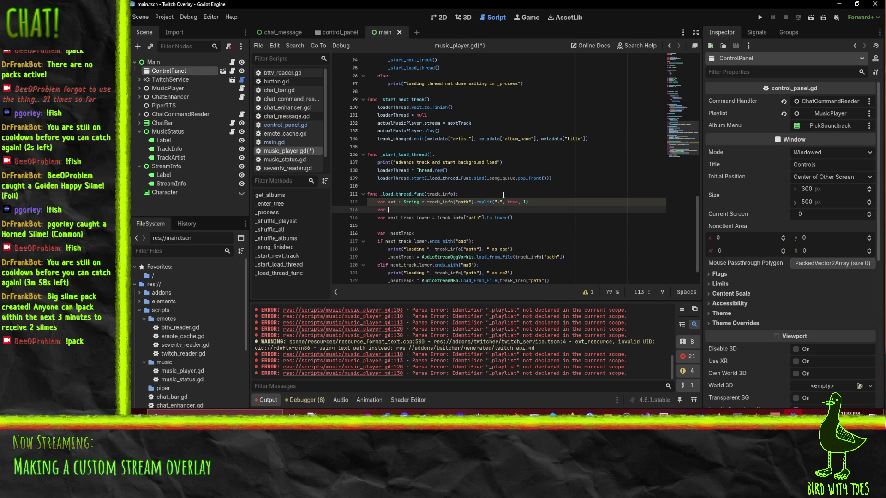
{"action": "type", "text": "ext.lo"}
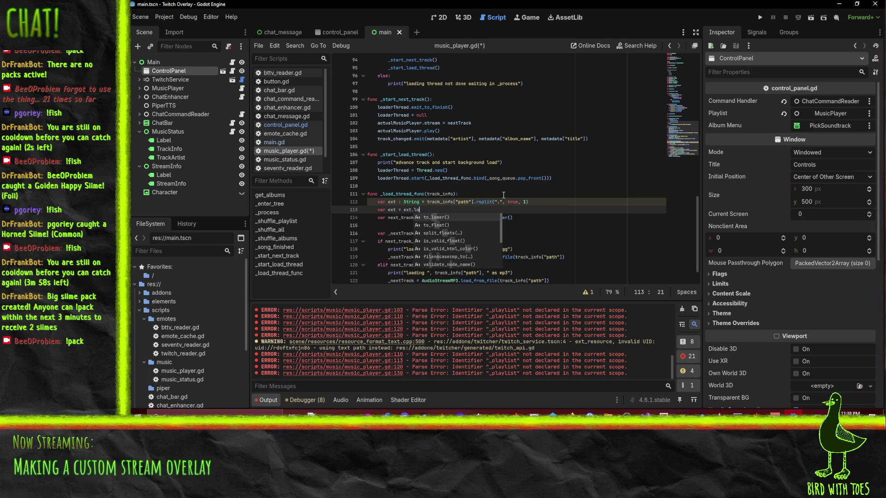
{"action": "key", "text": "Return"}
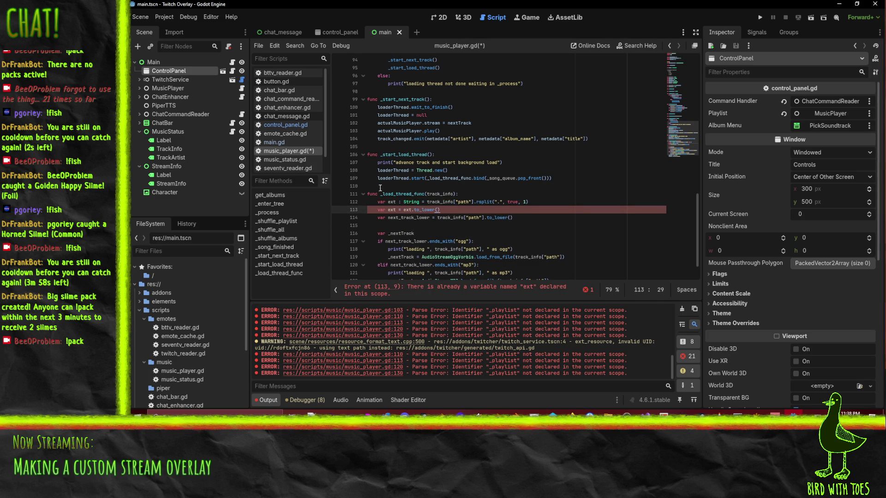
{"action": "left_click", "coordinate": [383, 210]}
{"action": "key", "text": "BackSpace"}
{"action": "key", "text": "Delete"}
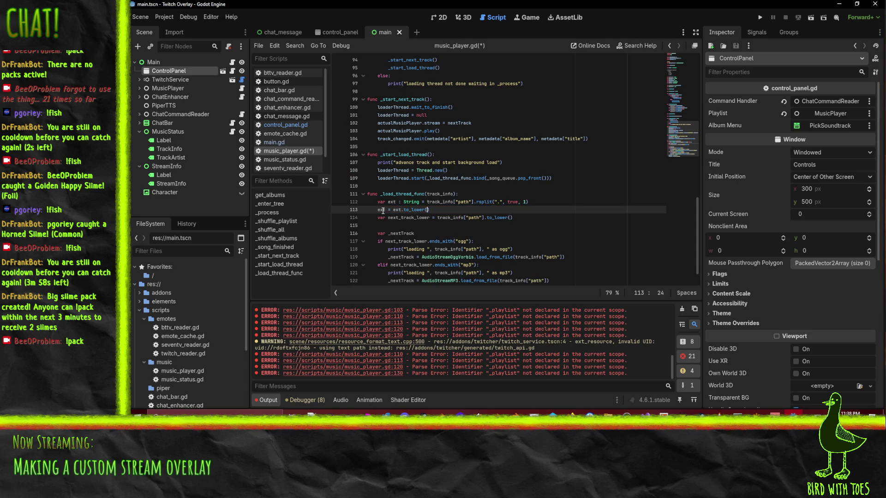
Delete the old next_track_lower declaration, keeping a blank spacer line.
{"action": "left_click", "coordinate": [389, 217]}
{"action": "key", "text": "Down"}
{"action": "key", "text": "Up"}
{"action": "key", "text": "ctrl+x"}
{"action": "key", "text": "ctrl+x"}
{"action": "key", "text": "Down"}
{"action": "key", "text": "Up"}
{"action": "key", "text": "Return"}
Delete the local var _nextTrack declaration line near the mp3 branch.
{"action": "scroll", "coordinate": [577, 205], "scroll_direction": "down", "scroll_amount": 1}
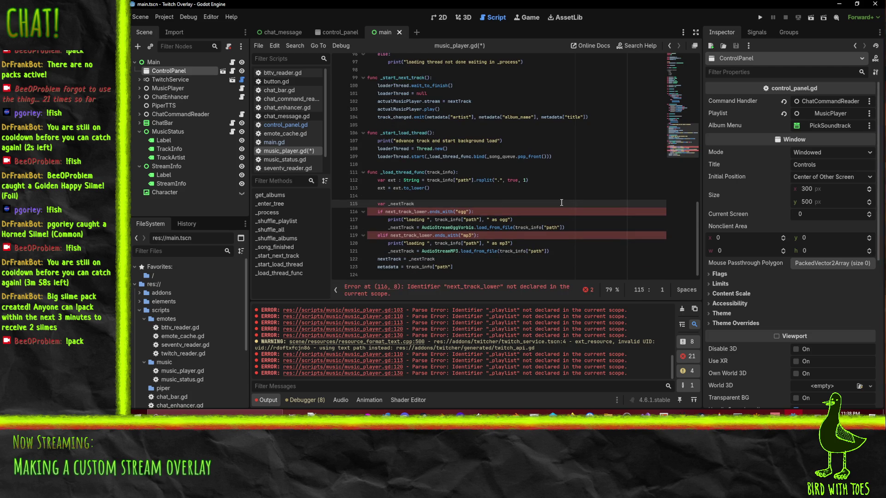
{"action": "left_click", "coordinate": [571, 203]}
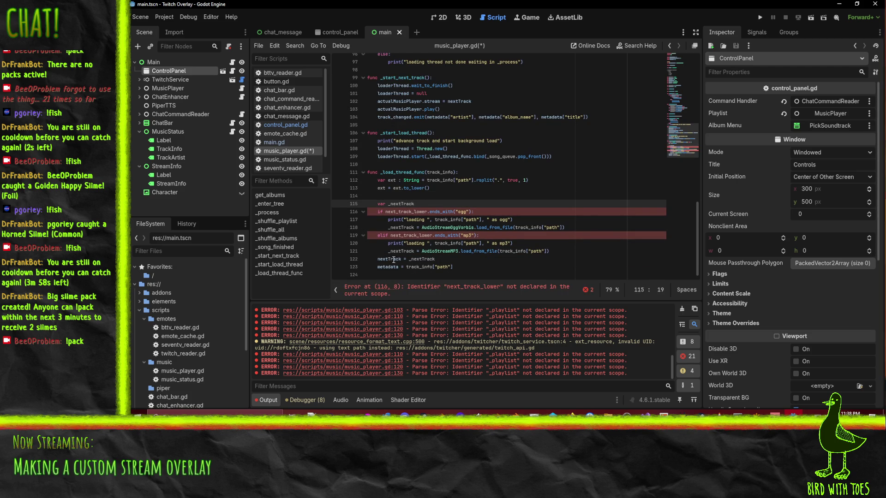
{"action": "left_click", "coordinate": [408, 259]}
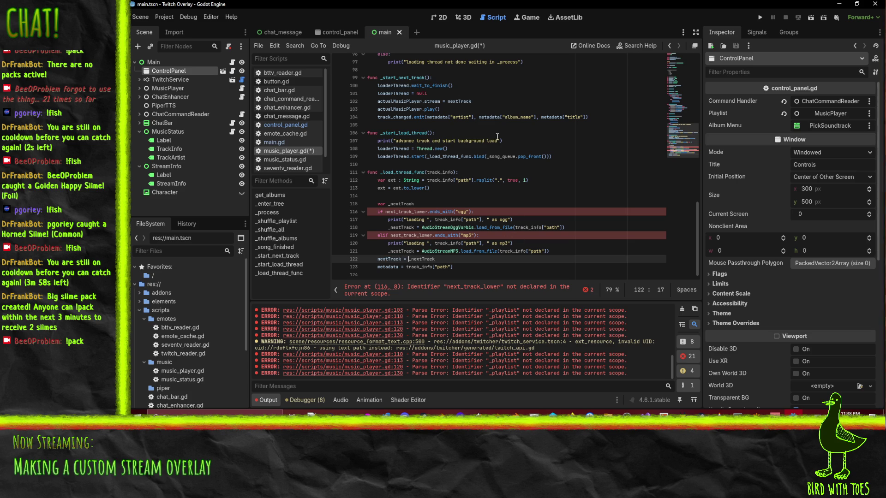
{"action": "key", "text": "shift+Home"}
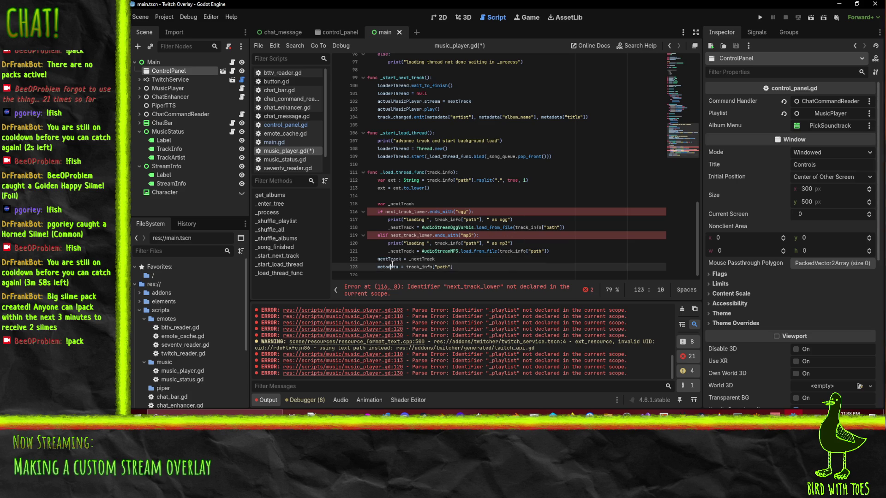
{"action": "left_click", "coordinate": [391, 228]}
{"action": "key", "text": "BackSpace"}
{"action": "double_click", "coordinate": [399, 244]}
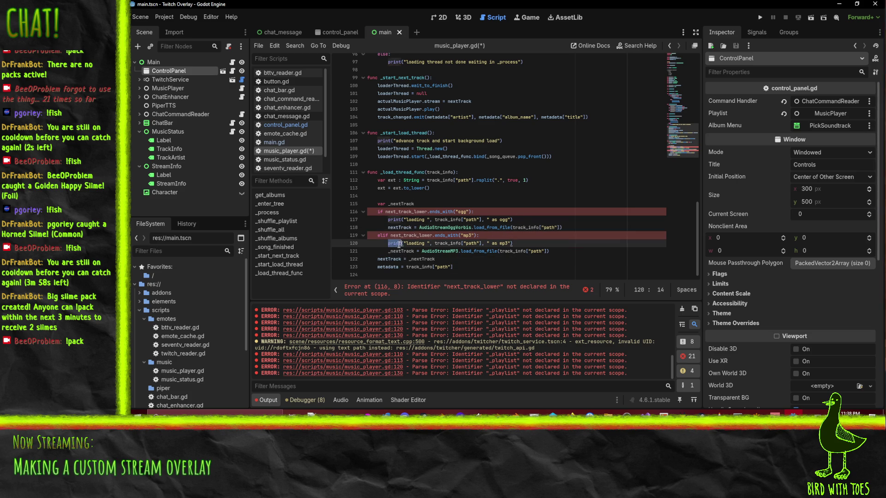
{"action": "double_click", "coordinate": [400, 251]}
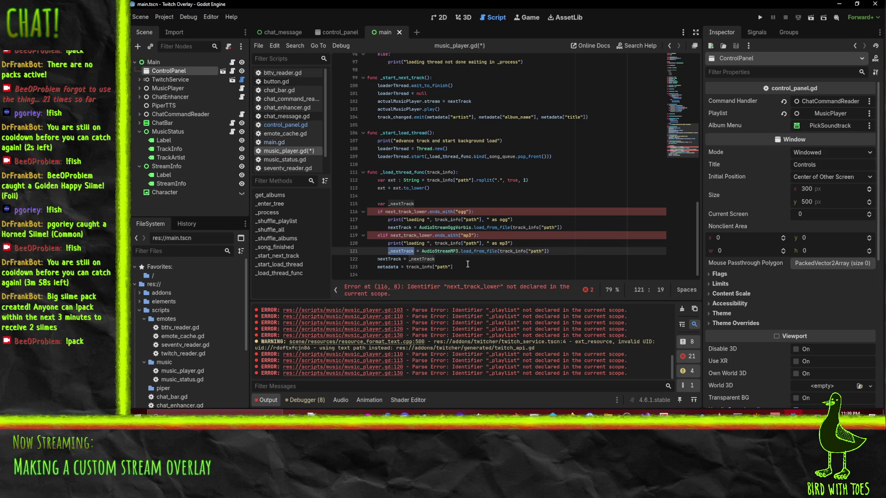
{"action": "key", "text": "ctrl+z"}
{"action": "key", "text": "ctrl+z"}
{"action": "key", "text": "ctrl+z"}
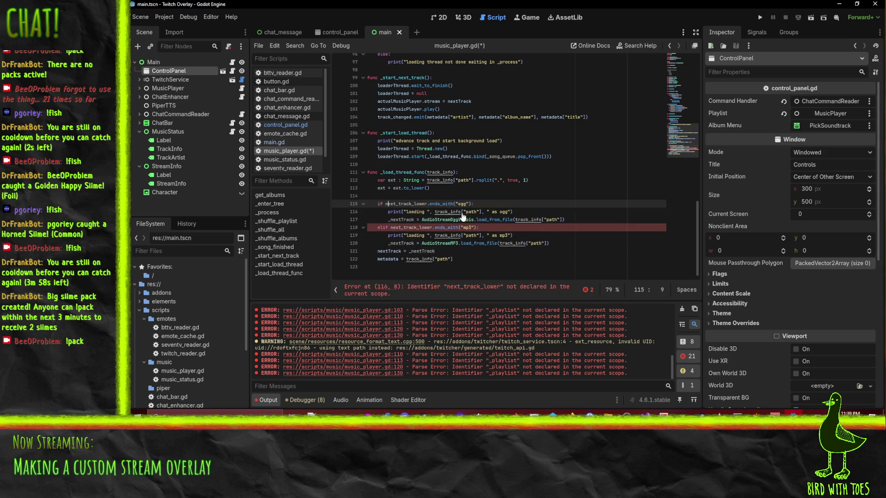
{"action": "left_click", "coordinate": [378, 259]}
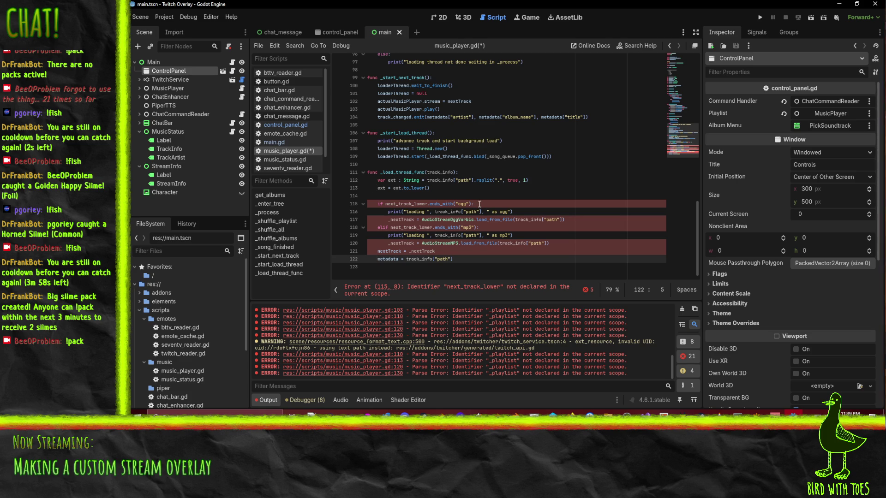
{"action": "left_click", "coordinate": [434, 188]}
Rewrite the ogg condition in _load_thread_func as ext == "ogg".
{"action": "left_click", "coordinate": [386, 204]}
{"action": "key", "text": "Left"}
{"action": "key", "text": "shift+Right"}
{"action": "key", "text": "shift+Right"}
{"action": "key", "text": "shift+Right"}
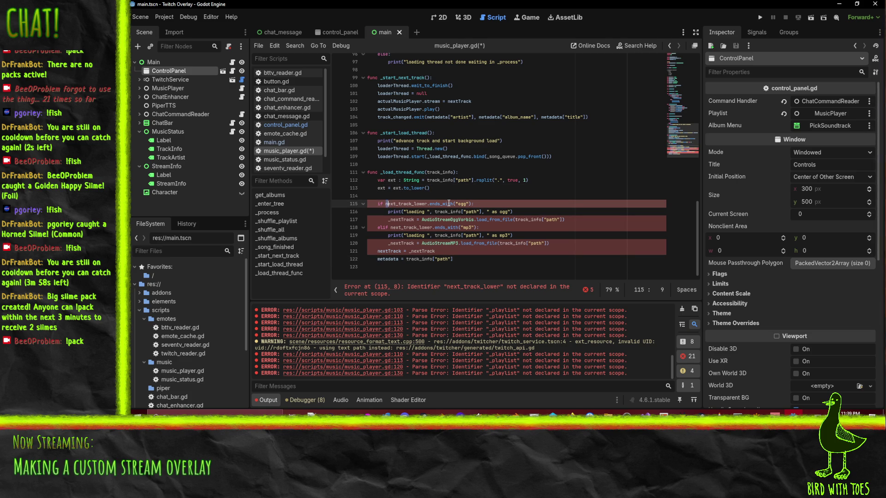
{"action": "type", "text": "ext ="}
{"action": "key", "text": "Delete"}
{"action": "key", "text": "End"}
{"action": "key", "text": "BackSpace"}
{"action": "key", "text": "Left"}
{"action": "key", "text": "Left"}
{"action": "key", "text": "Left"}
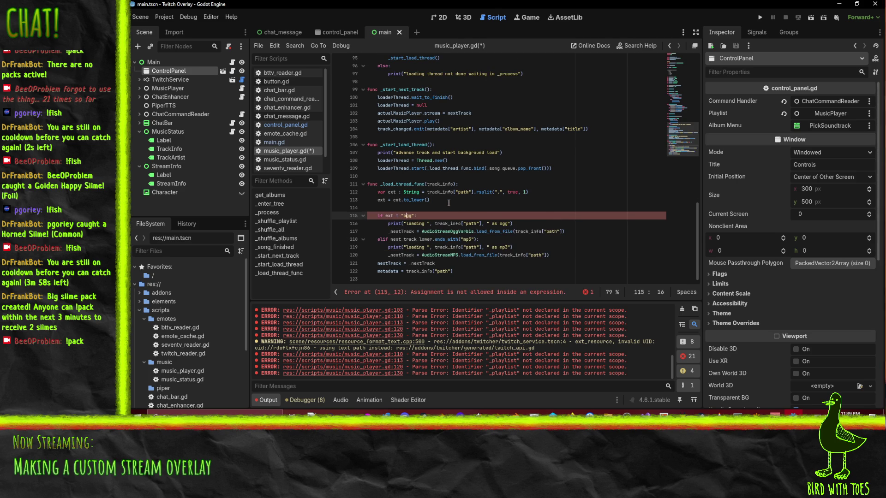
{"action": "type", "text": "="}
Rewrite the mp3 condition as ext == "mp3" and drop the stray closing parenthesis.
{"action": "left_click", "coordinate": [410, 257]}
{"action": "left_click_drag", "start_coordinate": [390, 241], "coordinate": [476, 241]}
{"action": "type", "text": "ext =="}
{"action": "key", "text": "Right"}
{"action": "key", "text": "Right"}
{"action": "key", "text": "Right"}
{"action": "key", "text": "BackSpace"}
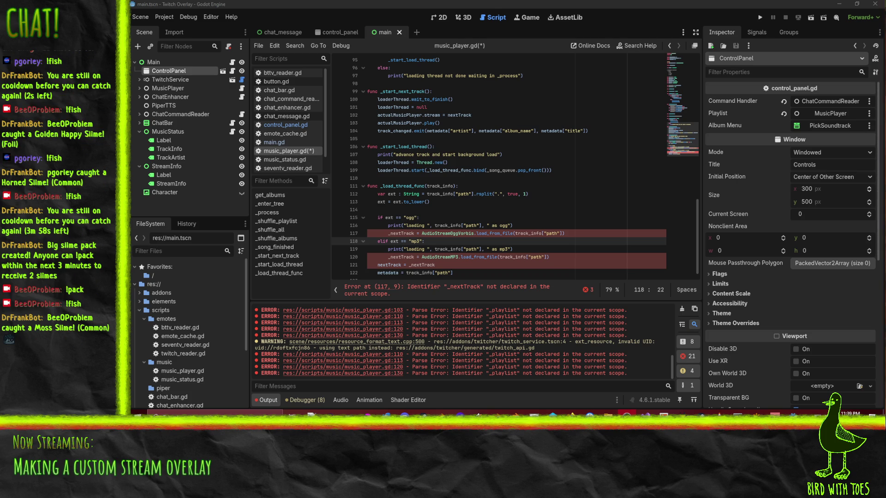
Delete the nextTrack = _nextTrack line at the end of the loader.
{"action": "left_click", "coordinate": [441, 217]}
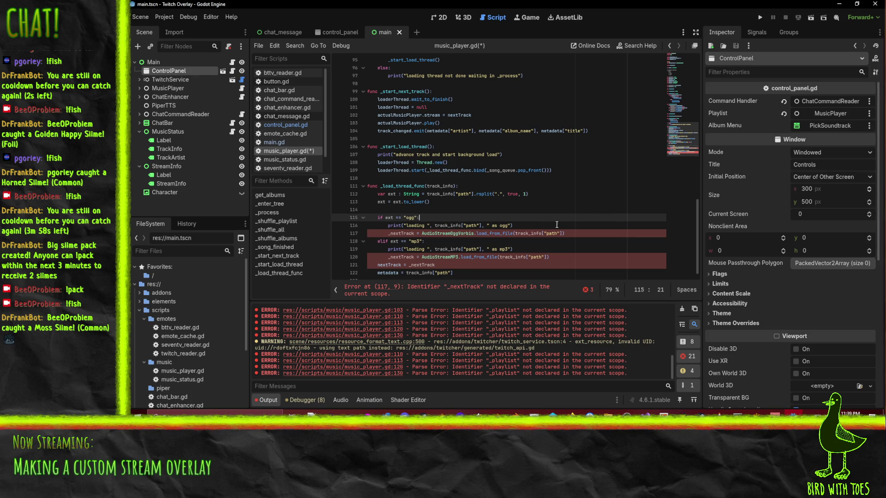
{"action": "left_click", "coordinate": [401, 232]}
{"action": "scroll", "coordinate": [401, 229], "scroll_direction": "down", "scroll_amount": 1}
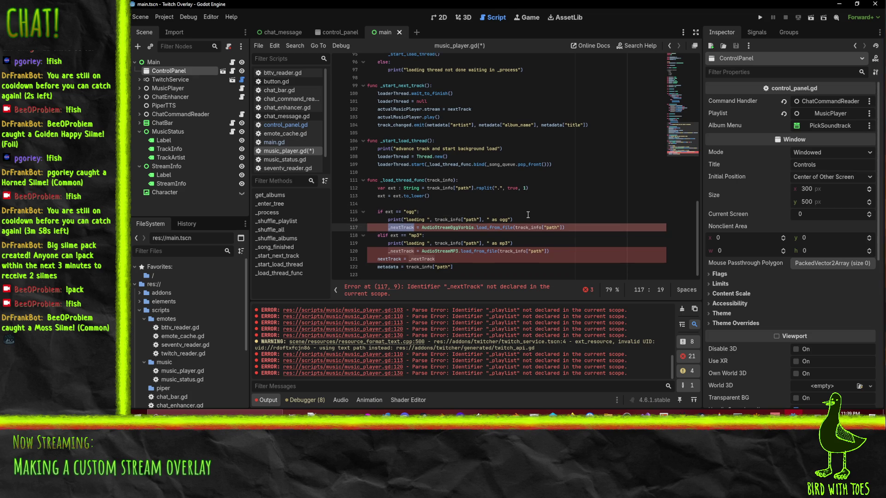
{"action": "left_click", "coordinate": [489, 251]}
{"action": "left_click", "coordinate": [437, 258]}
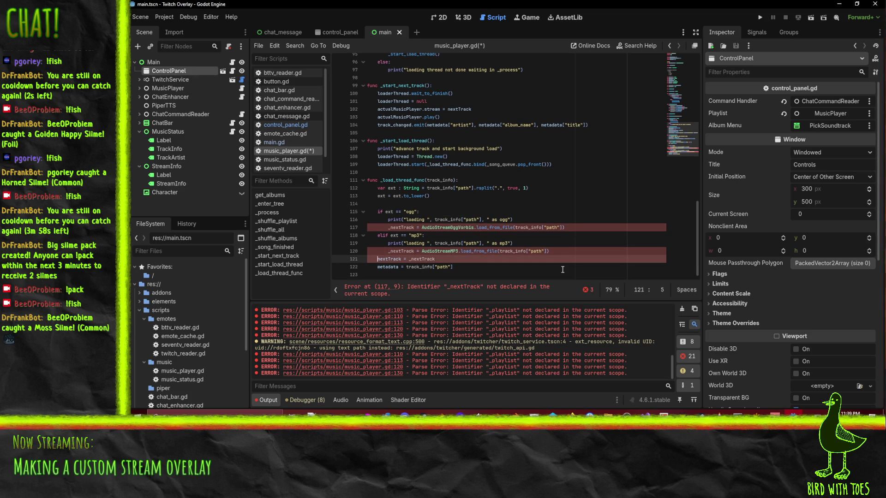
{"action": "key", "text": "ctrl+shift+k"}
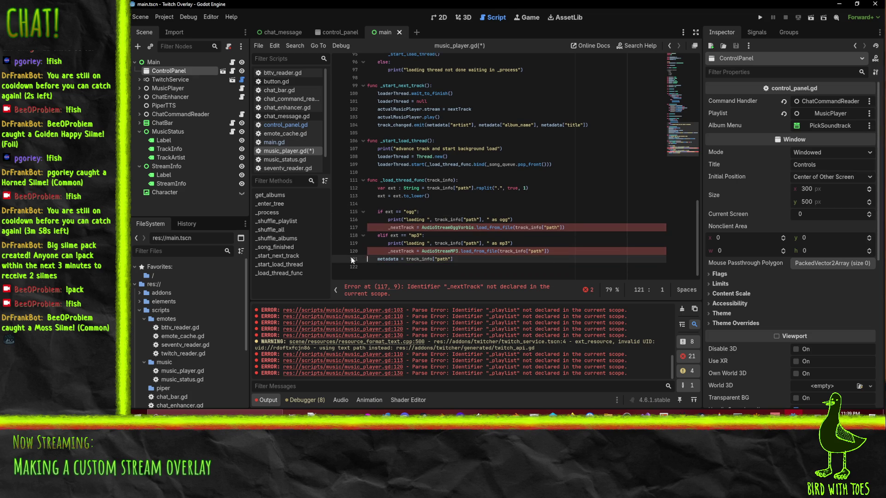
{"action": "double_click", "coordinate": [388, 259]}
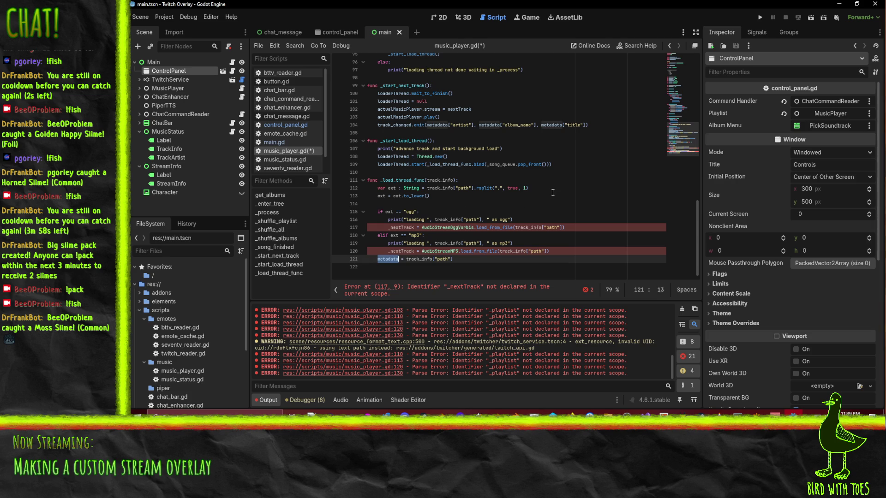
{"action": "scroll", "coordinate": [552, 192], "scroll_direction": "up", "scroll_amount": 2}
{"action": "scroll", "coordinate": [552, 191], "scroll_direction": "up", "scroll_amount": 10}
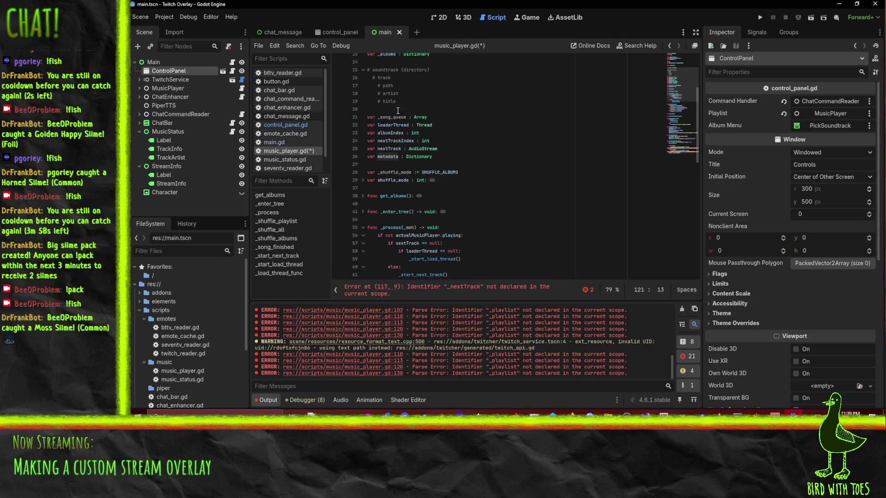
Rename the nextTrack member declaration to _next_track.
{"action": "left_click", "coordinate": [377, 149]}
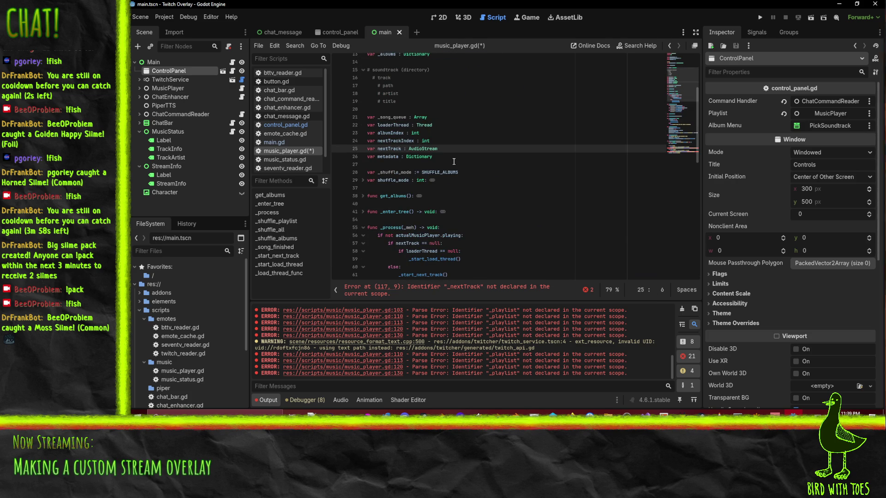
{"action": "type", "text": "_"}
{"action": "key", "text": "Right"}
{"action": "key", "text": "Right"}
{"action": "type", "text": "_"}
{"action": "key", "text": "Delete"}
{"action": "type", "text": "t"}
Rename the metadata declaration on line 26 to _track_info, then close the browser page.
{"action": "left_click", "coordinate": [376, 156]}
{"action": "type", "text": "_track_info"}
{"action": "key", "text": "Delete"}
{"action": "key", "text": "Delete"}
{"action": "key", "text": "Delete"}
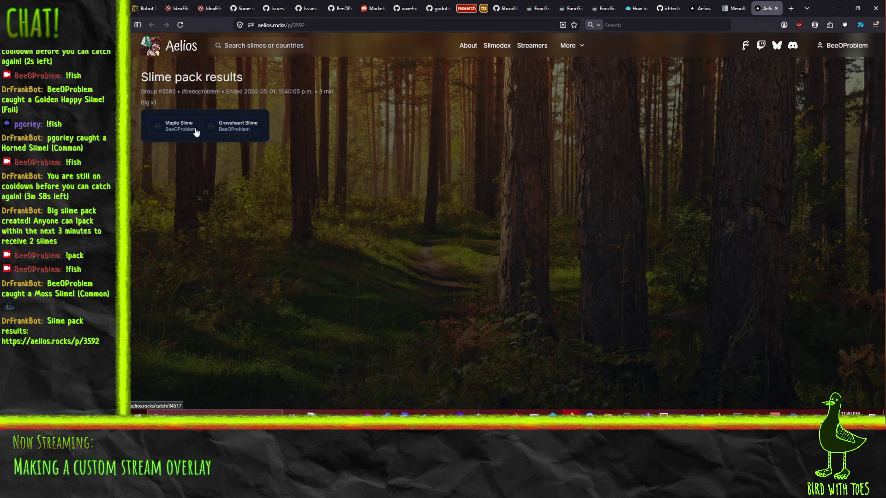
{"action": "left_click", "coordinate": [776, 8]}
{"action": "left_click", "coordinate": [839, 8]}
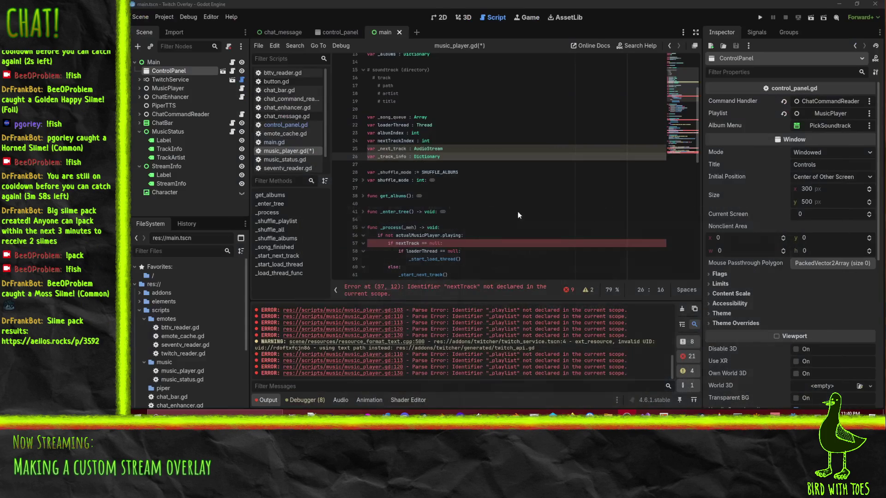
Replace _nextTrack with _next_track in the ogg and mp3 loading lines.
{"action": "left_click", "coordinate": [386, 149]}
{"action": "double_click", "coordinate": [387, 148]}
{"action": "scroll", "coordinate": [480, 199], "scroll_direction": "down", "scroll_amount": 4}
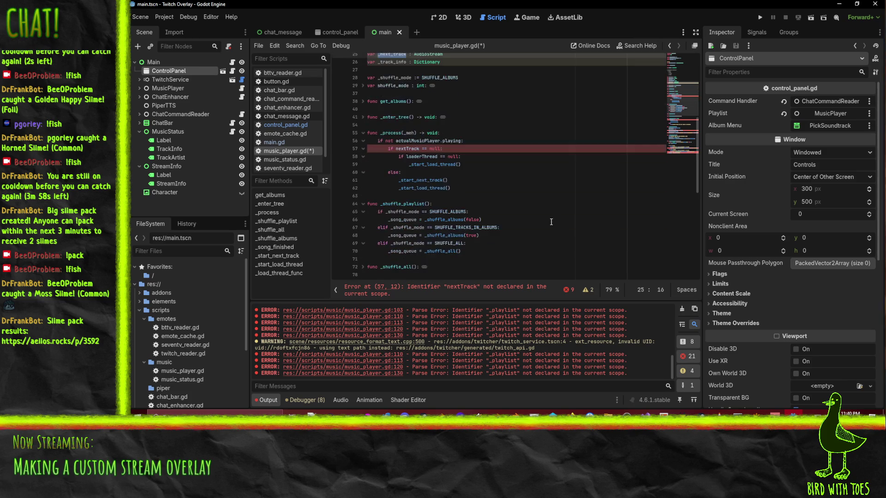
{"action": "double_click", "coordinate": [409, 149]}
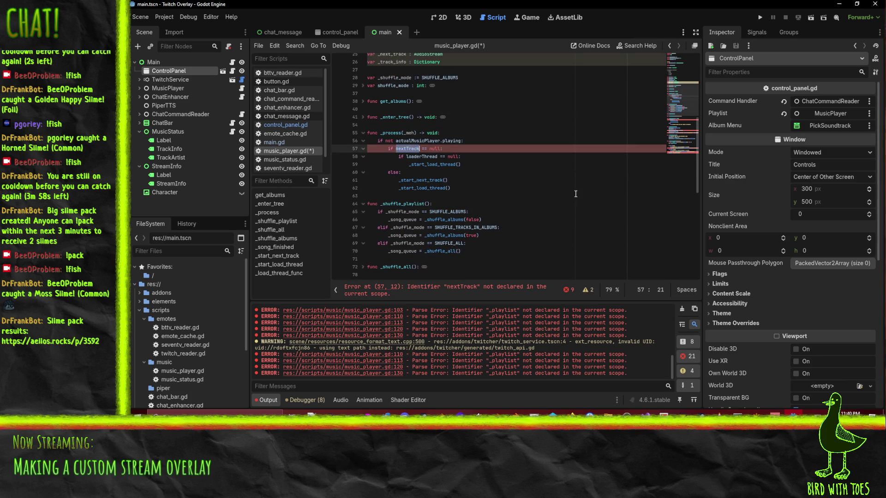
{"action": "scroll", "coordinate": [561, 202], "scroll_direction": "down", "scroll_amount": 7}
{"action": "scroll", "coordinate": [427, 262], "scroll_direction": "down", "scroll_amount": 2}
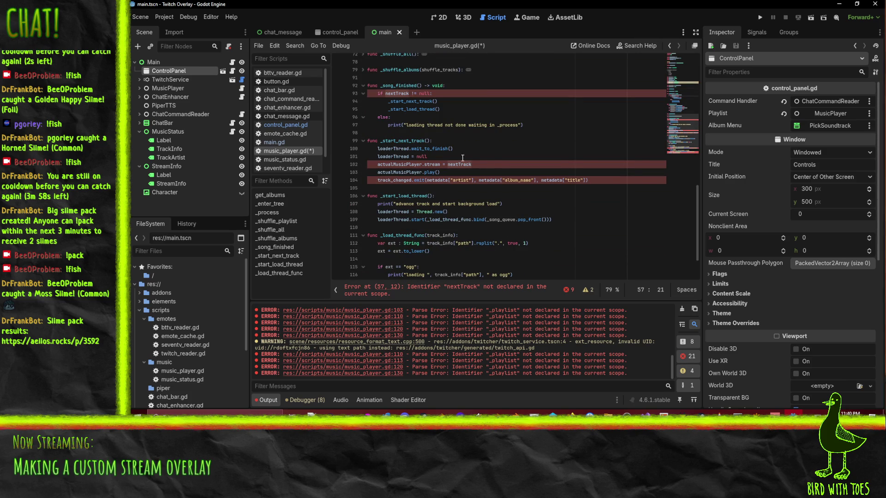
{"action": "scroll", "coordinate": [468, 235], "scroll_direction": "down", "scroll_amount": 2}
{"action": "double_click", "coordinate": [401, 236]}
{"action": "type", "text": "_next_track"}
{"action": "double_click", "coordinate": [402, 258]}
{"action": "type", "text": "_next_track"}
Use _next_track in the player stream assignment of _start_next_track.
{"action": "left_click", "coordinate": [391, 266]}
{"action": "scroll", "coordinate": [493, 229], "scroll_direction": "up", "scroll_amount": 1}
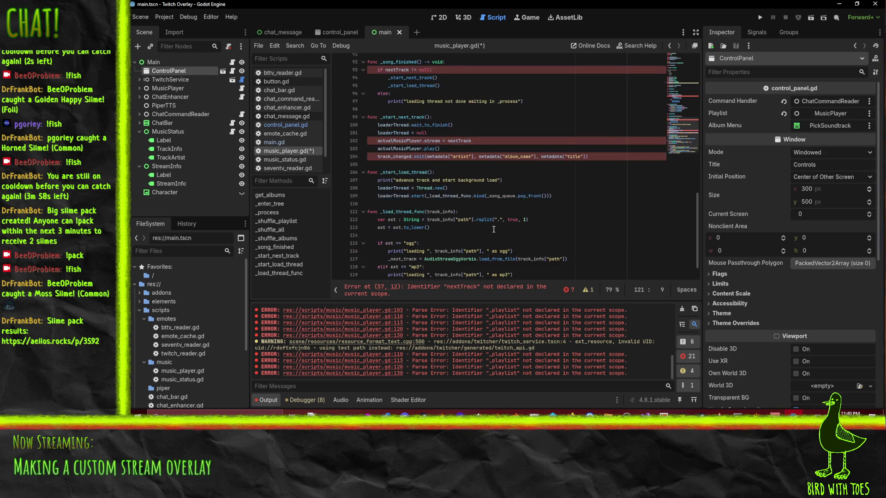
{"action": "scroll", "coordinate": [466, 221], "scroll_direction": "up", "scroll_amount": 1}
{"action": "double_click", "coordinate": [489, 166]}
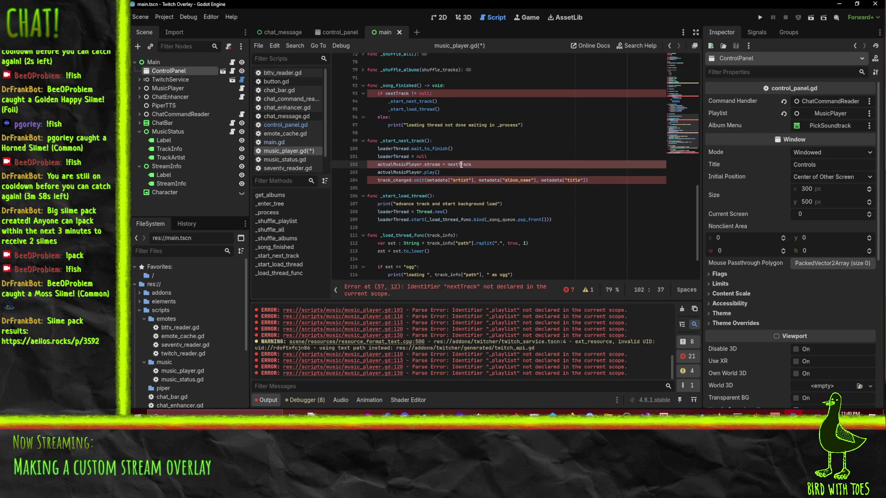
{"action": "type", "text": "_next_track"}
{"action": "left_click", "coordinate": [524, 156]}
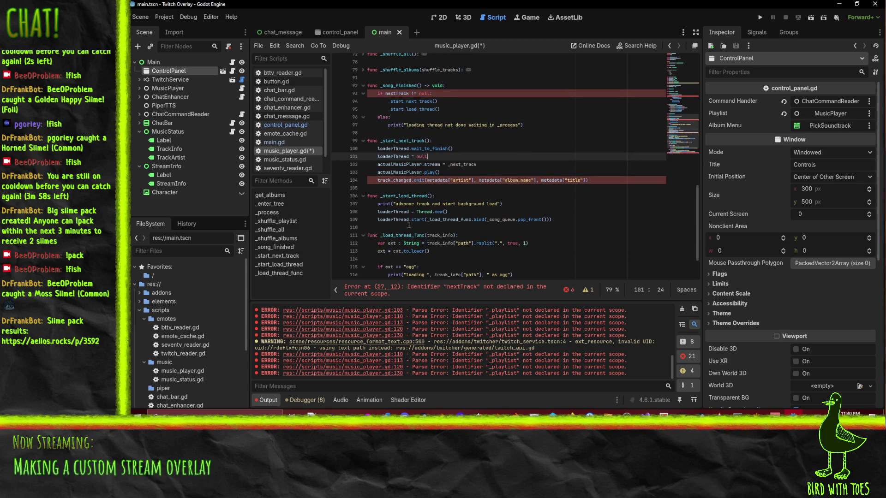
Switch the track_changed emit's artist, album_name and title lookups from metadata to _track_info.
{"action": "scroll", "coordinate": [486, 204], "scroll_direction": "up", "scroll_amount": 15}
{"action": "scroll", "coordinate": [486, 204], "scroll_direction": "up", "scroll_amount": 2}
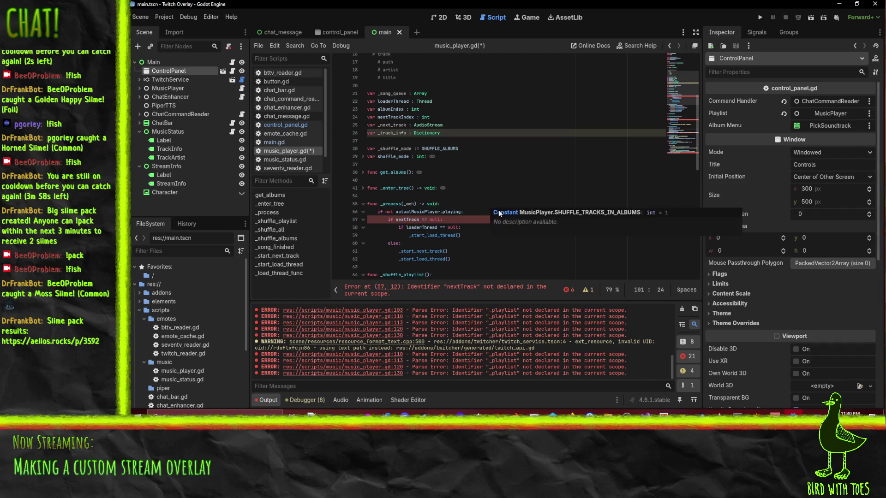
{"action": "left_click", "coordinate": [405, 132]}
{"action": "scroll", "coordinate": [474, 214], "scroll_direction": "down", "scroll_amount": 12}
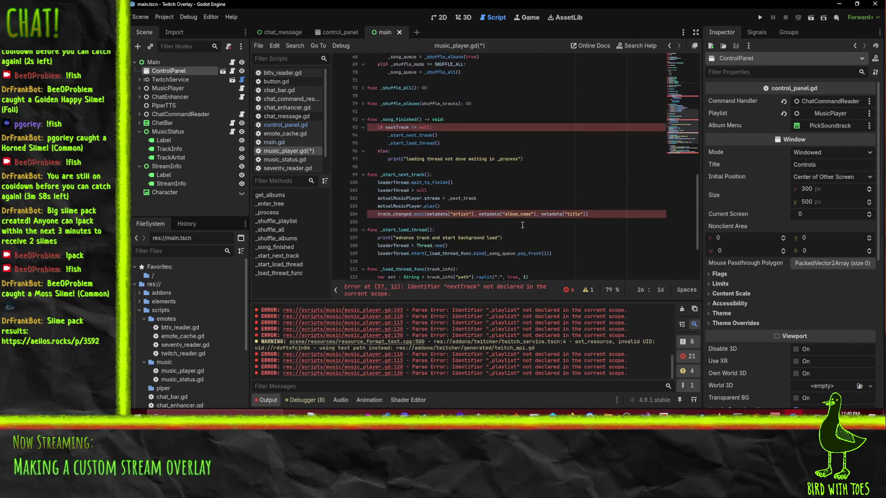
{"action": "double_click", "coordinate": [435, 203]}
{"action": "type", "text": "_track_info"}
{"action": "double_click", "coordinate": [497, 204]}
{"action": "type", "text": "_track_info"}
{"action": "double_click", "coordinate": [568, 203]}
{"action": "type", "text": "_track_info"}
{"action": "left_click", "coordinate": [554, 181]}
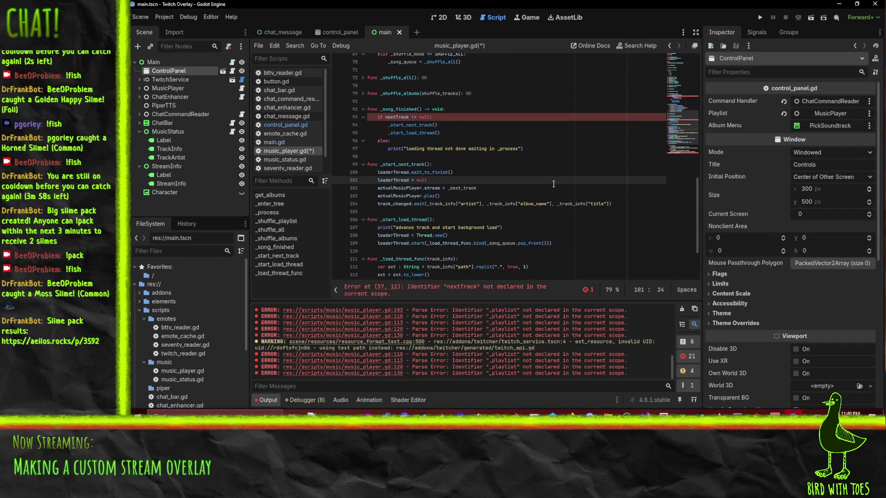
{"action": "double_click", "coordinate": [455, 203]}
Review the metadata and Ogg loading lines in _load_thread_func, leaving them unchanged.
{"action": "scroll", "coordinate": [535, 205], "scroll_direction": "down", "scroll_amount": 3}
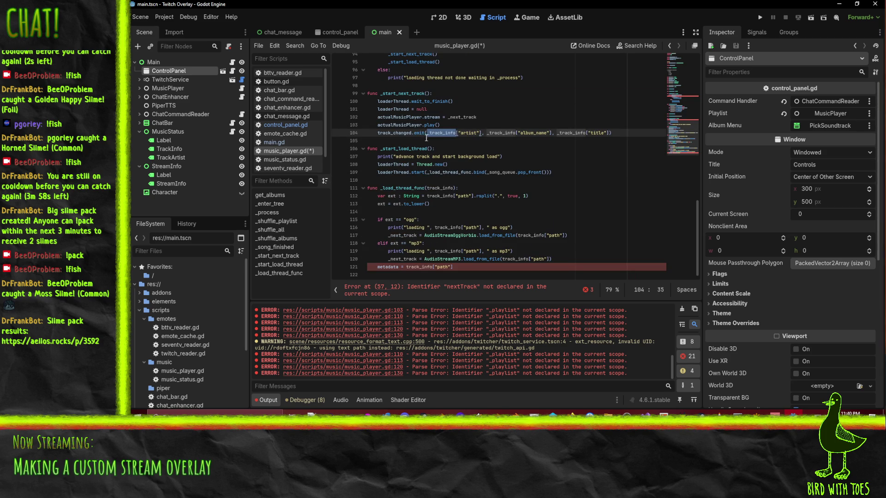
{"action": "left_click", "coordinate": [468, 268]}
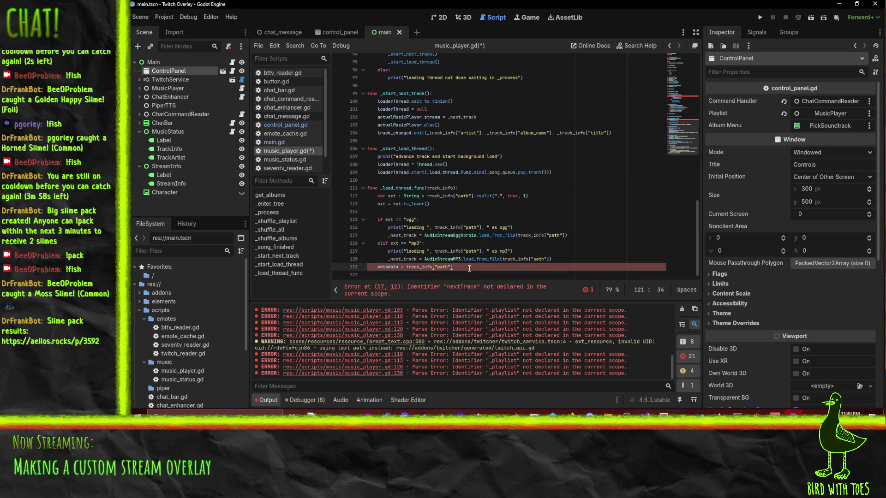
{"action": "left_click", "coordinate": [564, 235]}
{"action": "type", "text": ","}
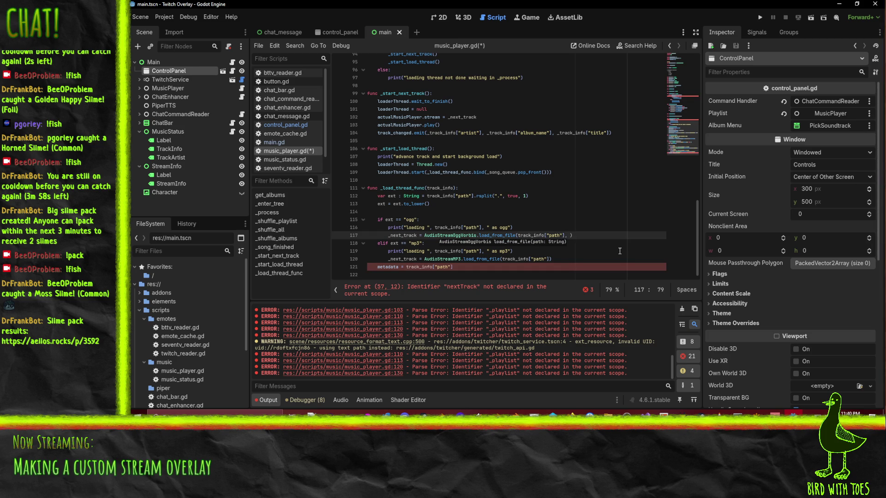
{"action": "key", "text": "BackSpace"}
{"action": "key", "text": "BackSpace"}
{"action": "left_click", "coordinate": [584, 211]}
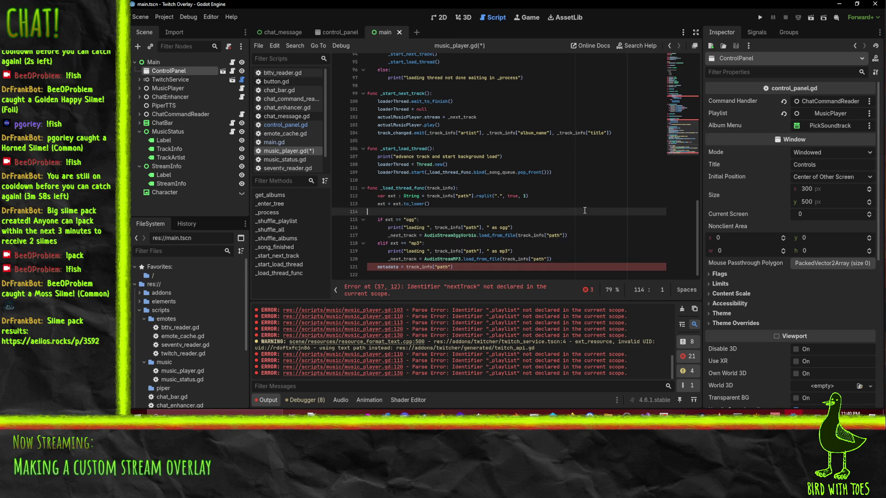
{"action": "mouse_move", "coordinate": [458, 235]}
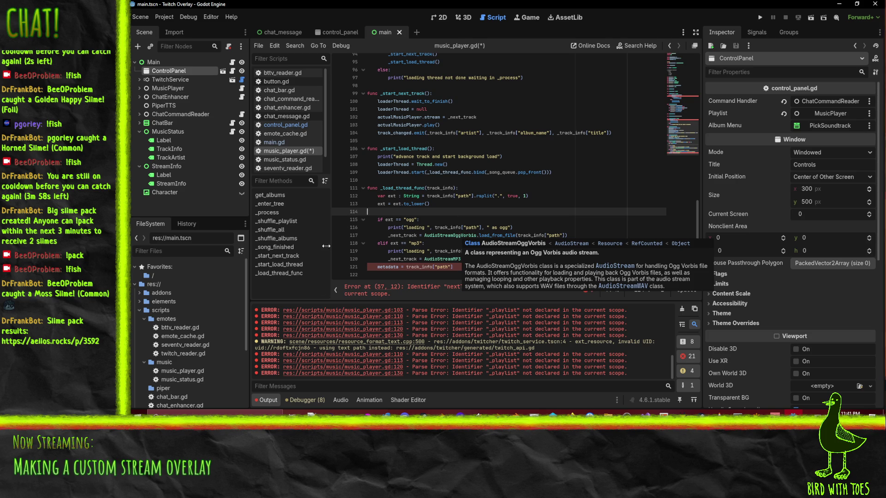
{"action": "mouse_move", "coordinate": [444, 260]}
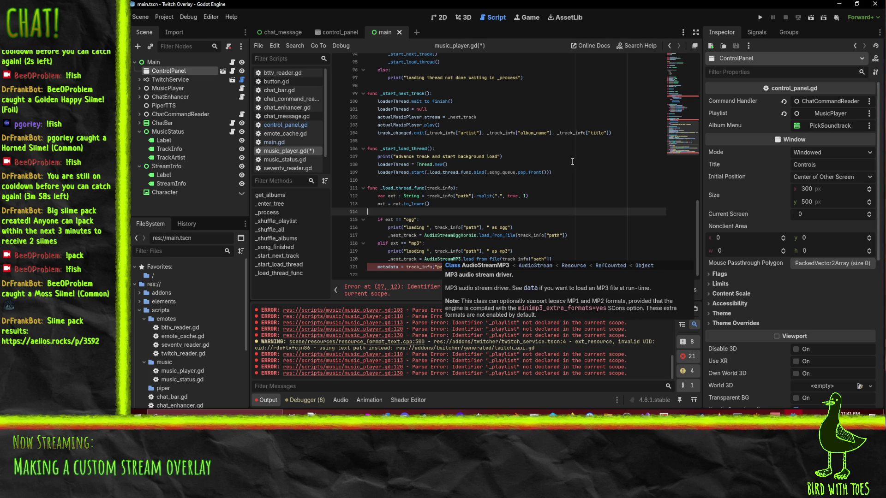
{"action": "left_click", "coordinate": [570, 242]}
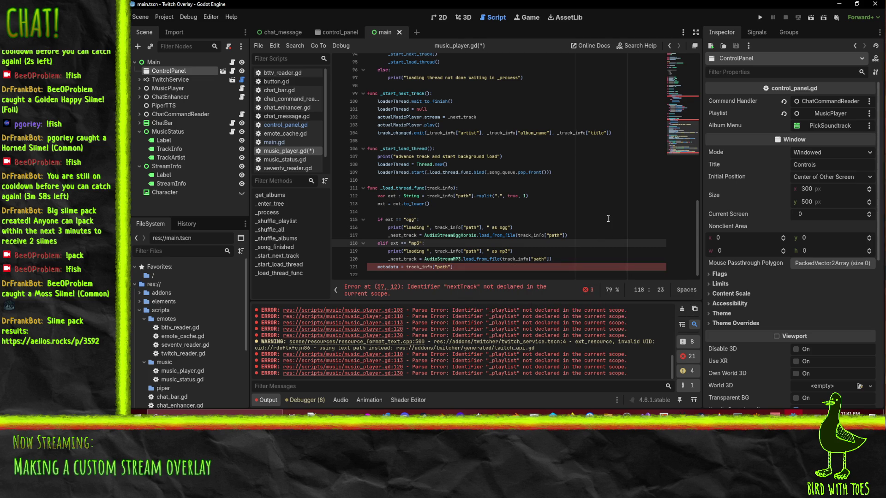
{"action": "left_click", "coordinate": [390, 268]}
{"action": "left_click", "coordinate": [491, 216]}
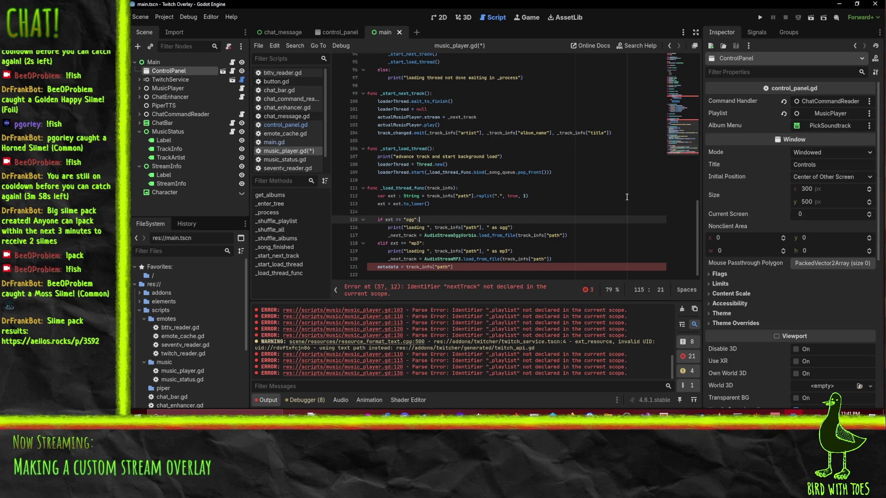
{"action": "scroll", "coordinate": [620, 199], "scroll_direction": "up", "scroll_amount": 1}
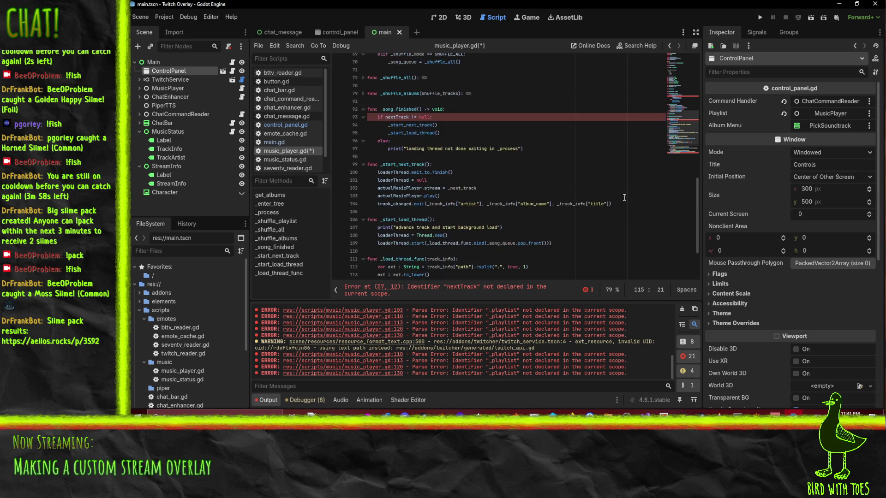
{"action": "scroll", "coordinate": [607, 206], "scroll_direction": "down", "scroll_amount": 1}
{"action": "type", "text": "metadata = track_info[\"path\"]"}
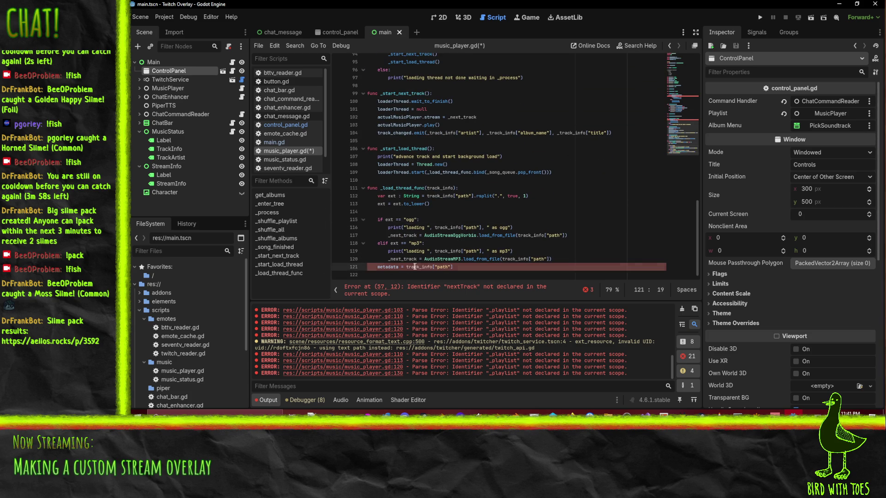
{"action": "left_click", "coordinate": [567, 252]}
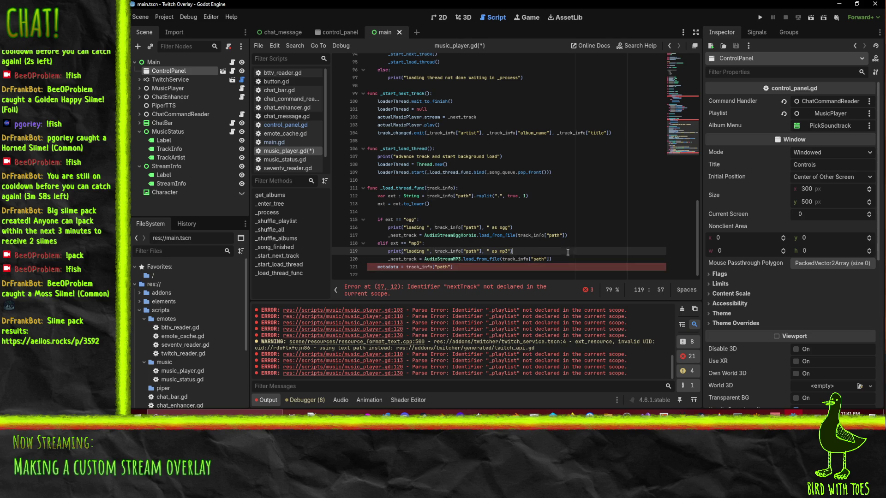
{"action": "left_click", "coordinate": [471, 236]}
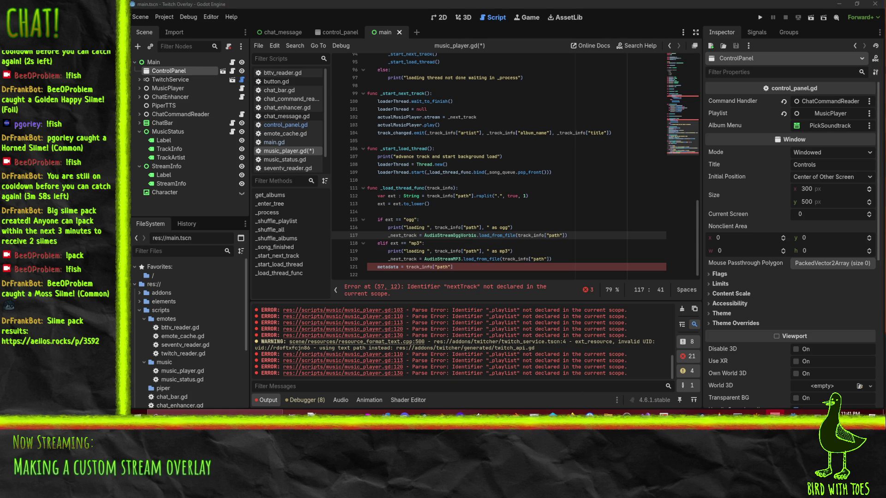
{"action": "left_click", "coordinate": [572, 200]}
{"action": "left_click", "coordinate": [522, 265]}
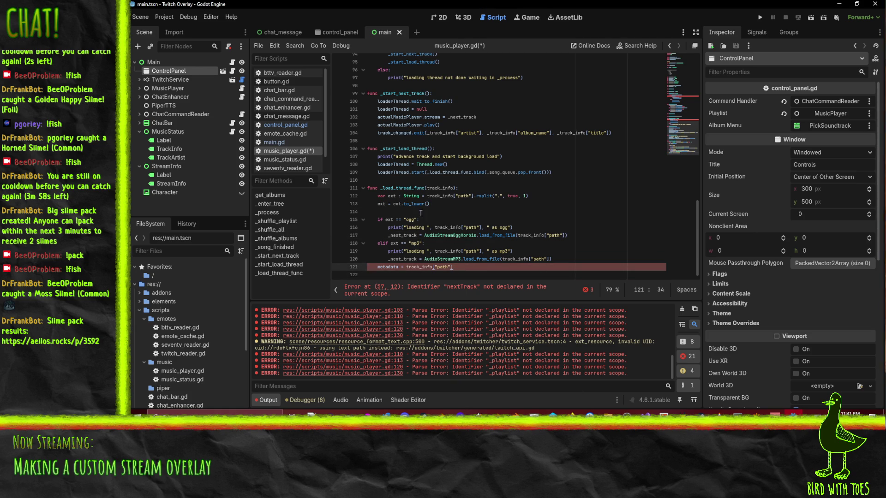
{"action": "double_click", "coordinate": [402, 235]}
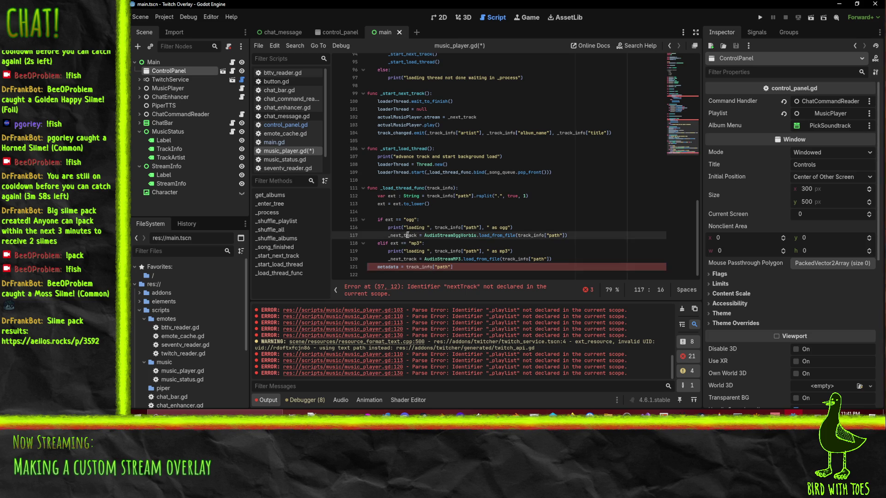
{"action": "left_click", "coordinate": [437, 186]}
{"action": "double_click", "coordinate": [437, 188]}
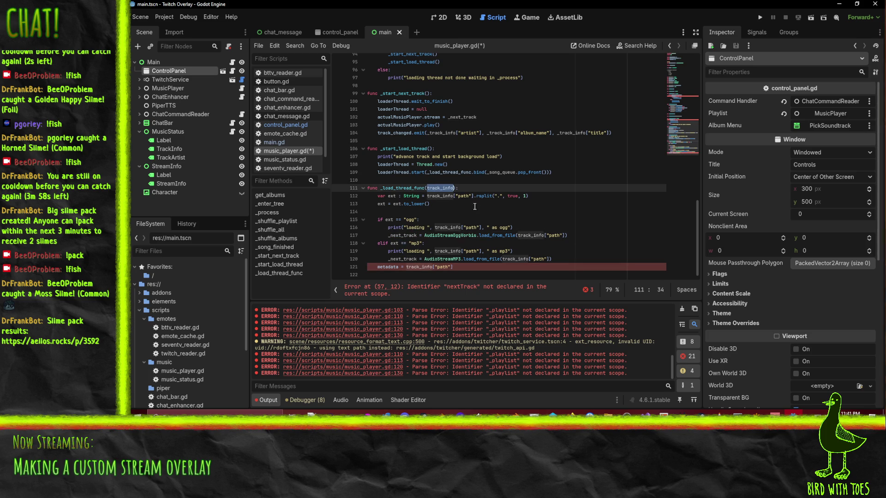
{"action": "scroll", "coordinate": [518, 201], "scroll_direction": "up", "scroll_amount": 5}
{"action": "scroll", "coordinate": [422, 189], "scroll_direction": "up", "scroll_amount": 5}
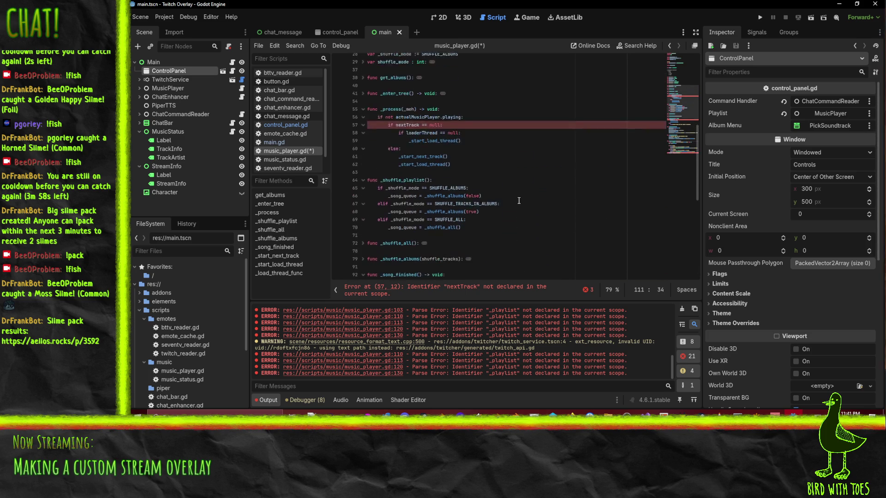
{"action": "double_click", "coordinate": [407, 172]}
{"action": "scroll", "coordinate": [471, 203], "scroll_direction": "up", "scroll_amount": 1}
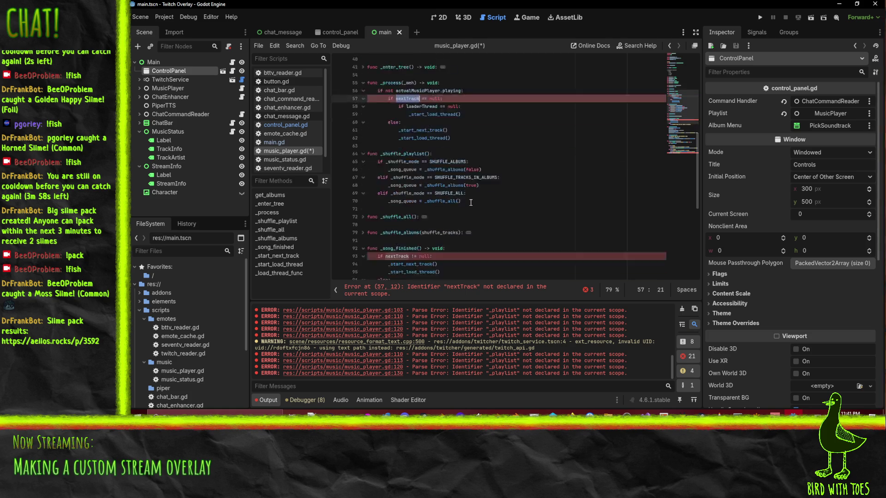
Delete the albumIndex and nextTrackIndex variable declarations.
{"action": "double_click", "coordinate": [390, 133]}
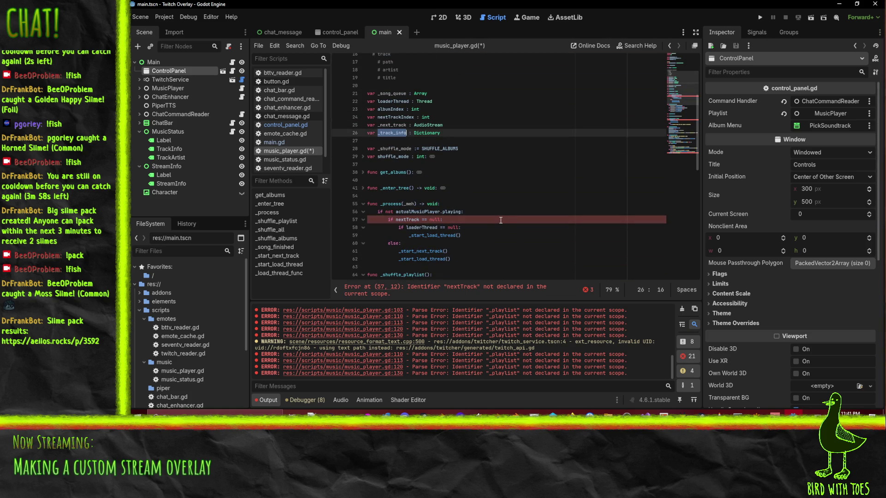
{"action": "left_click", "coordinate": [395, 118]}
{"action": "left_click_drag", "start_coordinate": [488, 119], "coordinate": [367, 109]}
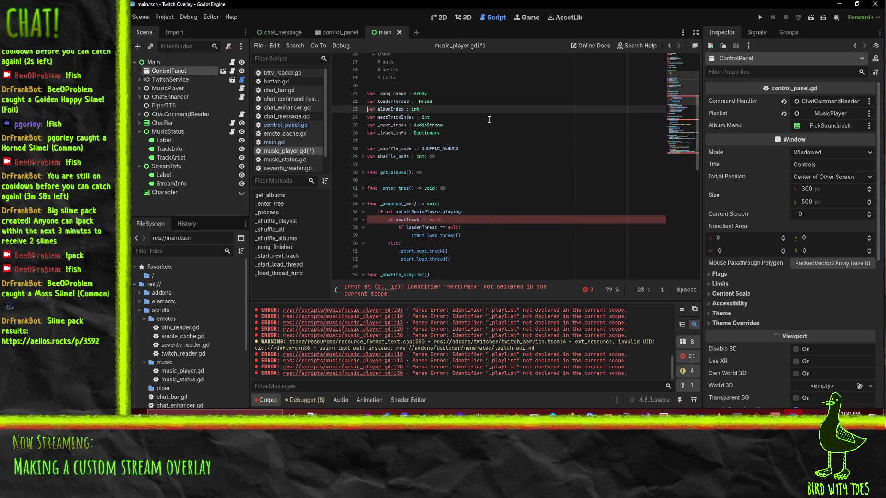
{"action": "key", "text": "Delete"}
Change the loader's metadata = track_info["path"] line to _track_info = track_info.
{"action": "scroll", "coordinate": [468, 125], "scroll_direction": "down", "scroll_amount": 4}
{"action": "scroll", "coordinate": [467, 125], "scroll_direction": "down", "scroll_amount": 8}
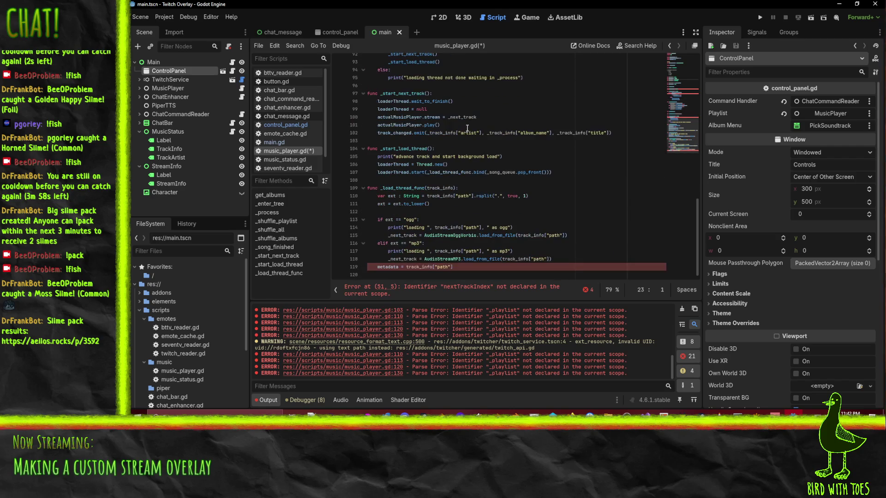
{"action": "double_click", "coordinate": [436, 269]}
{"action": "type", "text": "_track_in"}
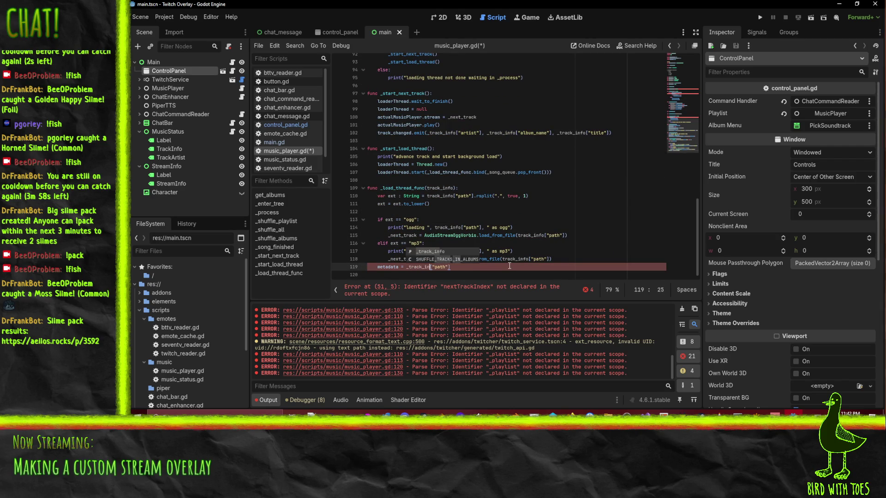
{"action": "key", "text": "ctrl+z"}
{"action": "double_click", "coordinate": [384, 269]}
{"action": "type", "text": "_track_"}
{"action": "key", "text": "Return"}
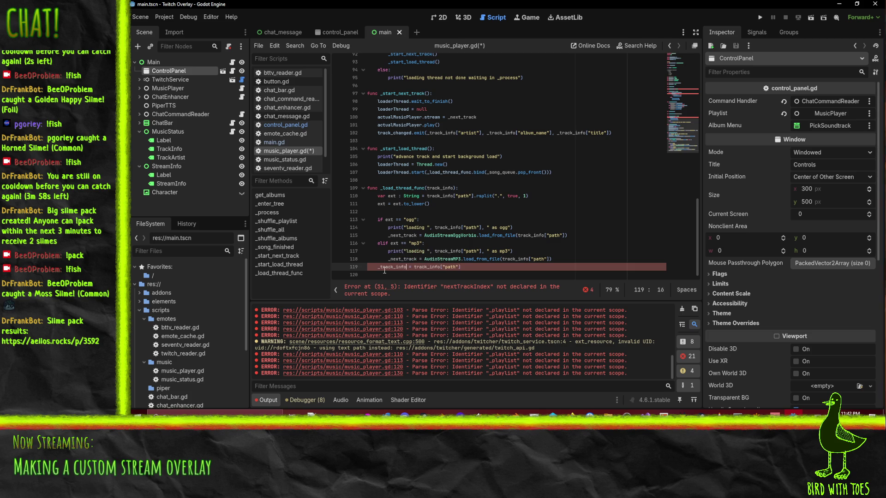
{"action": "left_click", "coordinate": [417, 267]}
{"action": "key", "text": "End"}
{"action": "key", "text": "BackSpace"}
{"action": "key", "text": "BackSpace"}
{"action": "key", "text": "BackSpace"}
{"action": "key", "text": "BackSpace"}
{"action": "key", "text": "BackSpace"}
{"action": "key", "text": "BackSpace"}
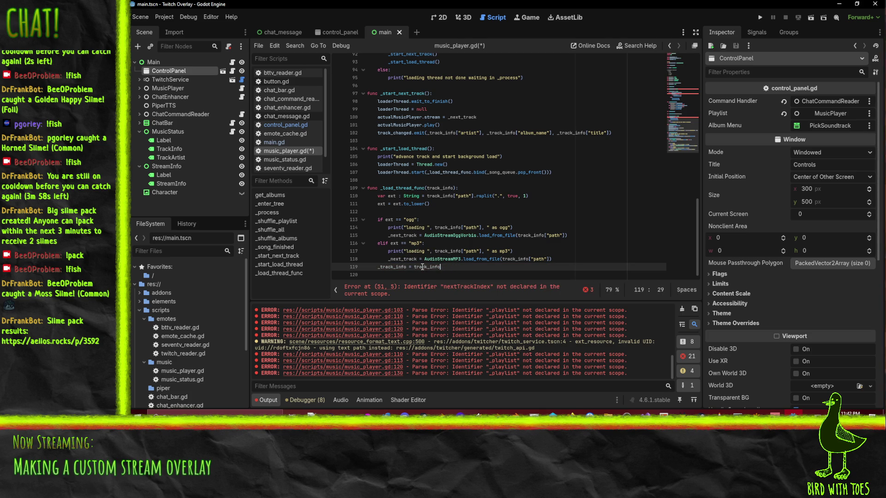
{"action": "key", "text": "Up"}
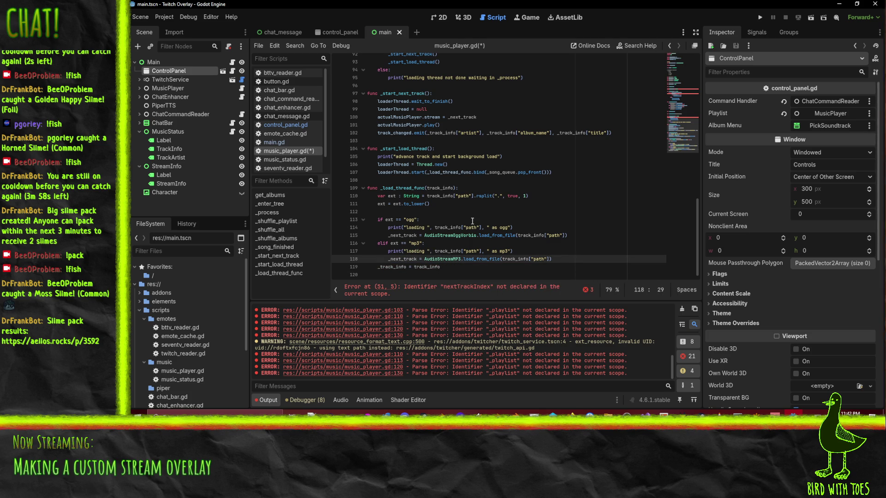
Save music_player.gd.
{"action": "left_click", "coordinate": [473, 213]}
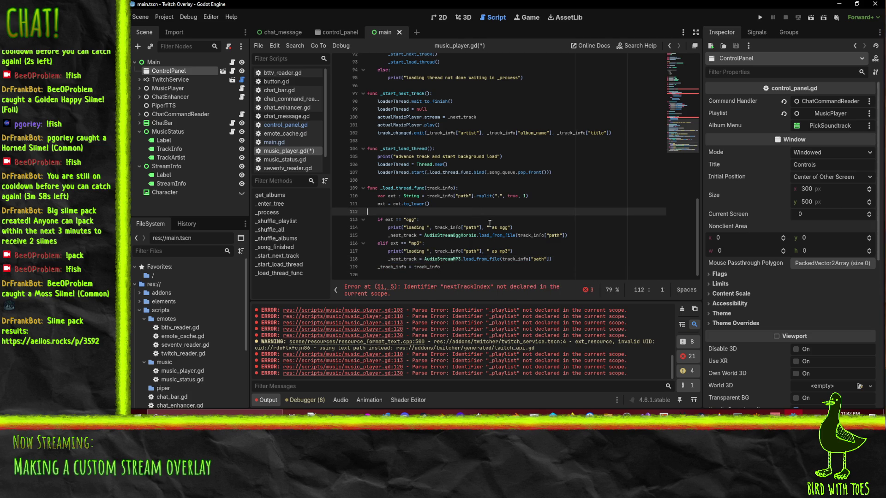
{"action": "key", "text": "ctrl+s"}
{"action": "left_click", "coordinate": [453, 259]}
{"action": "left_click", "coordinate": [385, 266]}
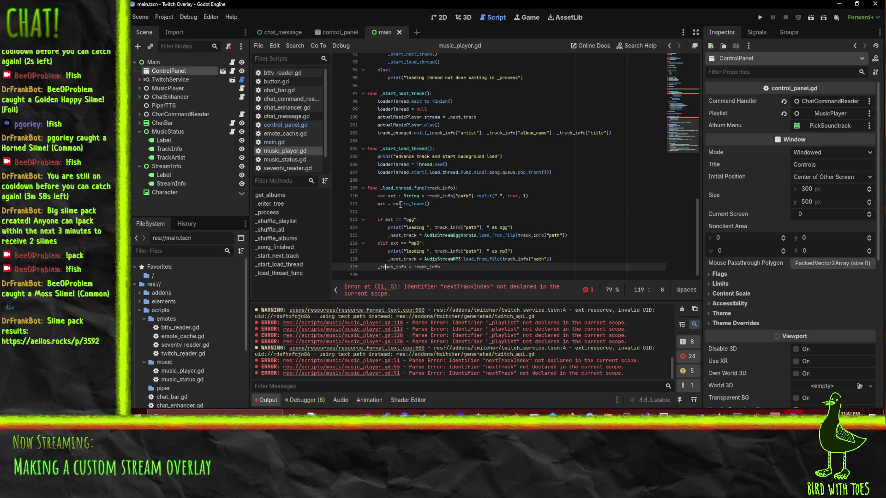
Paste _next_track over the nextTrack checks in _process and _song_finished.
{"action": "left_click", "coordinate": [539, 211]}
{"action": "scroll", "coordinate": [587, 224], "scroll_direction": "up", "scroll_amount": 10}
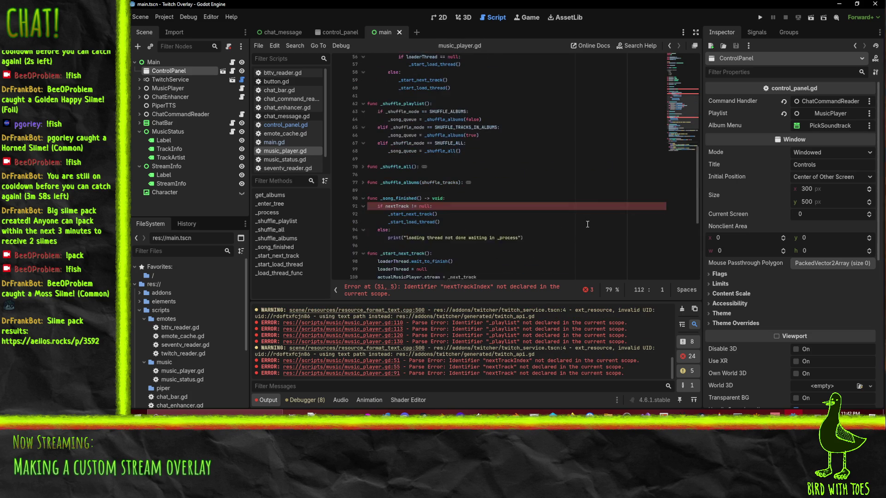
{"action": "scroll", "coordinate": [587, 224], "scroll_direction": "up", "scroll_amount": 10}
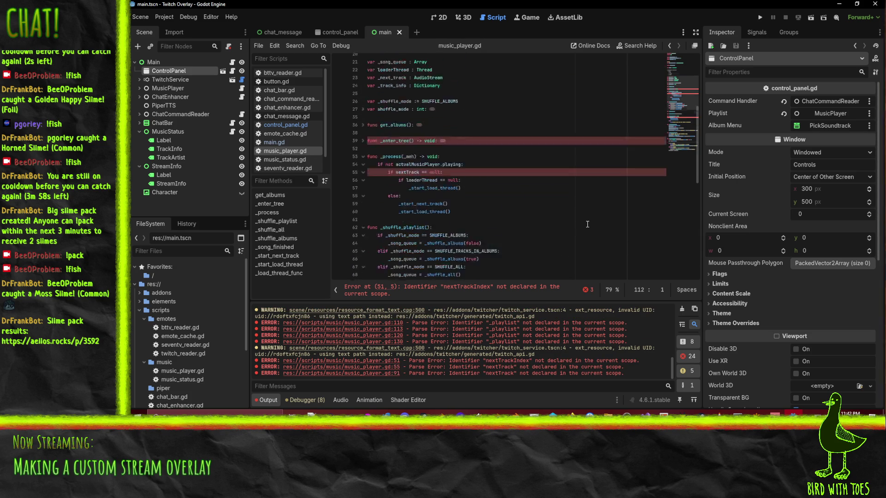
{"action": "scroll", "coordinate": [512, 202], "scroll_direction": "up", "scroll_amount": 1}
{"action": "left_click", "coordinate": [389, 172]}
{"action": "double_click", "coordinate": [389, 172]}
{"action": "key", "text": "ctrl+c"}
{"action": "scroll", "coordinate": [424, 203], "scroll_direction": "down", "scroll_amount": 5}
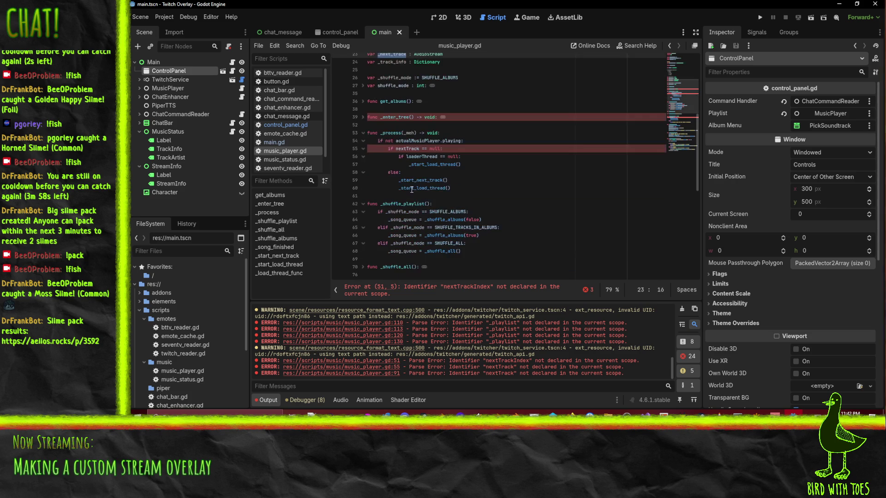
{"action": "double_click", "coordinate": [405, 148]}
{"action": "key", "text": "ctrl+v"}
{"action": "scroll", "coordinate": [411, 184], "scroll_direction": "down", "scroll_amount": 6}
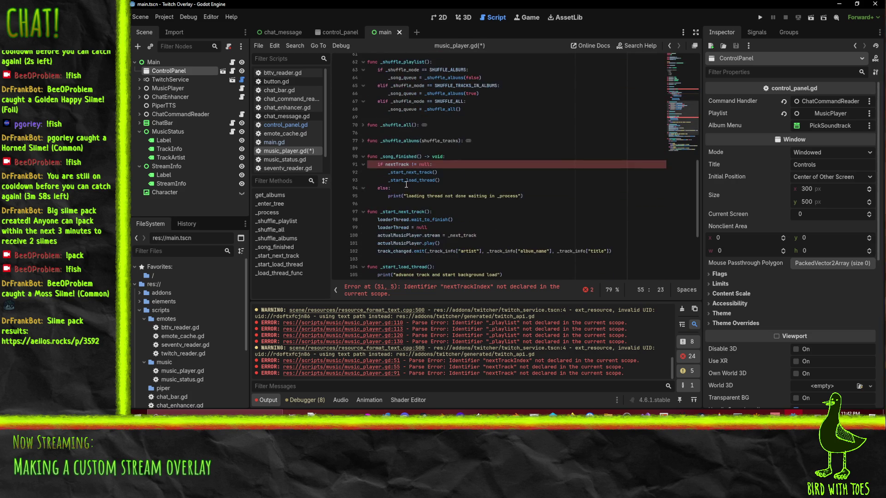
{"action": "double_click", "coordinate": [397, 164]}
{"action": "key", "text": "ctrl+v"}
{"action": "key", "text": "Up"}
{"action": "key", "text": "Up"}
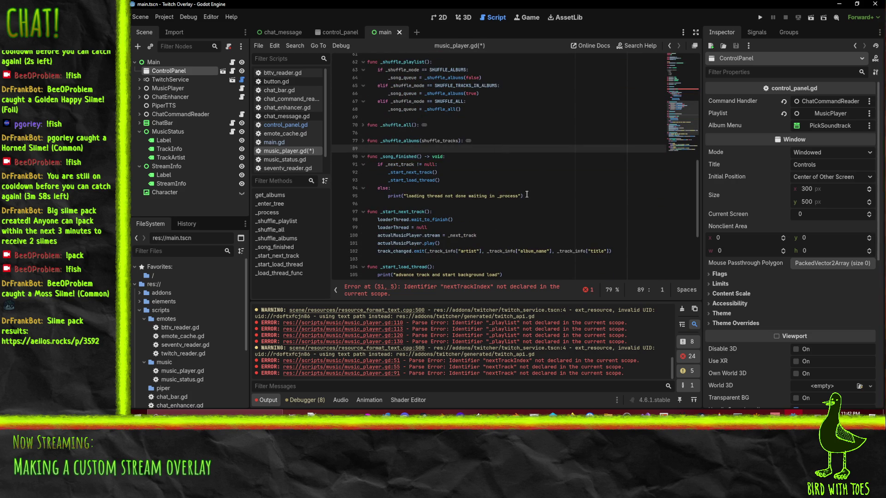
{"action": "scroll", "coordinate": [489, 169], "scroll_direction": "down", "scroll_amount": 3}
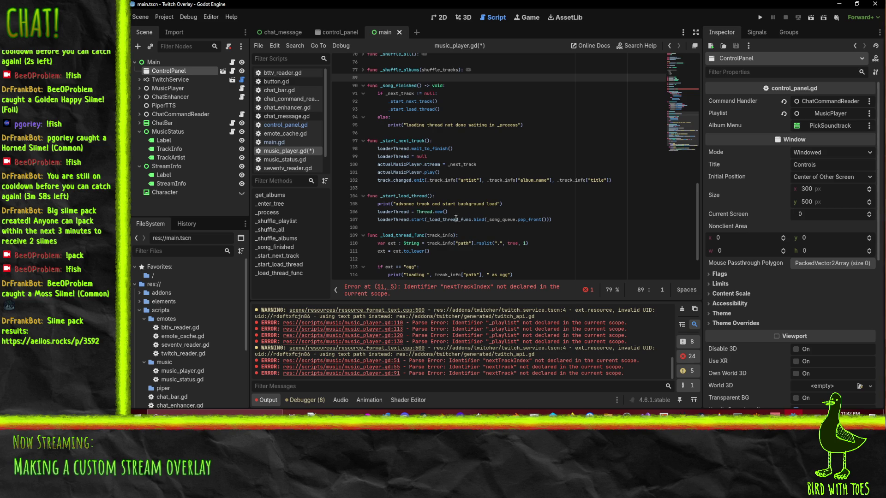
{"action": "scroll", "coordinate": [448, 198], "scroll_direction": "up", "scroll_amount": 7}
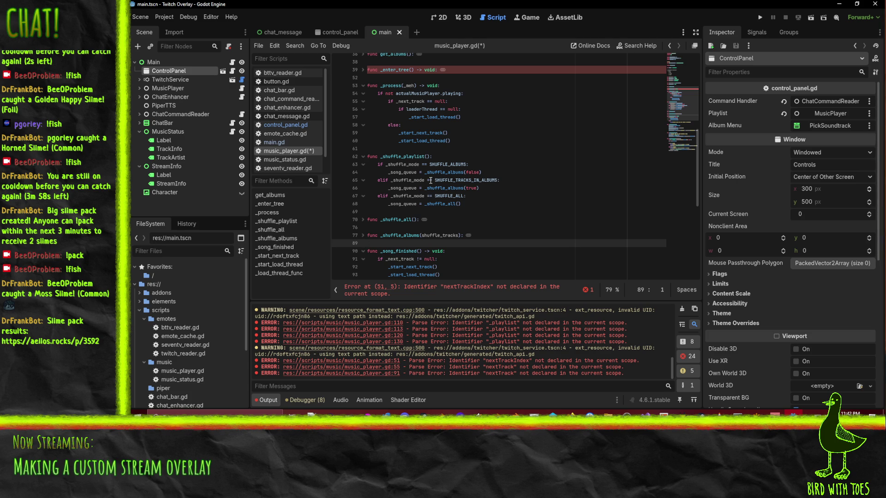
{"action": "scroll", "coordinate": [430, 180], "scroll_direction": "up", "scroll_amount": 8}
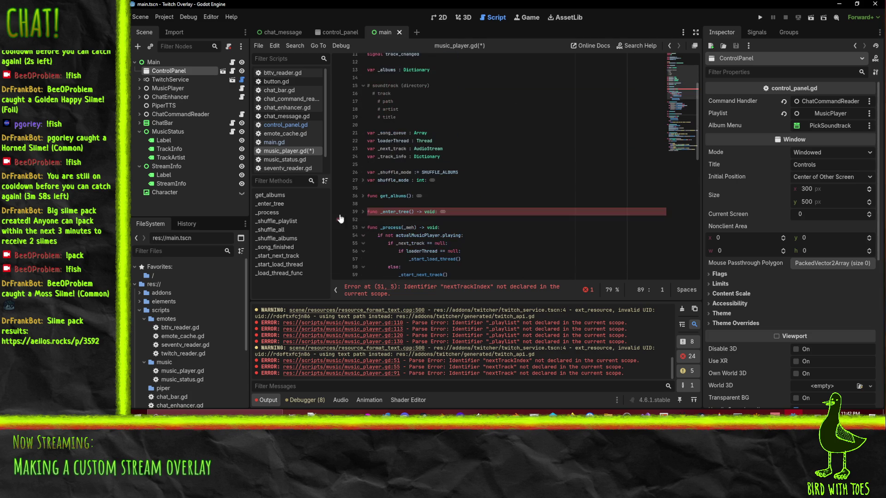
{"action": "left_click", "coordinate": [363, 212]}
{"action": "scroll", "coordinate": [529, 190], "scroll_direction": "down", "scroll_amount": 4}
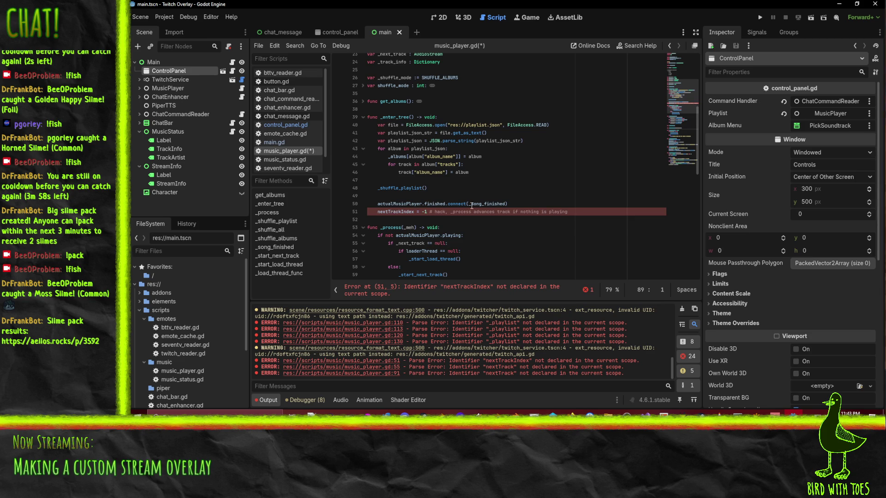
{"action": "key", "text": "ctrl+shift+k"}
{"action": "key", "text": "Up"}
{"action": "key", "text": "Up"}
{"action": "key", "text": "ctrl+shift+k"}
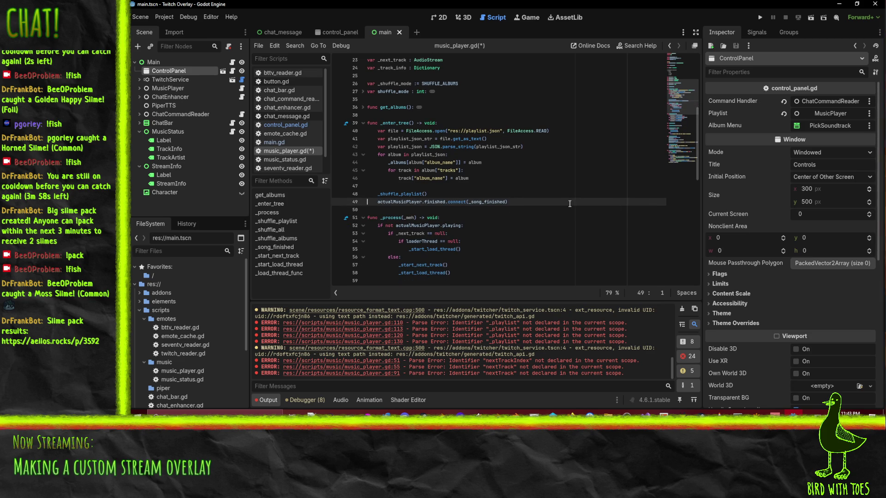
{"action": "left_click", "coordinate": [428, 193]}
{"action": "scroll", "coordinate": [493, 238], "scroll_direction": "up", "scroll_amount": 4}
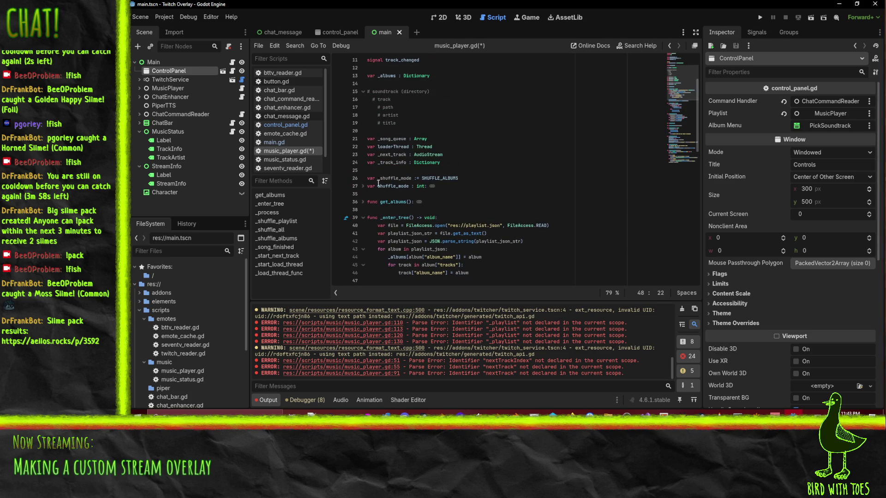
{"action": "double_click", "coordinate": [403, 147]}
{"action": "key", "text": "Left"}
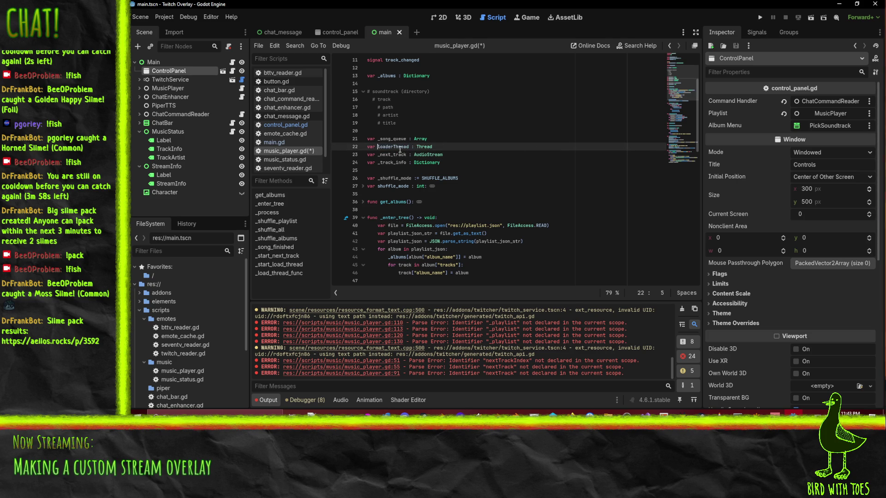
{"action": "scroll", "coordinate": [482, 187], "scroll_direction": "down", "scroll_amount": 10}
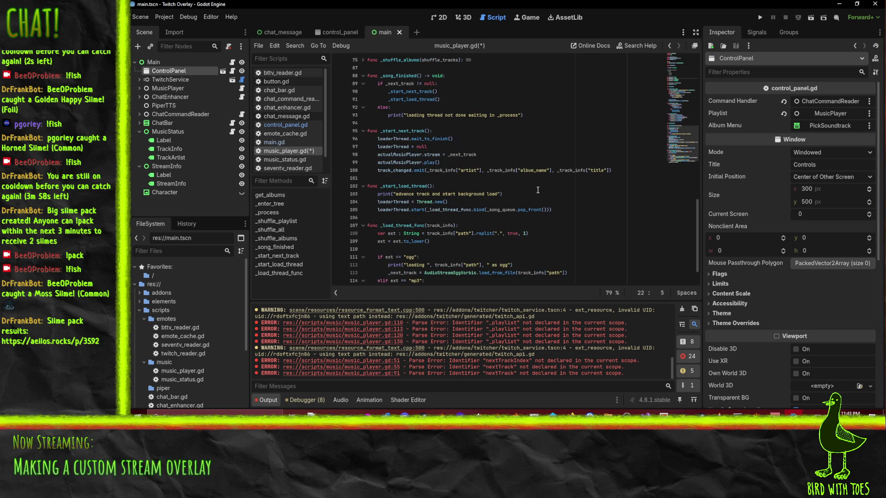
{"action": "double_click", "coordinate": [394, 202]}
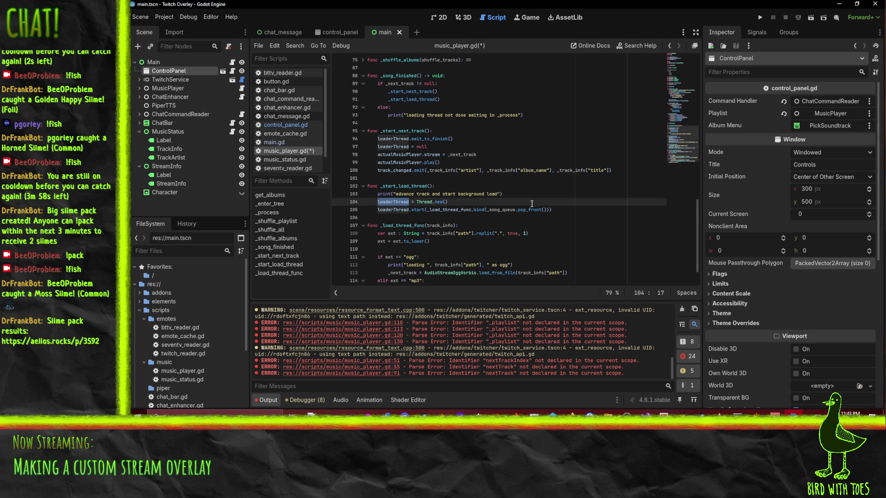
{"action": "scroll", "coordinate": [532, 203], "scroll_direction": "down", "scroll_amount": 2}
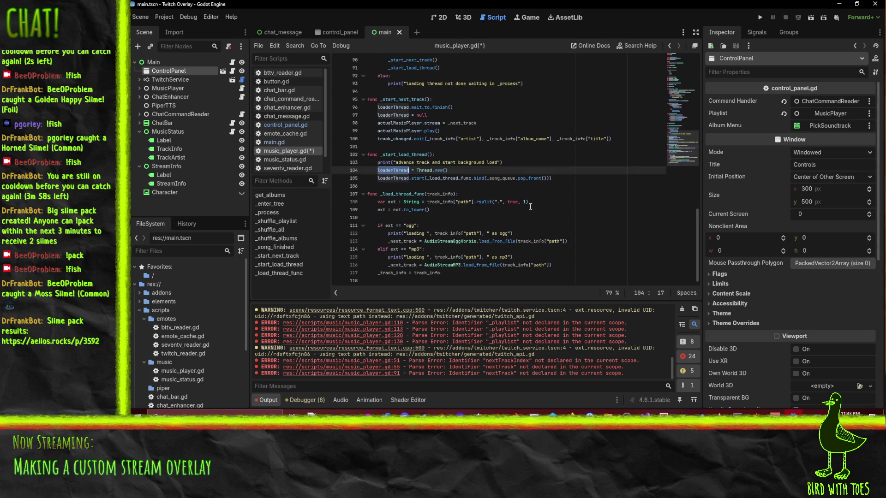
{"action": "left_click", "coordinate": [448, 274]}
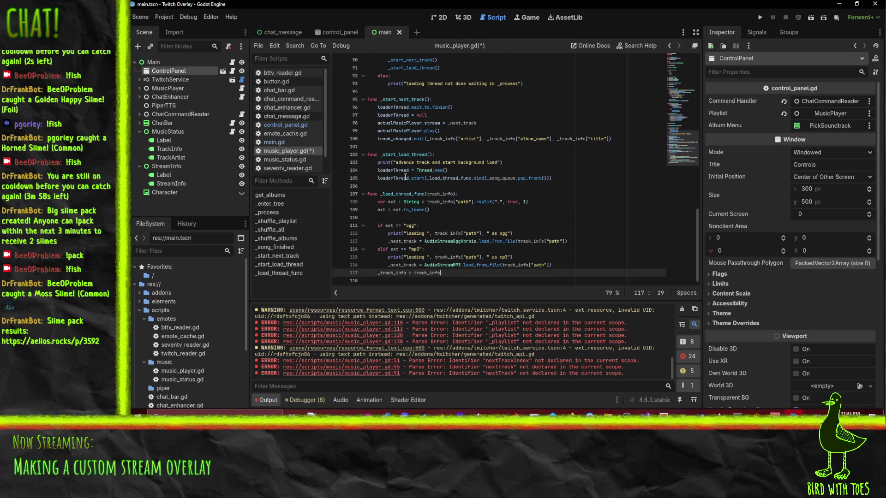
{"action": "double_click", "coordinate": [397, 178]}
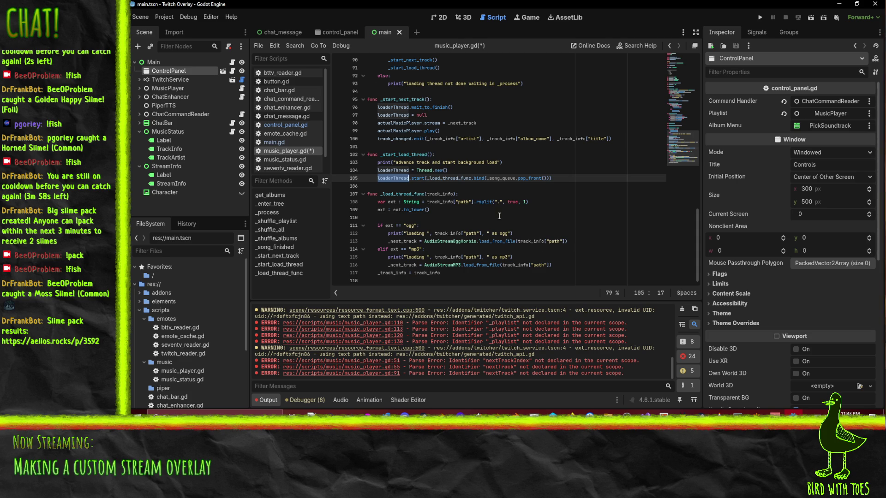
{"action": "left_click", "coordinate": [437, 116]}
{"action": "double_click", "coordinate": [409, 100]}
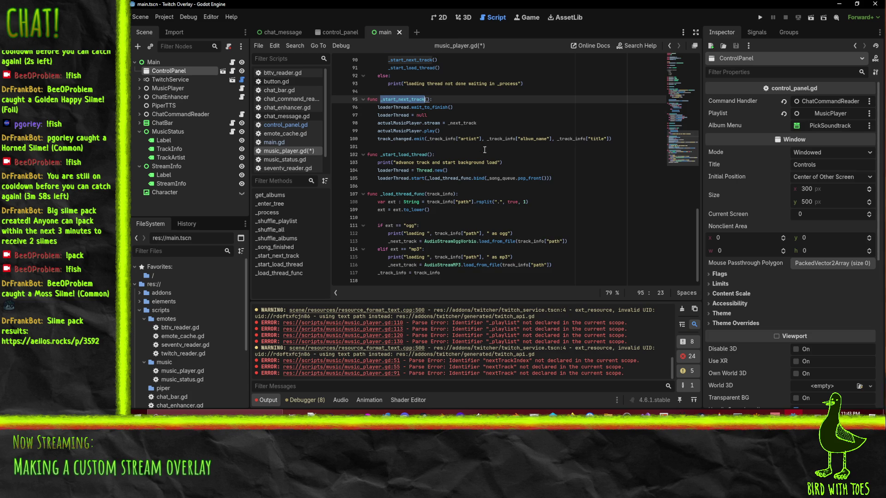
{"action": "scroll", "coordinate": [484, 150], "scroll_direction": "up", "scroll_amount": 1}
{"action": "double_click", "coordinate": [393, 139]}
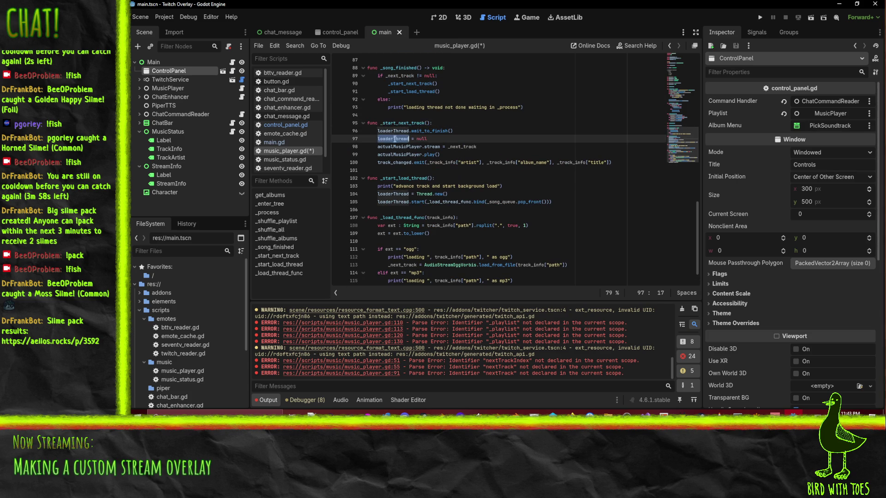
{"action": "scroll", "coordinate": [458, 150], "scroll_direction": "up", "scroll_amount": 2}
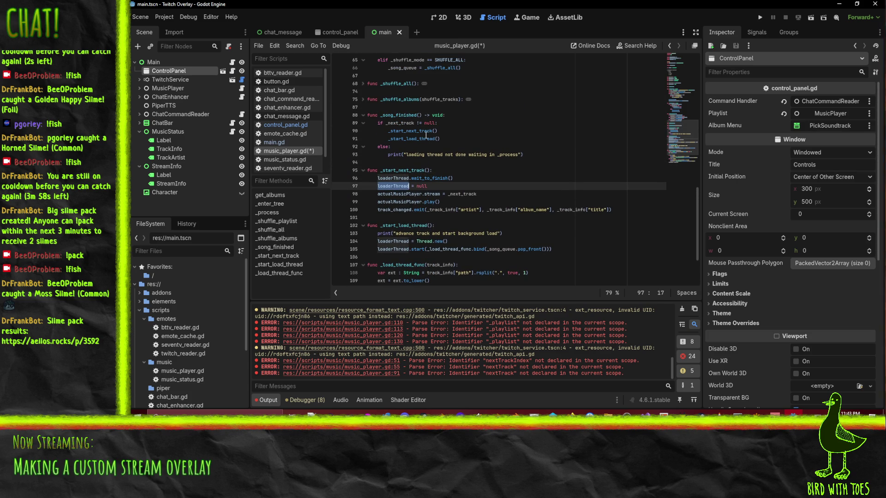
{"action": "double_click", "coordinate": [400, 123]}
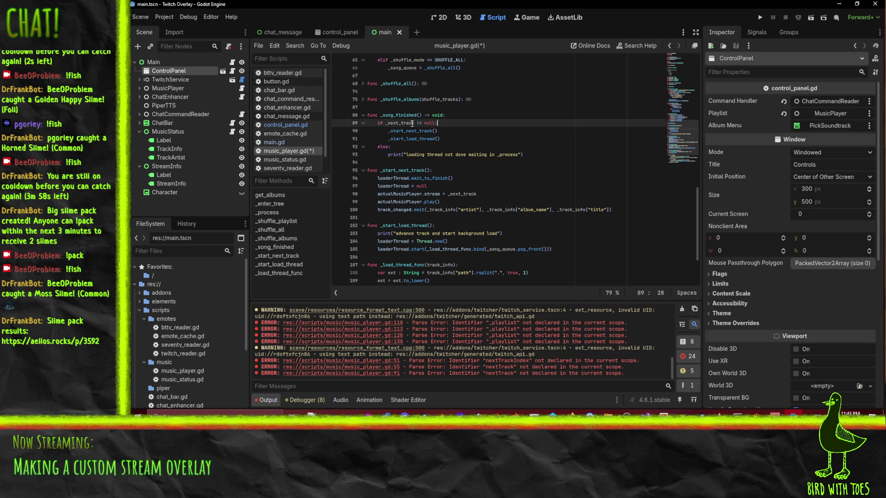
{"action": "scroll", "coordinate": [410, 141], "scroll_direction": "up", "scroll_amount": 5}
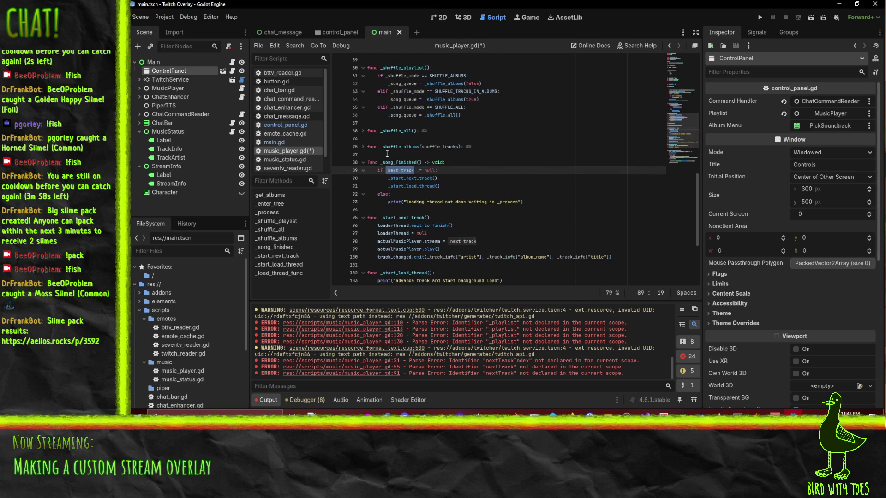
{"action": "scroll", "coordinate": [412, 145], "scroll_direction": "up", "scroll_amount": 3}
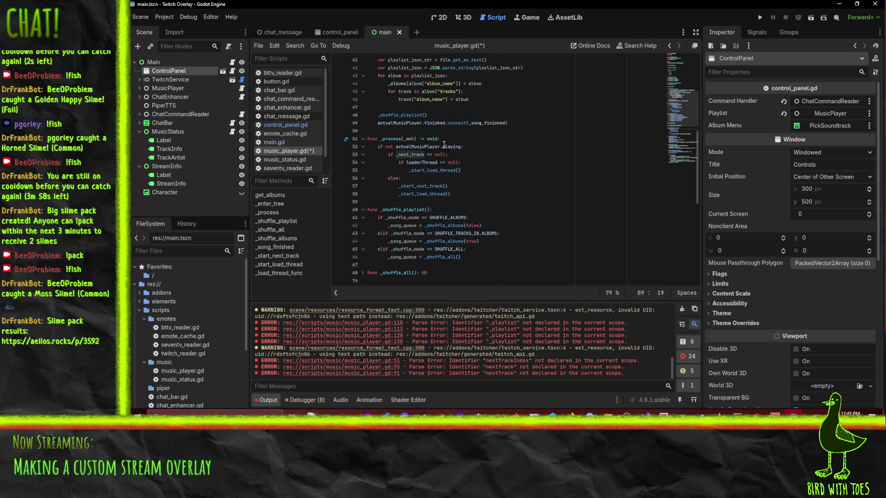
{"action": "left_click", "coordinate": [484, 163]}
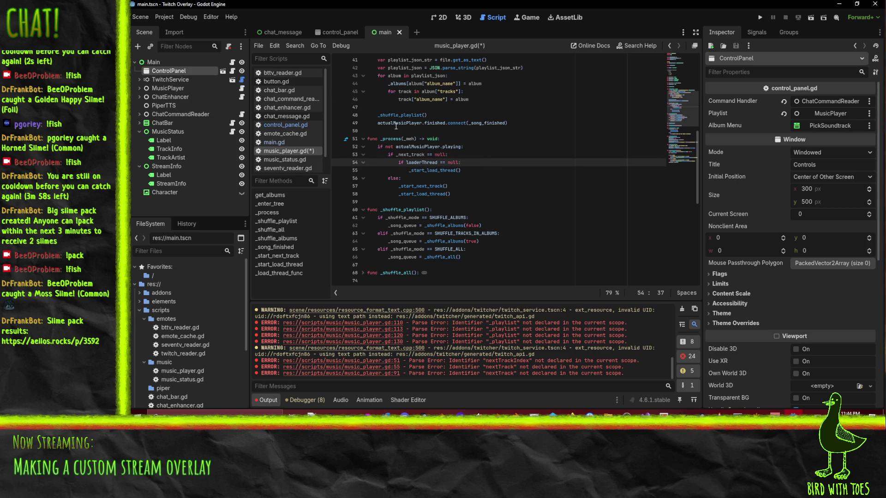
{"action": "left_click", "coordinate": [482, 172]}
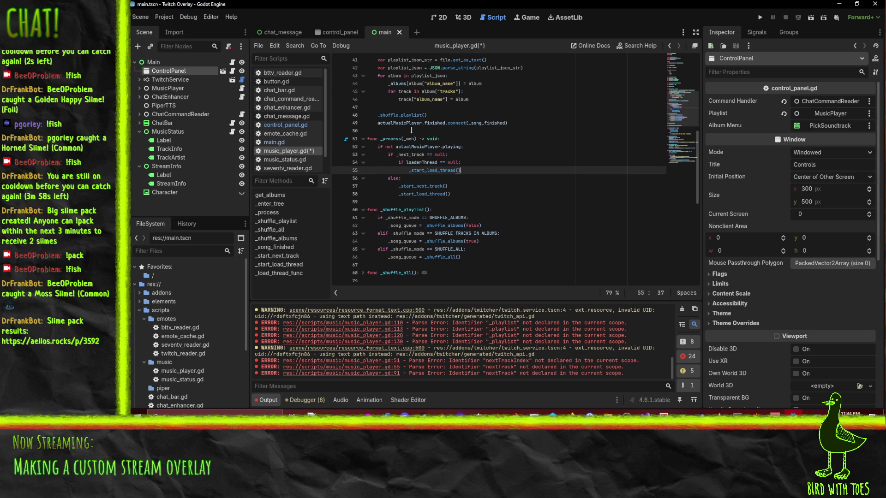
{"action": "left_click", "coordinate": [474, 161]}
{"action": "left_click", "coordinate": [421, 186]}
{"action": "left_click", "coordinate": [442, 194]}
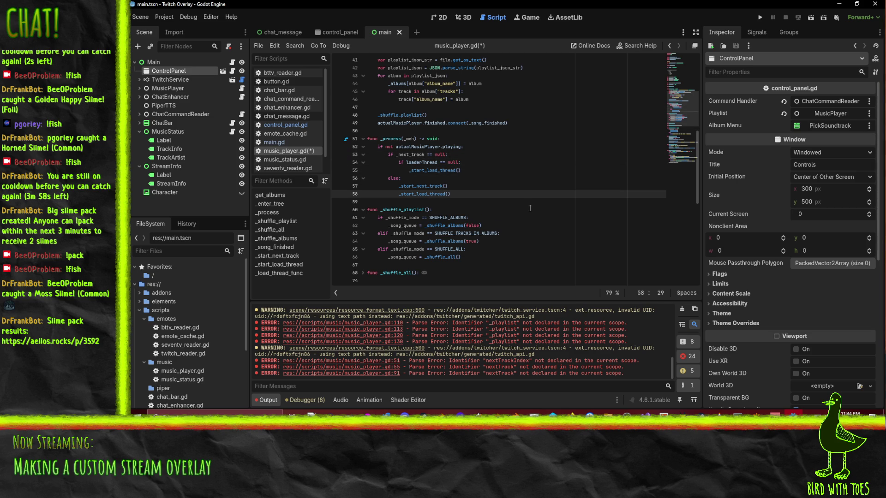
{"action": "double_click", "coordinate": [415, 187]}
{"action": "double_click", "coordinate": [417, 194]}
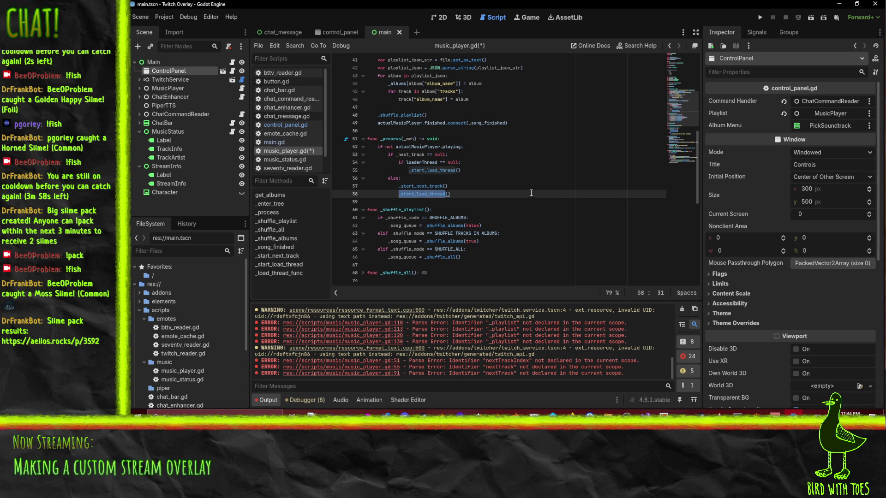
{"action": "double_click", "coordinate": [414, 186]}
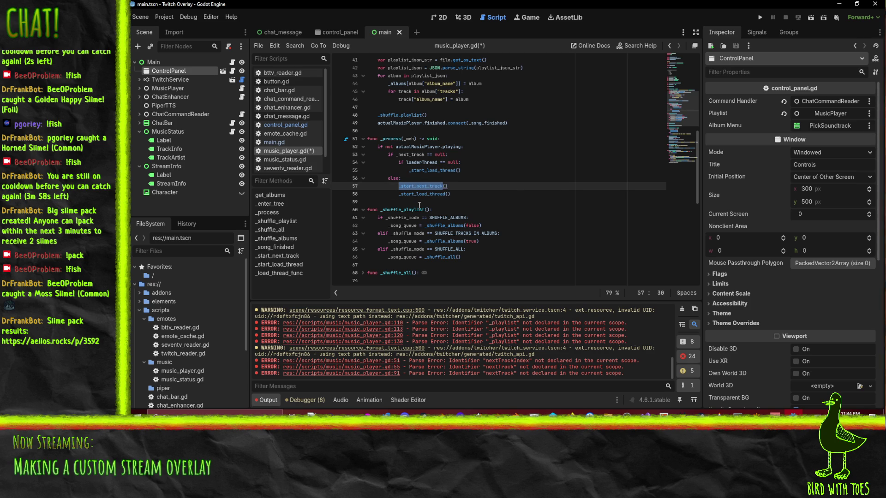
{"action": "double_click", "coordinate": [407, 194]}
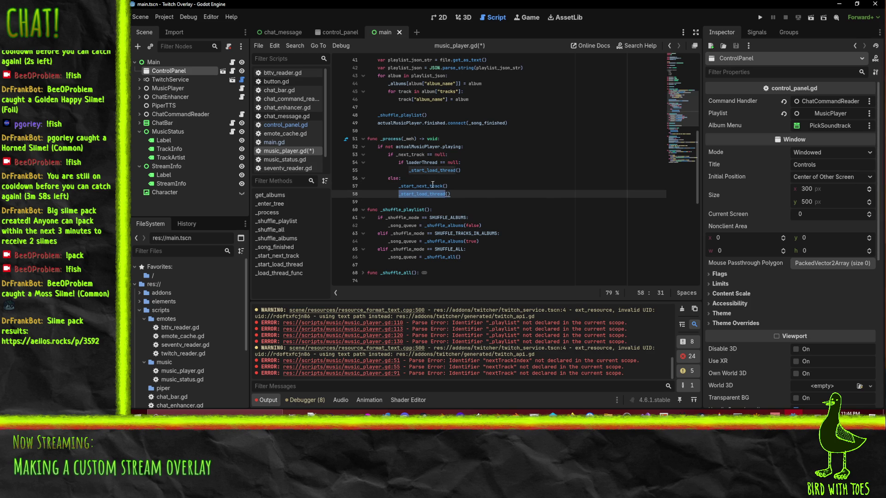
{"action": "scroll", "coordinate": [512, 189], "scroll_direction": "down", "scroll_amount": 1}
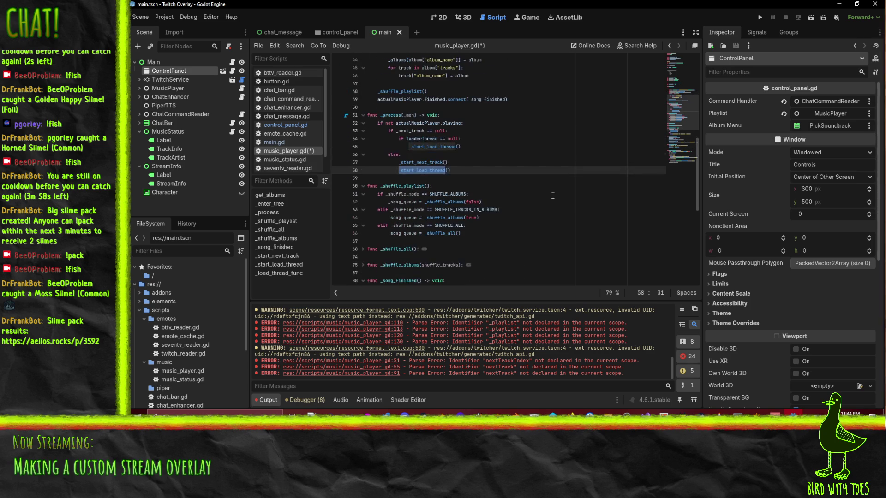
{"action": "left_click", "coordinate": [477, 164]}
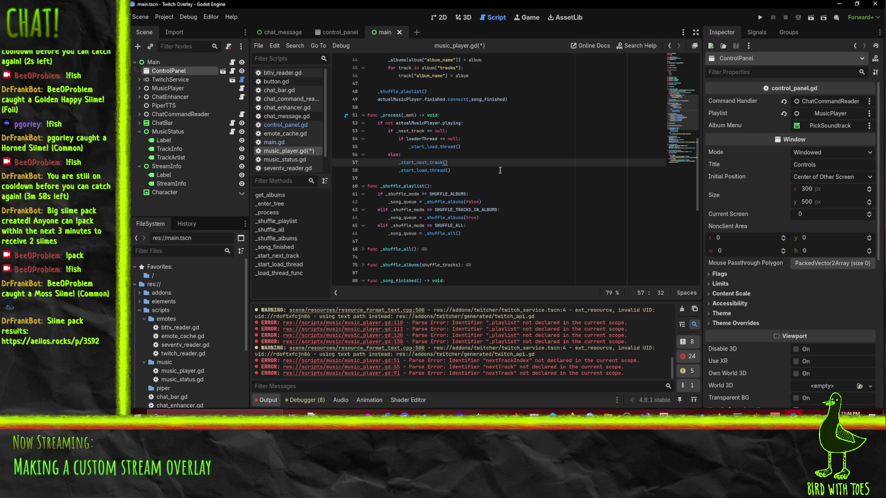
{"action": "scroll", "coordinate": [548, 186], "scroll_direction": "up", "scroll_amount": 8}
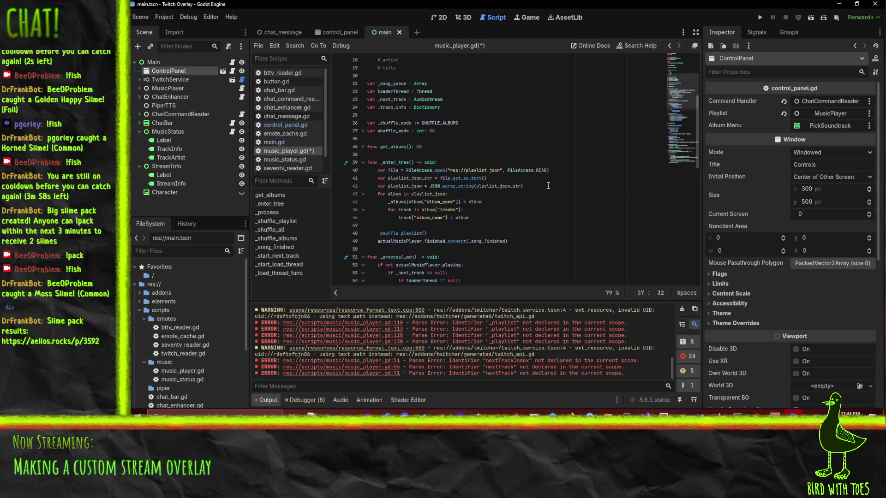
{"action": "scroll", "coordinate": [565, 191], "scroll_direction": "down", "scroll_amount": 5}
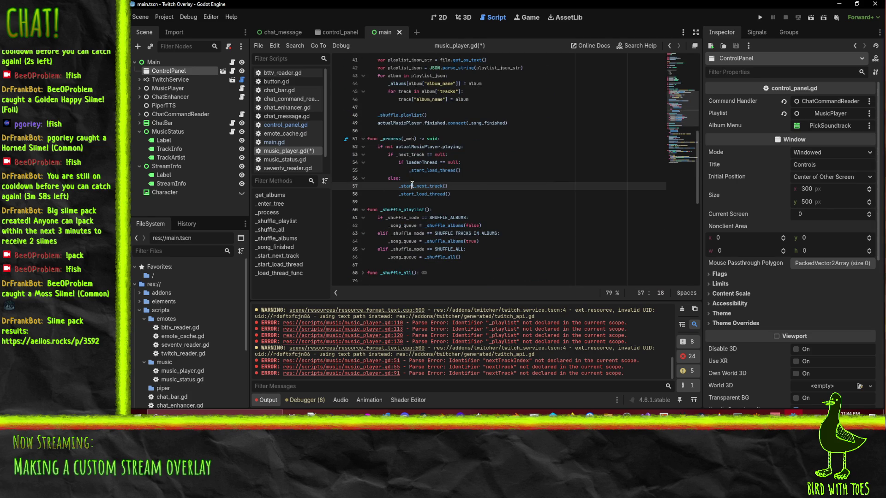
{"action": "left_click", "coordinate": [413, 186], "text": "ctrl"}
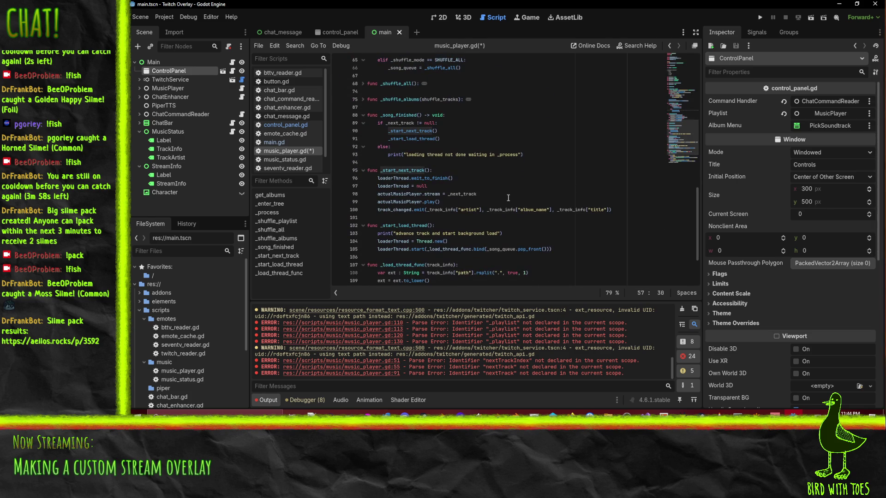
{"action": "double_click", "coordinate": [397, 179]}
{"action": "double_click", "coordinate": [391, 186]}
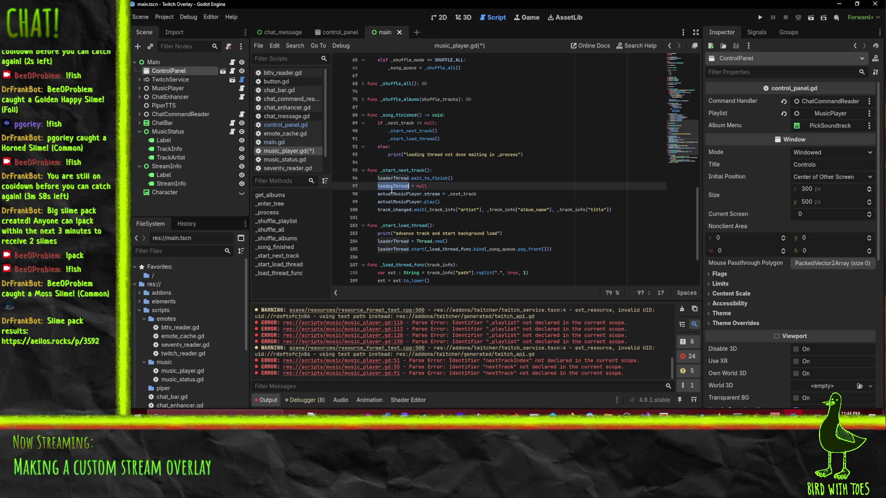
{"action": "left_click", "coordinate": [396, 209]}
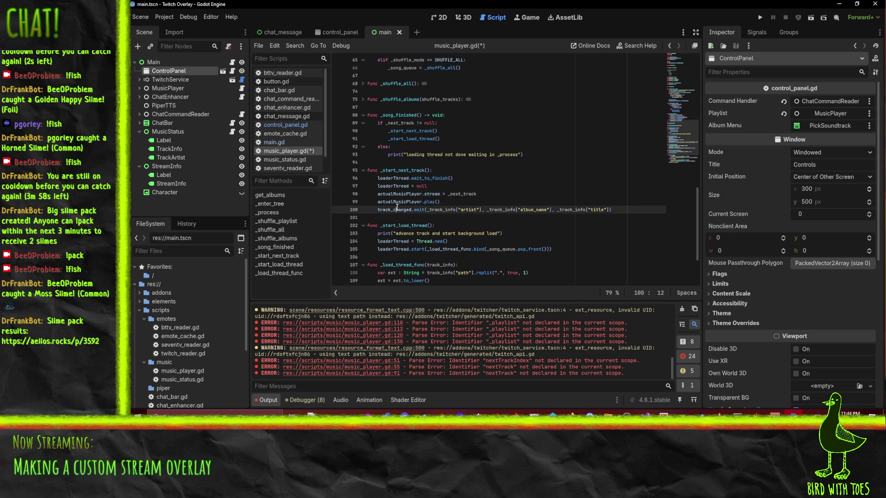
{"action": "key", "text": "End"}
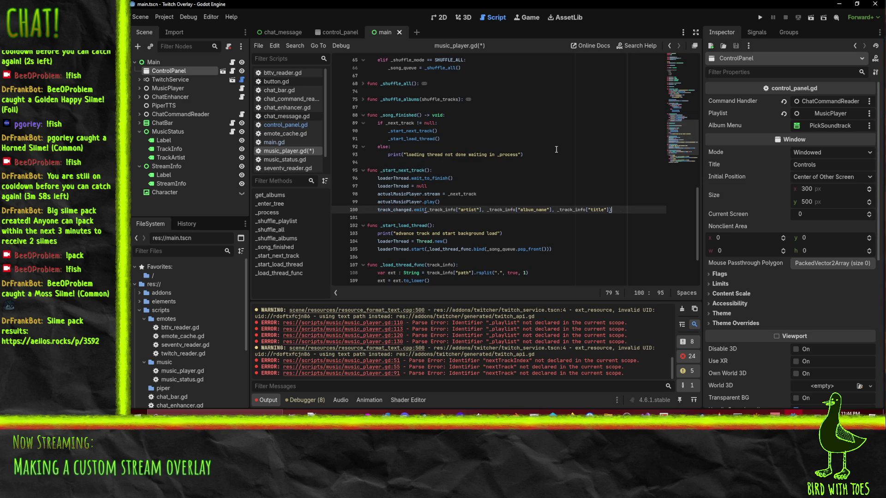
{"action": "left_click", "coordinate": [432, 212]}
{"action": "type", "text": "_next"}
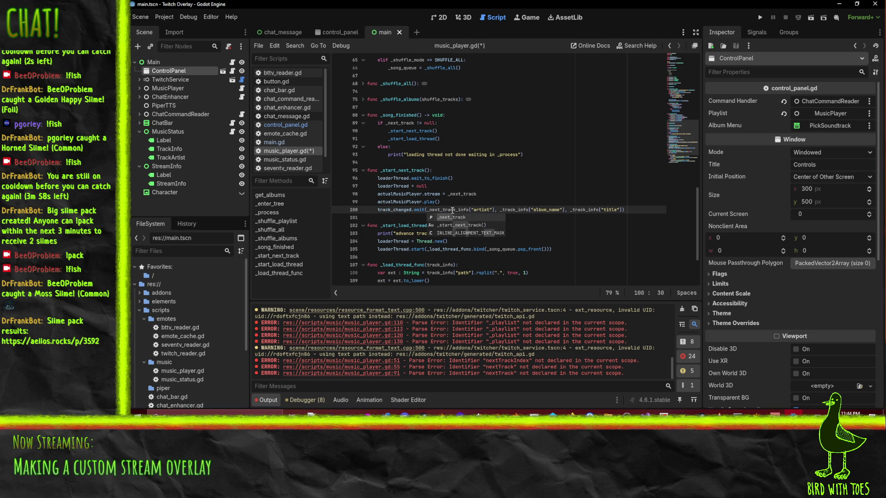
{"action": "double_click", "coordinate": [452, 210]}
{"action": "key", "text": "ctrl+c"}
{"action": "double_click", "coordinate": [515, 210]}
{"action": "key", "text": "ctrl+d"}
{"action": "key", "text": "ctrl+v"}
{"action": "left_click", "coordinate": [551, 192]}
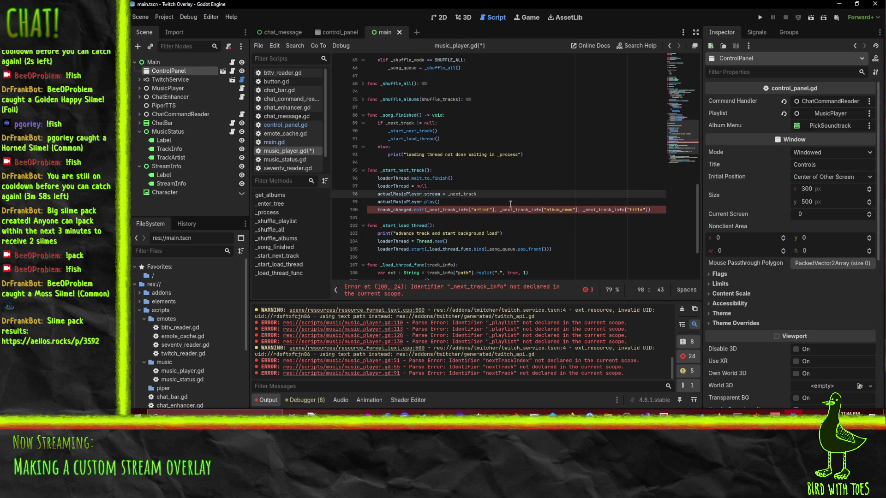
{"action": "scroll", "coordinate": [446, 187], "scroll_direction": "up", "scroll_amount": 10}
{"action": "double_click", "coordinate": [388, 134]}
{"action": "key", "text": "ctrl+v"}
{"action": "scroll", "coordinate": [563, 209], "scroll_direction": "down", "scroll_amount": 15}
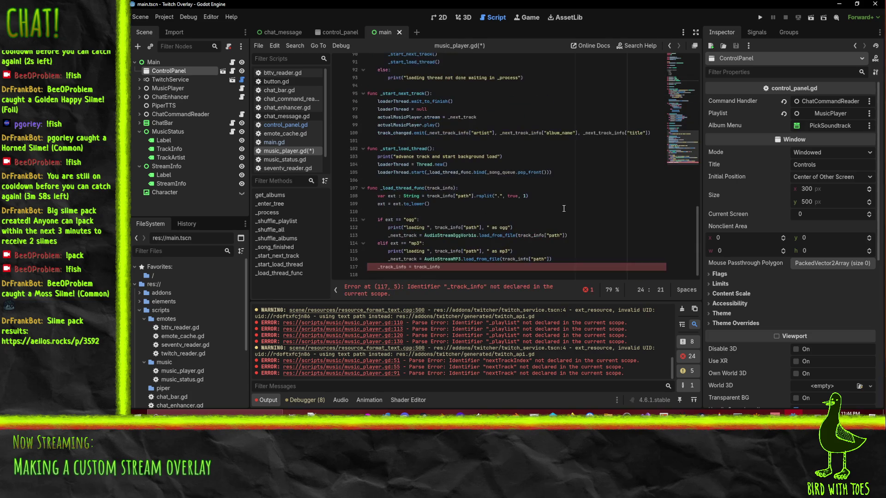
{"action": "double_click", "coordinate": [387, 266]}
{"action": "key", "text": "ctrl+v"}
{"action": "left_click", "coordinate": [577, 195]}
{"action": "scroll", "coordinate": [578, 203], "scroll_direction": "up", "scroll_amount": 17}
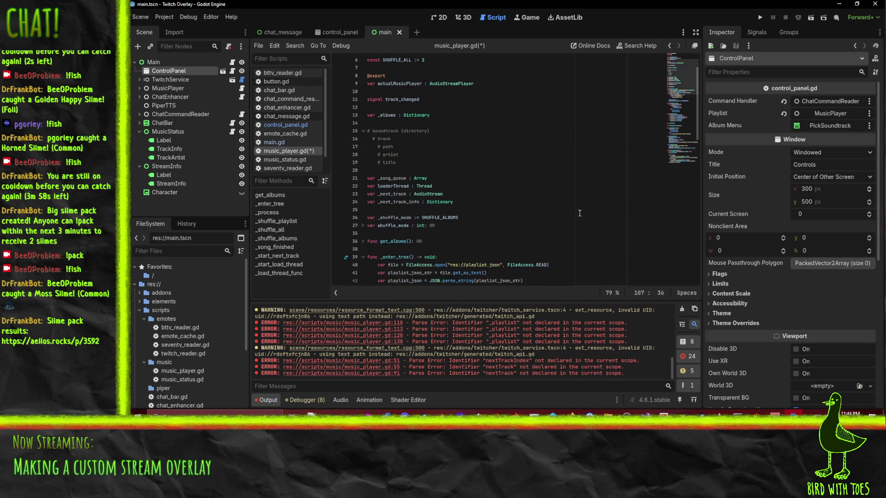
{"action": "left_click", "coordinate": [485, 204]}
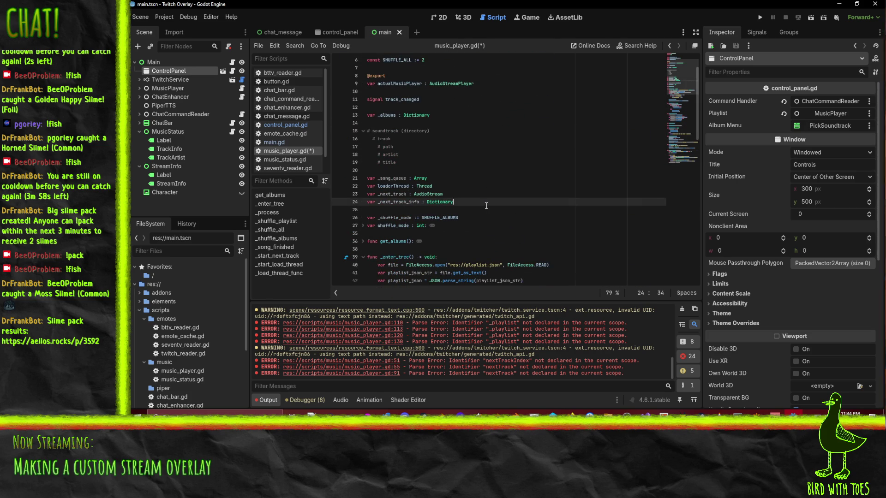
{"action": "scroll", "coordinate": [462, 198], "scroll_direction": "down", "scroll_amount": 8}
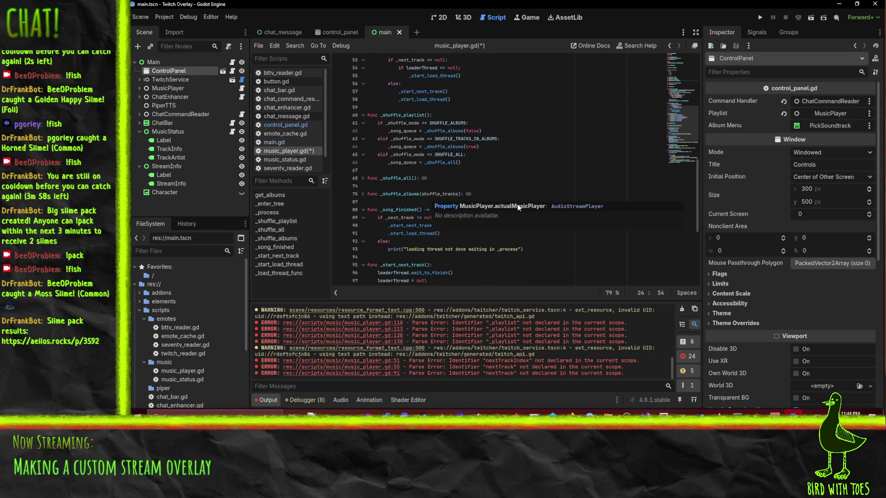
{"action": "scroll", "coordinate": [529, 259], "scroll_direction": "up", "scroll_amount": 5}
{"action": "double_click", "coordinate": [394, 201]}
{"action": "scroll", "coordinate": [524, 159], "scroll_direction": "down", "scroll_amount": 5}
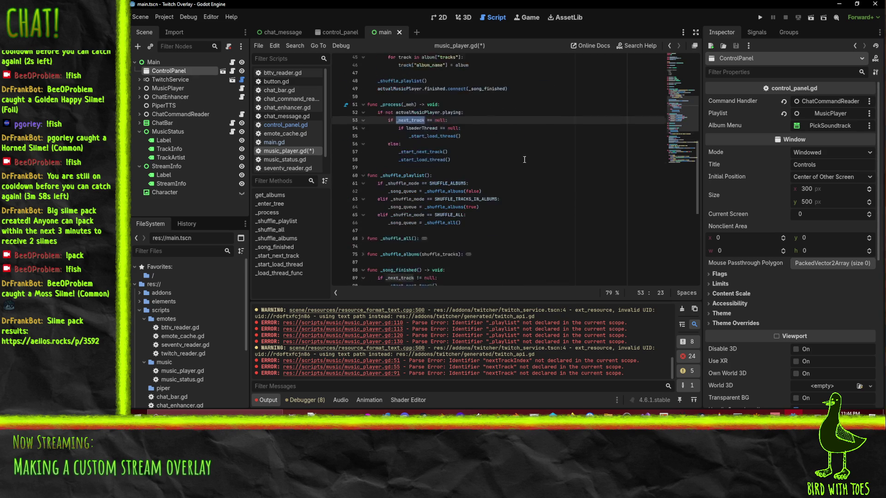
{"action": "scroll", "coordinate": [464, 171], "scroll_direction": "down", "scroll_amount": 3}
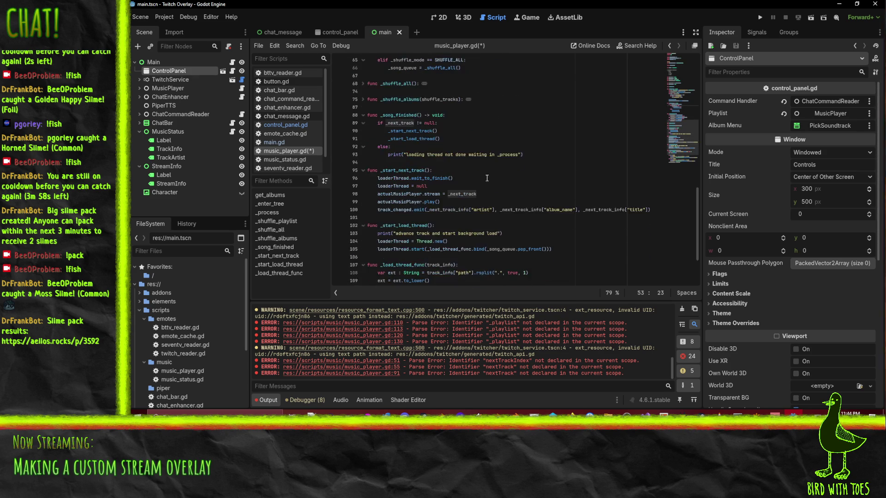
{"action": "scroll", "coordinate": [437, 212], "scroll_direction": "up", "scroll_amount": 3}
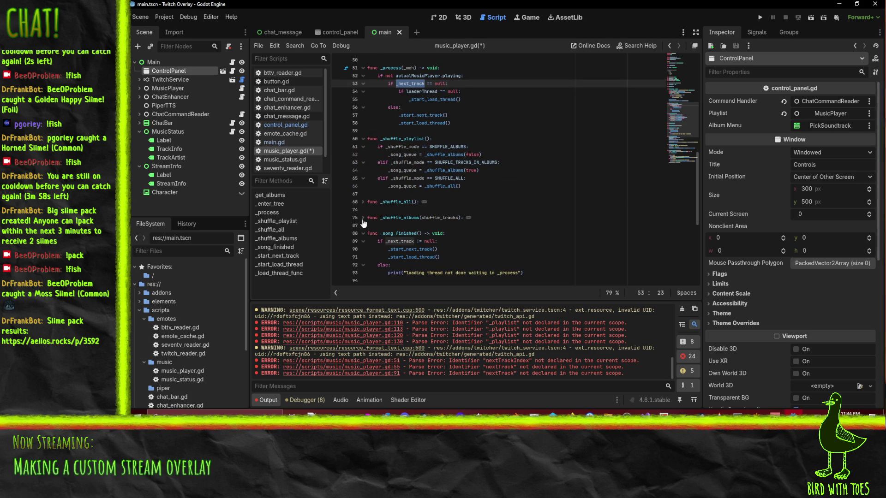
{"action": "scroll", "coordinate": [390, 143], "scroll_direction": "up", "scroll_amount": 4}
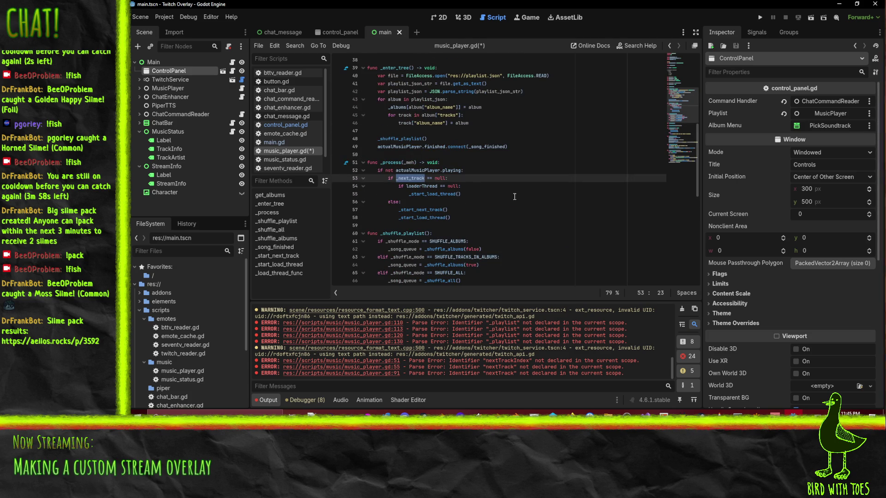
{"action": "double_click", "coordinate": [424, 210]}
{"action": "scroll", "coordinate": [497, 225], "scroll_direction": "down", "scroll_amount": 3}
{"action": "scroll", "coordinate": [497, 226], "scroll_direction": "down", "scroll_amount": 4}
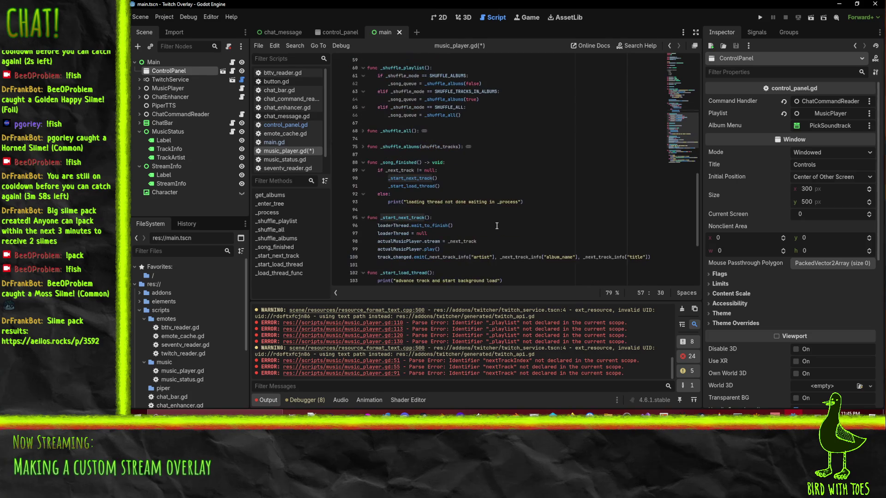
{"action": "scroll", "coordinate": [454, 205], "scroll_direction": "down", "scroll_amount": 2}
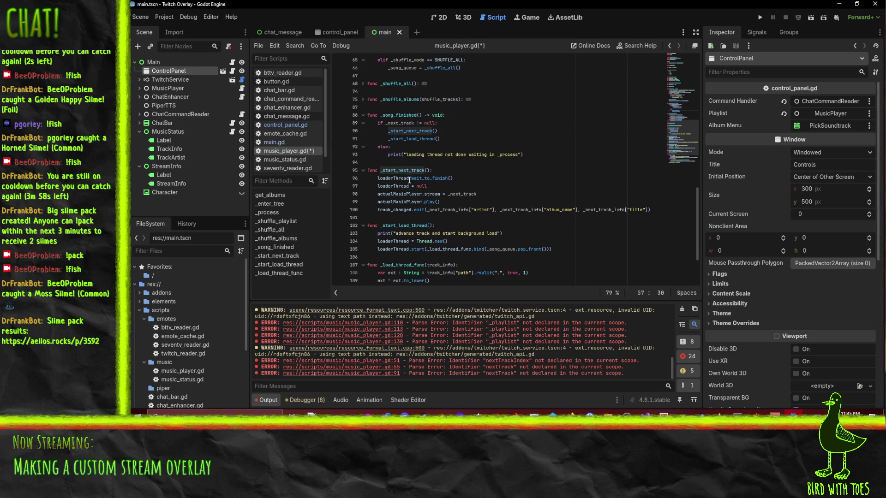
{"action": "left_click", "coordinate": [442, 186]}
Add _next_track = null right after the track_changed emit in _start_next_track.
{"action": "key", "text": "Return"}
{"action": "type", "text": "_next_track"}
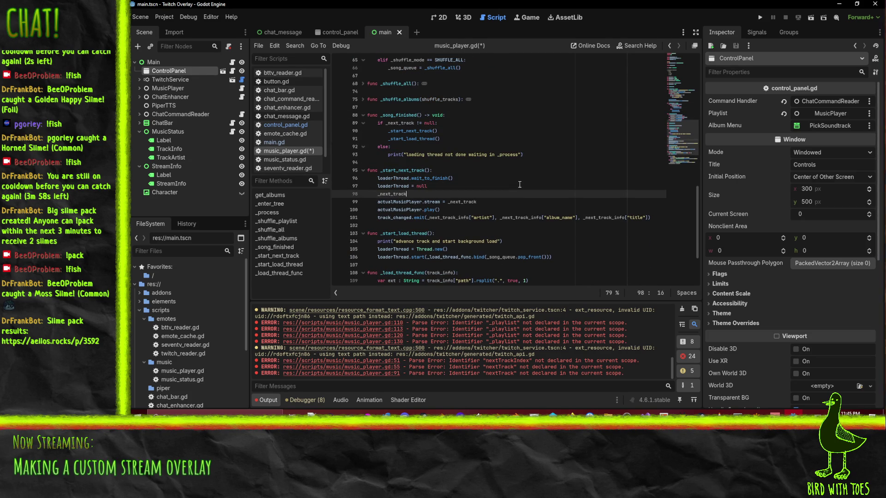
{"action": "key", "text": "ctrl+x"}
{"action": "key", "text": "Down"}
{"action": "key", "text": "Down"}
{"action": "key", "text": "Down"}
{"action": "key", "text": "ctrl+v"}
Move loaderThread = null below it so the thread reset comes last.
{"action": "key", "text": "Up"}
{"action": "key", "text": "Up"}
{"action": "key", "text": "Up"}
{"action": "key", "text": "Down"}
{"action": "key", "text": "Up"}
{"action": "key", "text": "Down"}
{"action": "key", "text": "ctrl+x"}
{"action": "key", "text": "Down"}
{"action": "key", "text": "Down"}
{"action": "key", "text": "Down"}
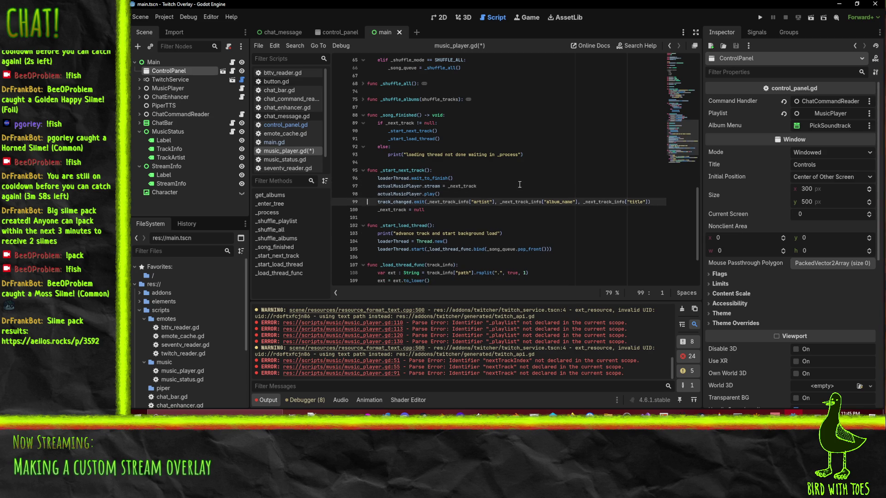
{"action": "key", "text": "ctrl+v"}
Begin renaming the wait_to_finish call's thread to _loader_thread.
{"action": "key", "text": "Up"}
{"action": "key", "text": "Up"}
{"action": "key", "text": "Up"}
{"action": "key", "text": "Up"}
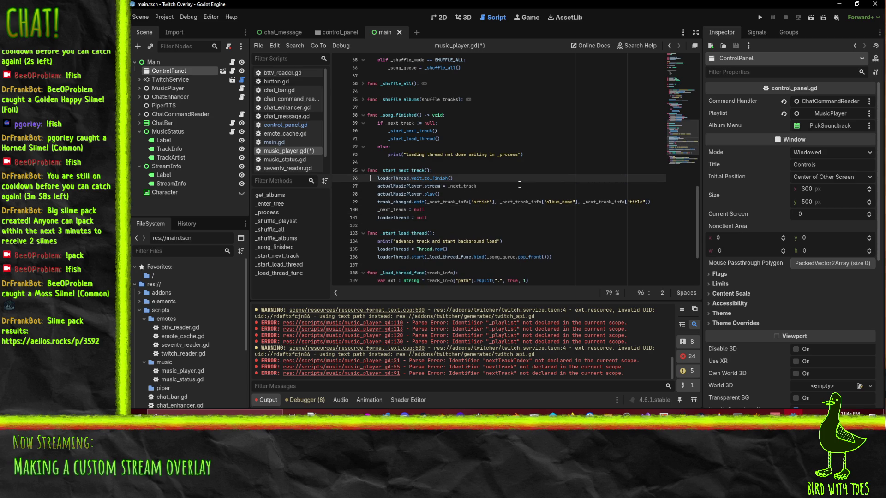
{"action": "type", "text": "_"}
{"action": "key", "text": "Right"}
{"action": "key", "text": "Right"}
{"action": "key", "text": "Right"}
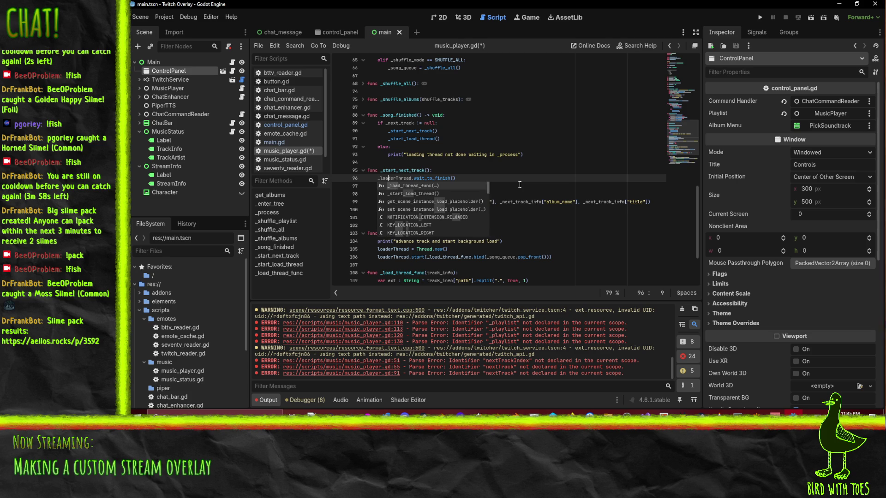
{"action": "type", "text": "_t"}
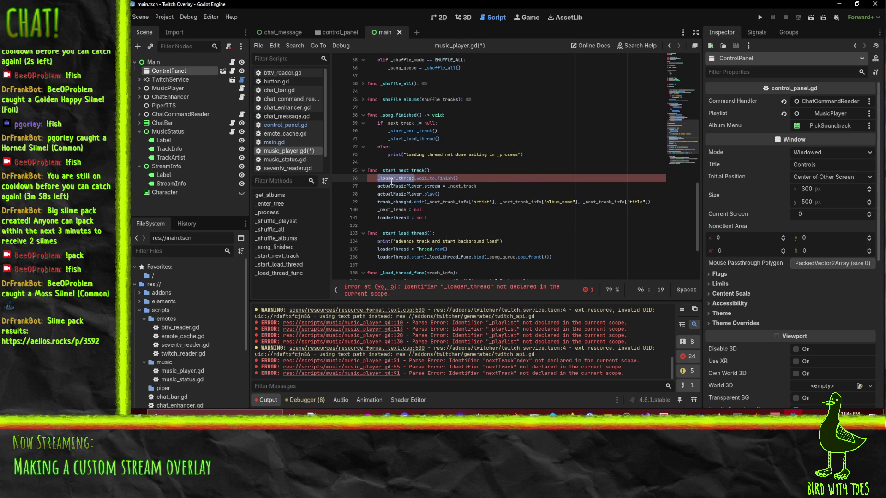
{"action": "left_click", "coordinate": [421, 217]}
Rename loaderThread to _loader_thread in its declaration on line 22 and on line 54.
{"action": "scroll", "coordinate": [510, 205], "scroll_direction": "up", "scroll_amount": 5}
{"action": "scroll", "coordinate": [511, 205], "scroll_direction": "up", "scroll_amount": 7}
{"action": "double_click", "coordinate": [386, 163]}
{"action": "type", "text": "_loader_thread"}
{"action": "scroll", "coordinate": [461, 208], "scroll_direction": "down", "scroll_amount": 3}
{"action": "left_click", "coordinate": [461, 155]}
{"action": "scroll", "coordinate": [464, 245], "scroll_direction": "down", "scroll_amount": 2}
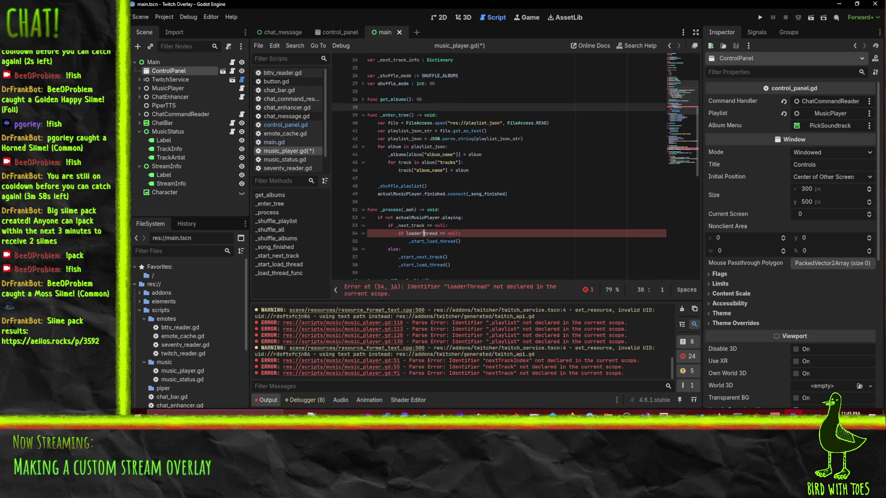
{"action": "double_click", "coordinate": [404, 236]}
{"action": "type", "text": "_loader_thread"}
Replace the remaining loaderThread uses on lines 105 and 106 with _loader_thread.
{"action": "left_click", "coordinate": [543, 204]}
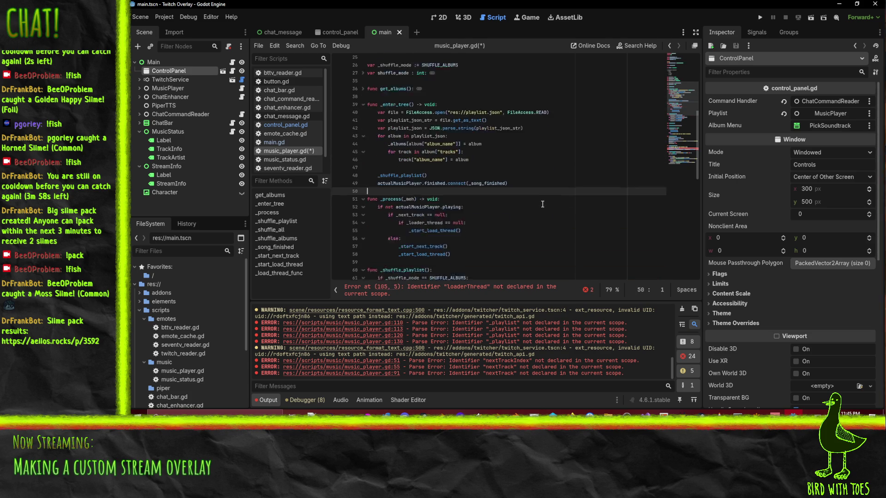
{"action": "scroll", "coordinate": [543, 207], "scroll_direction": "down", "scroll_amount": 5}
{"action": "scroll", "coordinate": [543, 207], "scroll_direction": "up", "scroll_amount": 1}
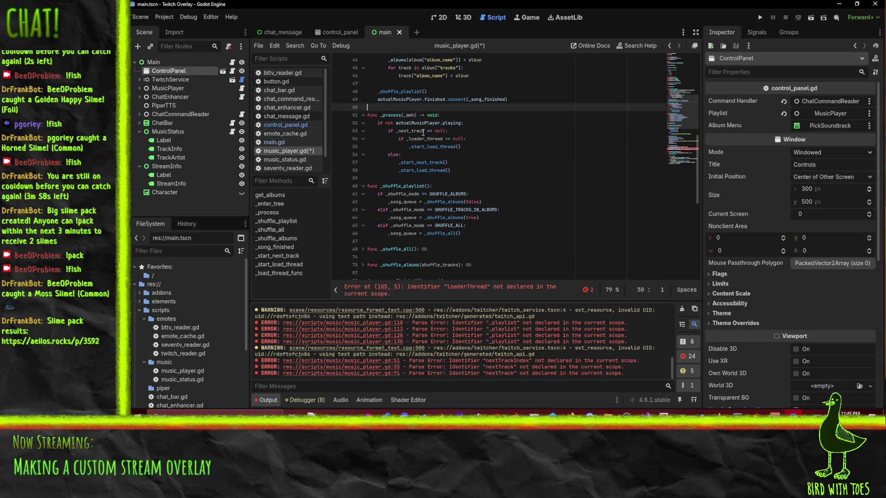
{"action": "left_click", "coordinate": [491, 132]}
{"action": "scroll", "coordinate": [485, 140], "scroll_direction": "down", "scroll_amount": 7}
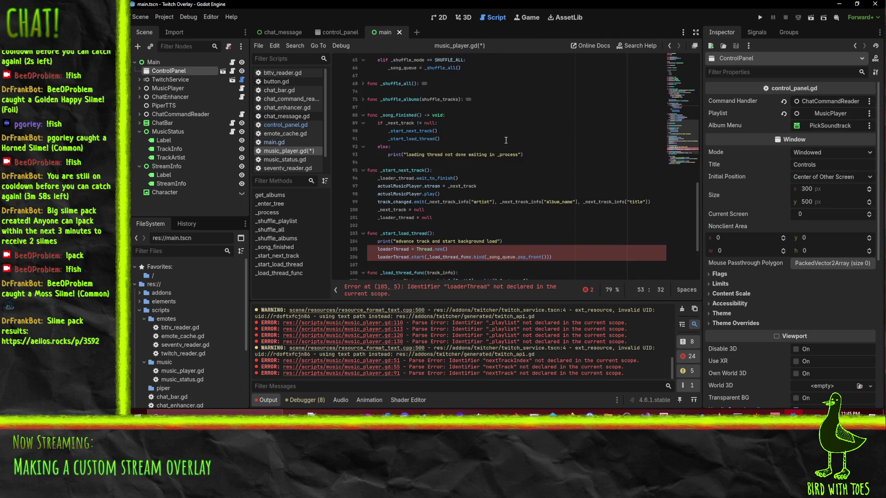
{"action": "scroll", "coordinate": [505, 140], "scroll_direction": "down", "scroll_amount": 2}
{"action": "double_click", "coordinate": [392, 201]}
{"action": "key", "text": "ctrl+v"}
{"action": "double_click", "coordinate": [394, 209]}
{"action": "key", "text": "ctrl+v"}
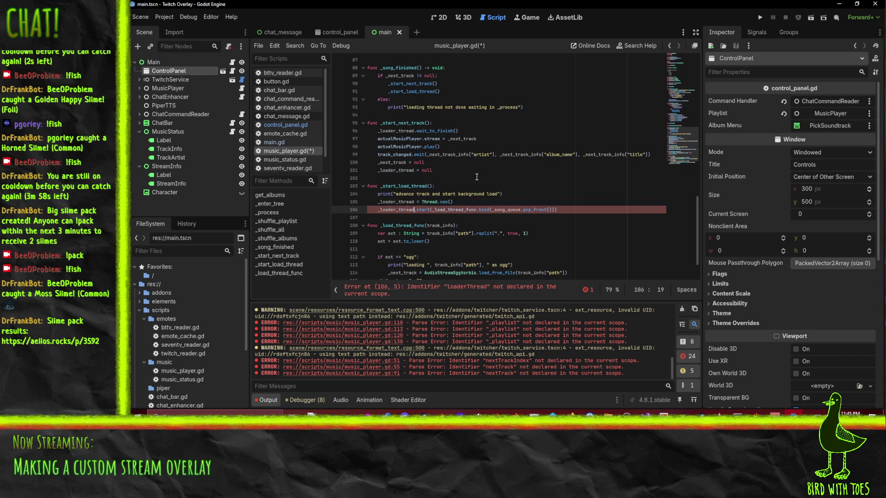
Check the edited _start_load_thread lines to confirm the loaderThread errors are cleared.
{"action": "left_click", "coordinate": [500, 178]}
{"action": "left_click", "coordinate": [506, 195]}
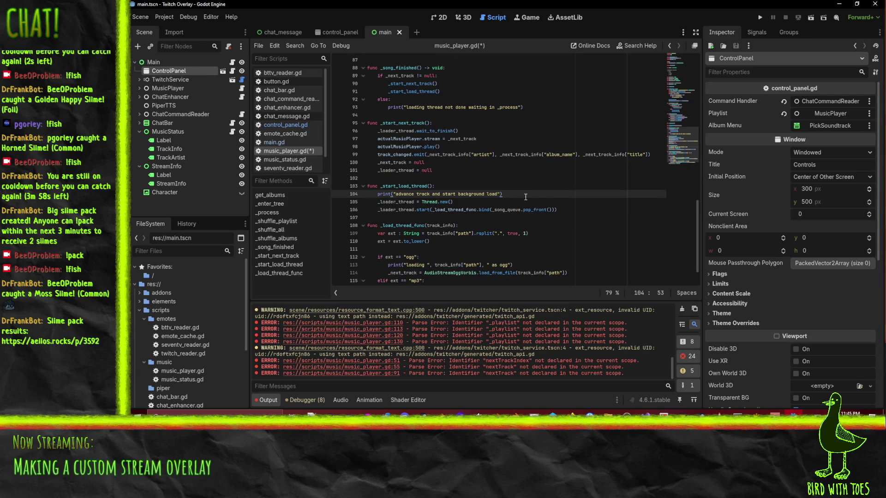
{"action": "scroll", "coordinate": [525, 197], "scroll_direction": "up", "scroll_amount": 8}
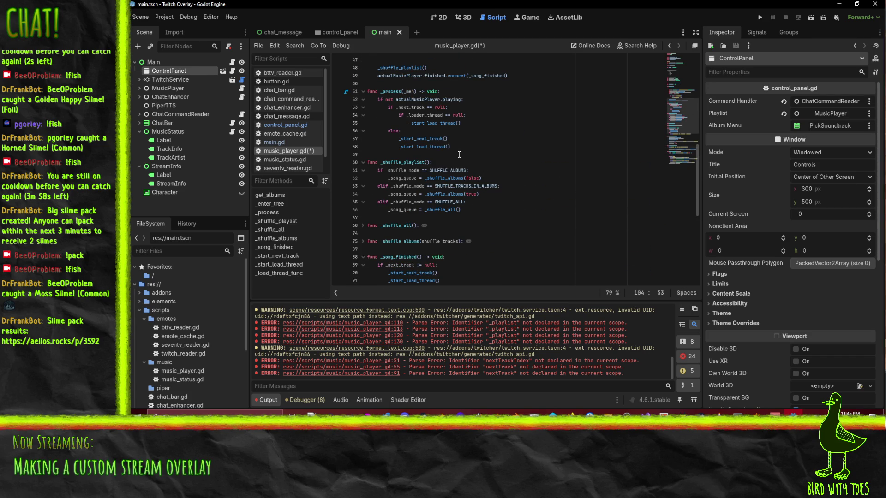
{"action": "scroll", "coordinate": [424, 218], "scroll_direction": "down", "scroll_amount": 5}
{"action": "left_click", "coordinate": [467, 257]}
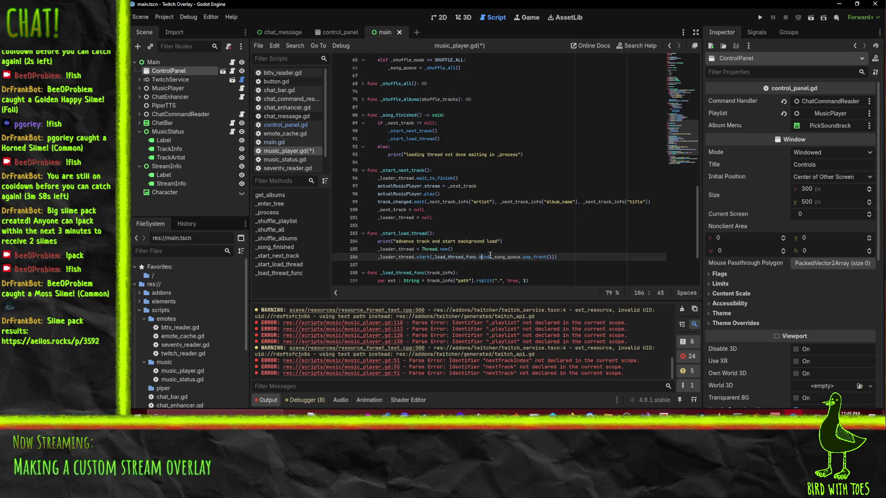
Save, then add assert(_loader_thread == null) above the print line in _start_load_thread and save again.
{"action": "key", "text": "End"}
{"action": "left_click", "coordinate": [527, 243]}
{"action": "scroll", "coordinate": [569, 241], "scroll_direction": "down", "scroll_amount": 2}
{"action": "key", "text": "ctrl+s"}
{"action": "key", "text": "ctrl+shift+Return"}
{"action": "type", "text": "asse"}
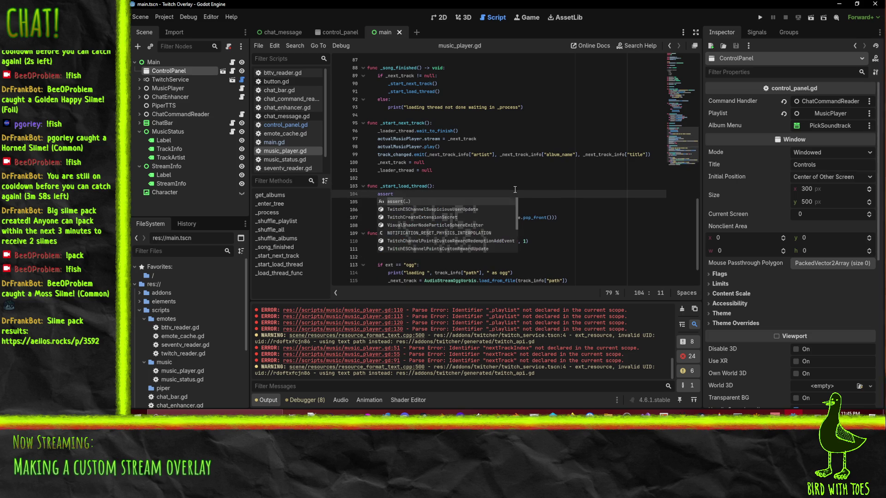
{"action": "key", "text": "Return"}
{"action": "type", "text": "_loader_thread == "}
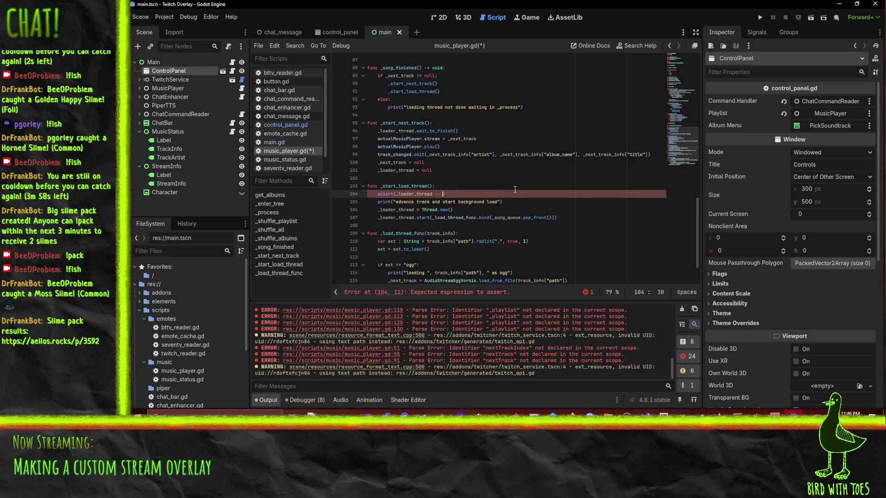
{"action": "type", "text": "null)"}
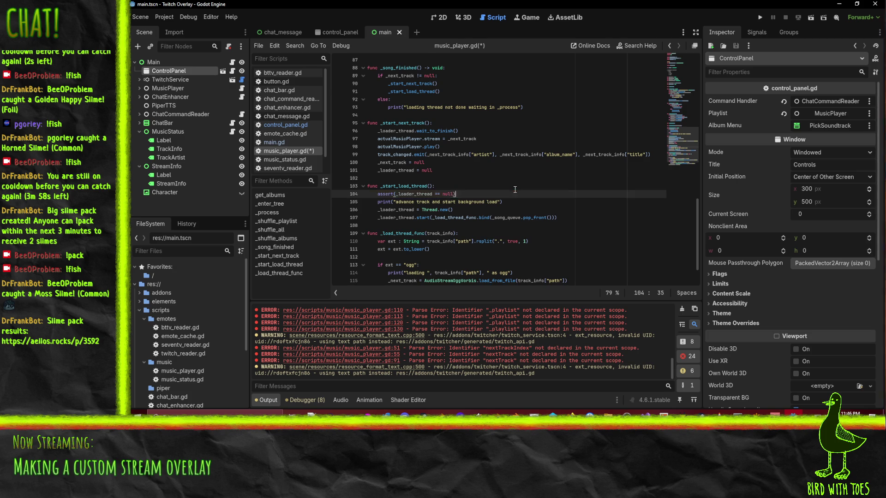
{"action": "key", "text": "ctrl+s"}
Review the assert, thread start, _loader_thread reset and stream assignment lines.
{"action": "left_click", "coordinate": [515, 189]}
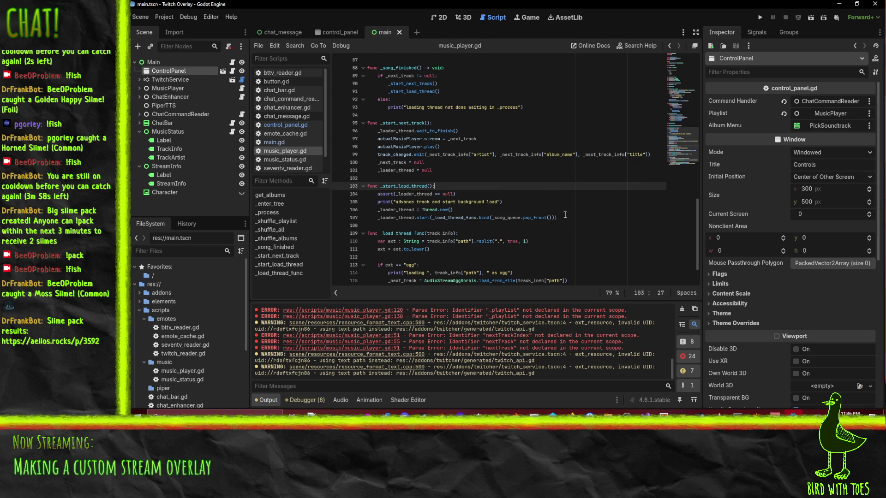
{"action": "left_click", "coordinate": [485, 195]}
{"action": "left_click", "coordinate": [582, 217]}
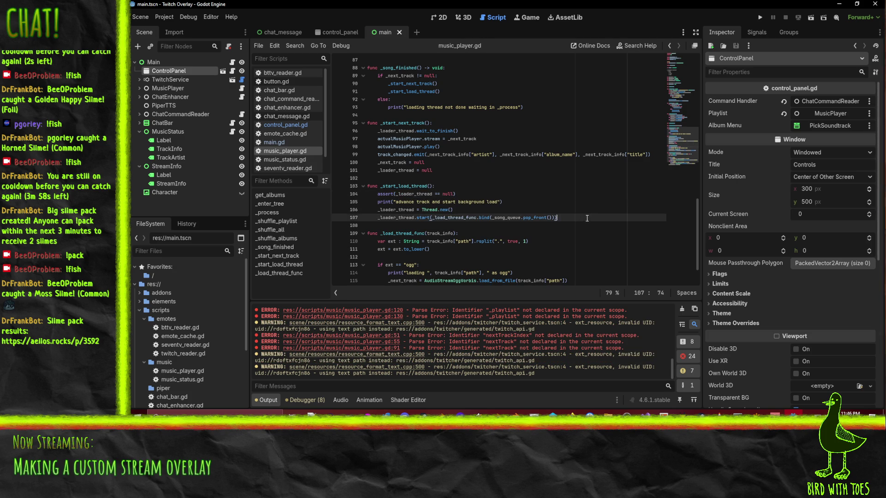
{"action": "scroll", "coordinate": [586, 203], "scroll_direction": "down", "scroll_amount": 2}
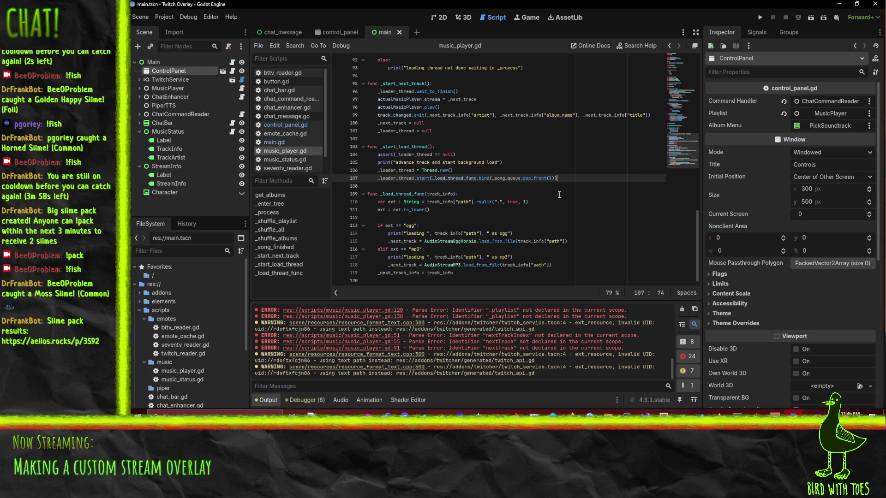
{"action": "scroll", "coordinate": [569, 249], "scroll_direction": "up", "scroll_amount": 2}
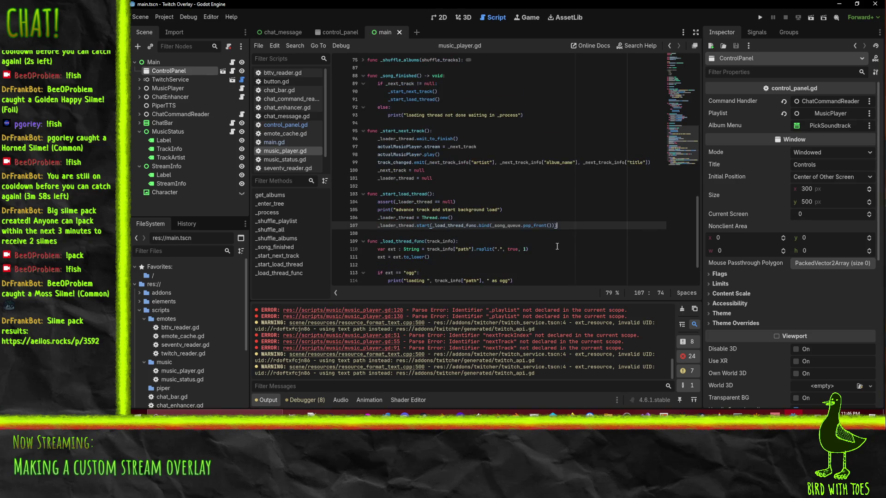
{"action": "left_click", "coordinate": [447, 179]}
{"action": "left_click", "coordinate": [492, 146]}
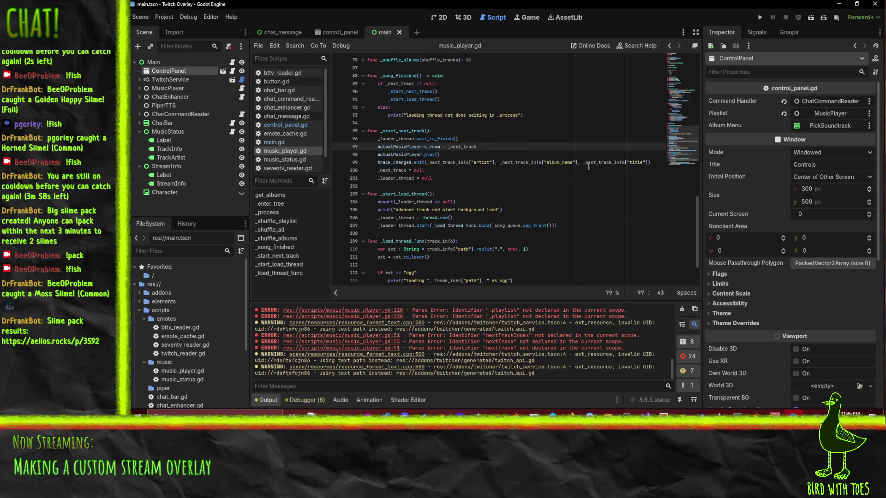
Inspect where _next_track_info is used and its declaration on line 24.
{"action": "double_click", "coordinate": [604, 162]}
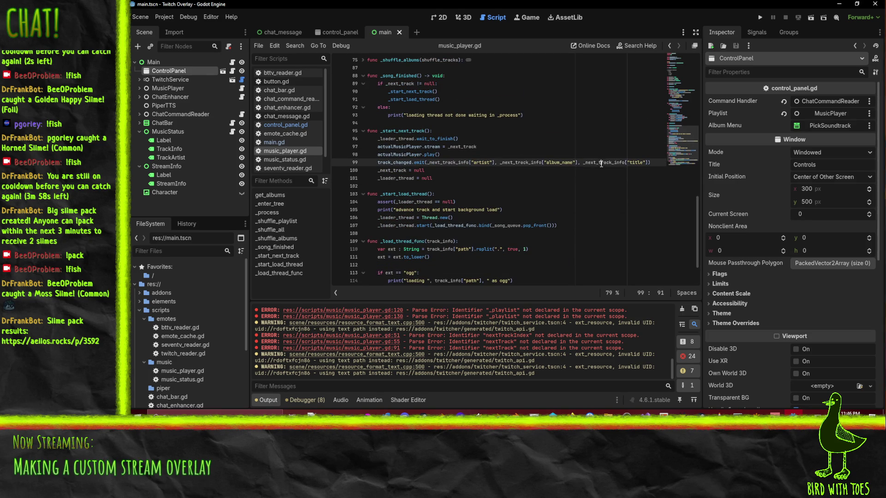
{"action": "left_click", "coordinate": [420, 170]}
{"action": "scroll", "coordinate": [537, 173], "scroll_direction": "up", "scroll_amount": 8}
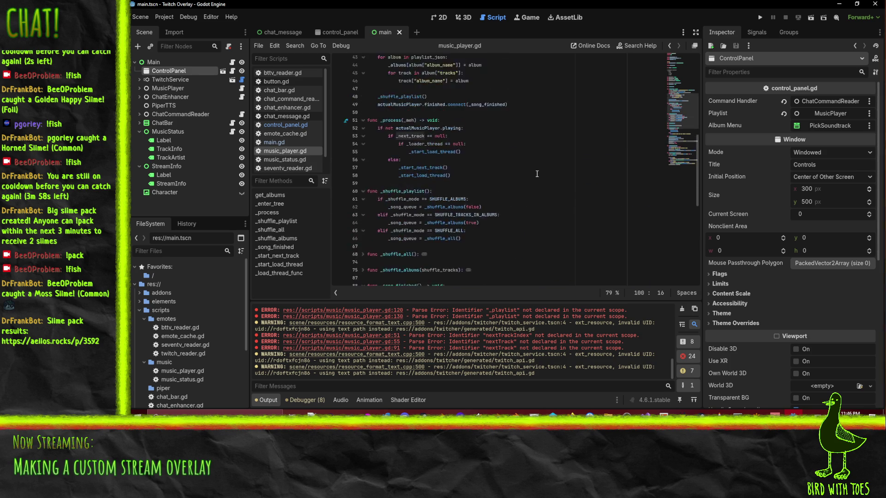
{"action": "scroll", "coordinate": [537, 174], "scroll_direction": "up", "scroll_amount": 9}
{"action": "scroll", "coordinate": [536, 174], "scroll_direction": "up", "scroll_amount": 4}
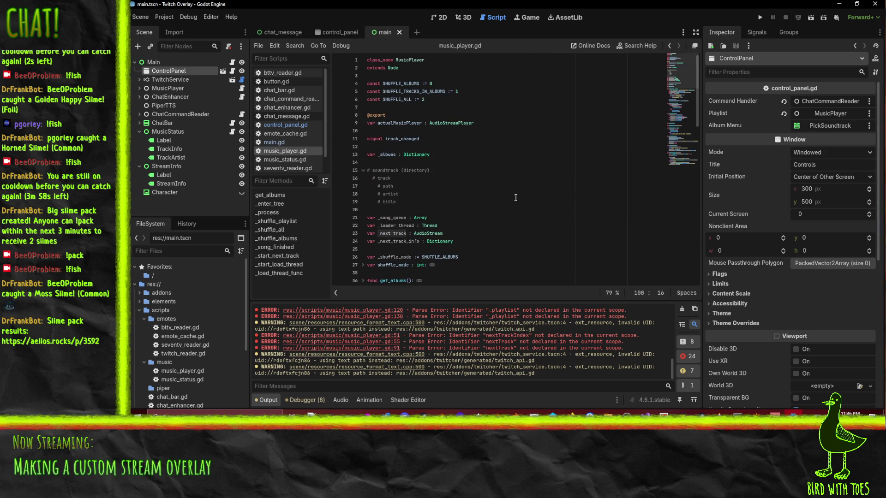
{"action": "double_click", "coordinate": [397, 241]}
{"action": "scroll", "coordinate": [548, 218], "scroll_direction": "down", "scroll_amount": 4}
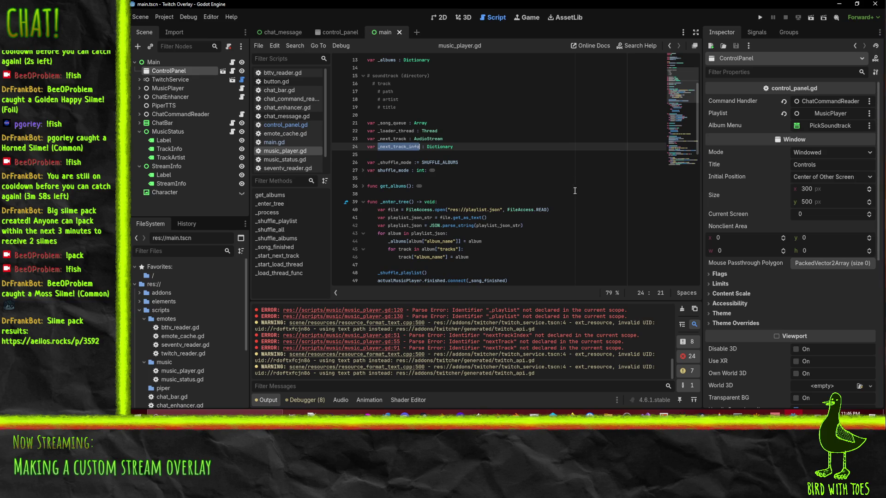
Add a `_next_track_info = null` line right after `_next_track = null` in _start_next_track.
{"action": "left_click", "coordinate": [385, 147]}
{"action": "scroll", "coordinate": [386, 148], "scroll_direction": "down", "scroll_amount": 15}
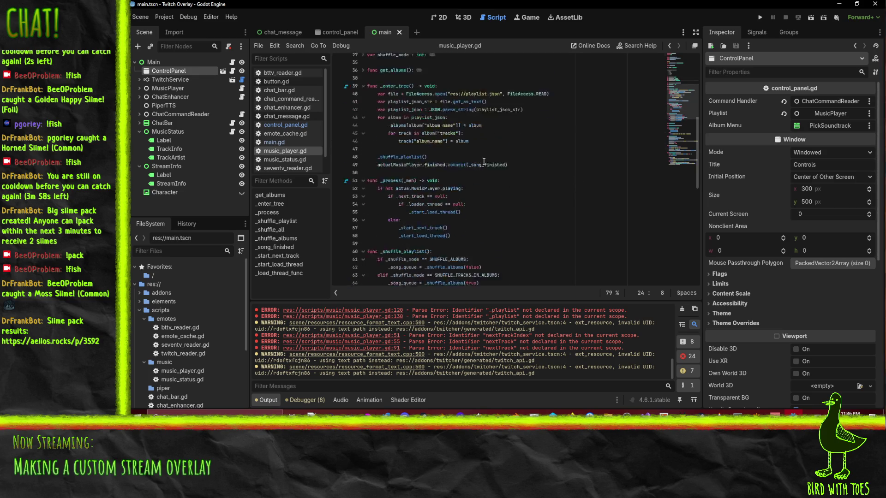
{"action": "scroll", "coordinate": [559, 155], "scroll_direction": "down", "scroll_amount": 1}
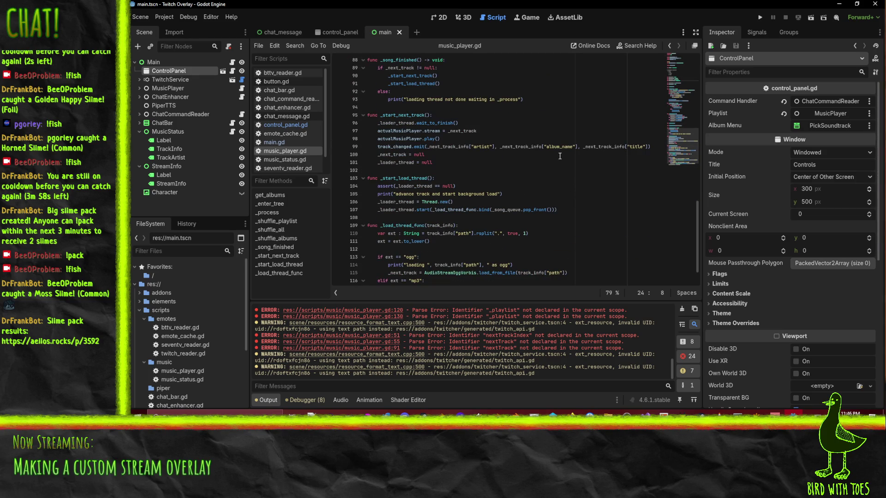
{"action": "scroll", "coordinate": [559, 156], "scroll_direction": "up", "scroll_amount": 18}
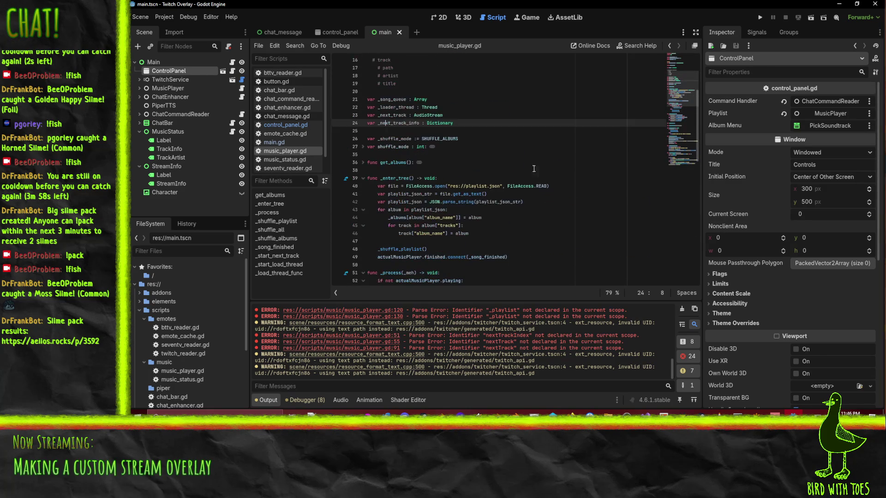
{"action": "double_click", "coordinate": [380, 123]}
{"action": "left_click", "coordinate": [469, 123]}
{"action": "scroll", "coordinate": [535, 135], "scroll_direction": "down", "scroll_amount": 19}
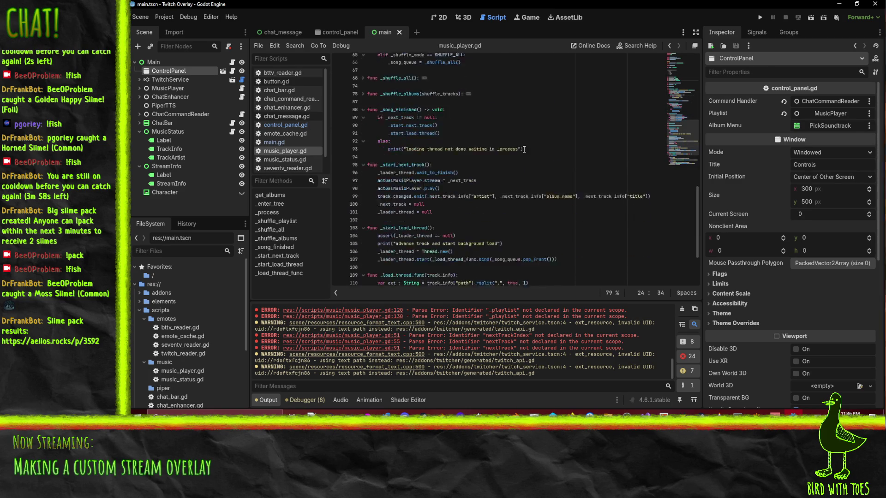
{"action": "scroll", "coordinate": [463, 140], "scroll_direction": "up", "scroll_amount": 1}
{"action": "left_click", "coordinate": [528, 147]}
{"action": "key", "text": "Return"}
{"action": "type", "text": "_next_track_info = n"}
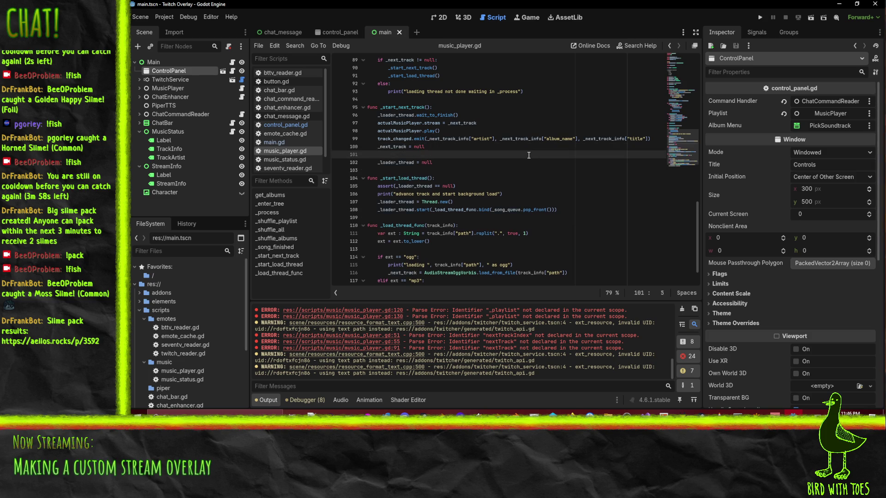
{"action": "type", "text": "ull"}
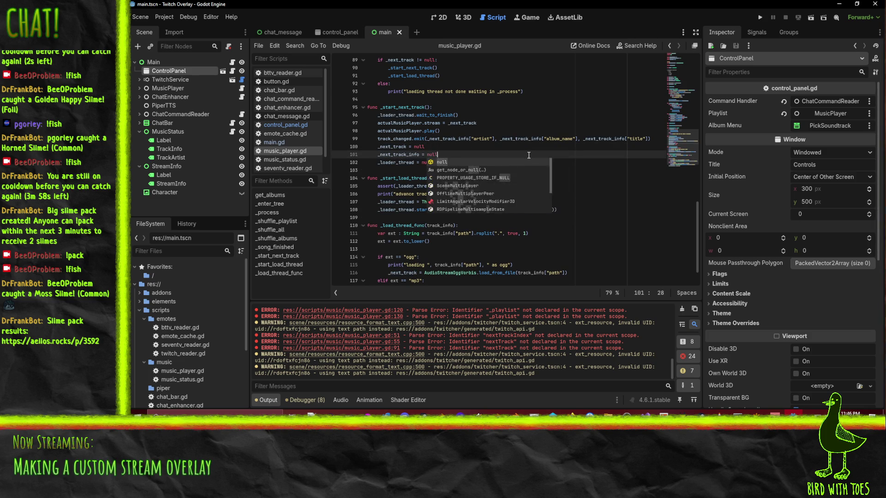
{"action": "left_click", "coordinate": [512, 138]}
Change that line's value from null to an empty dictionary {} and save.
{"action": "left_click", "coordinate": [460, 162]}
{"action": "double_click", "coordinate": [431, 155]}
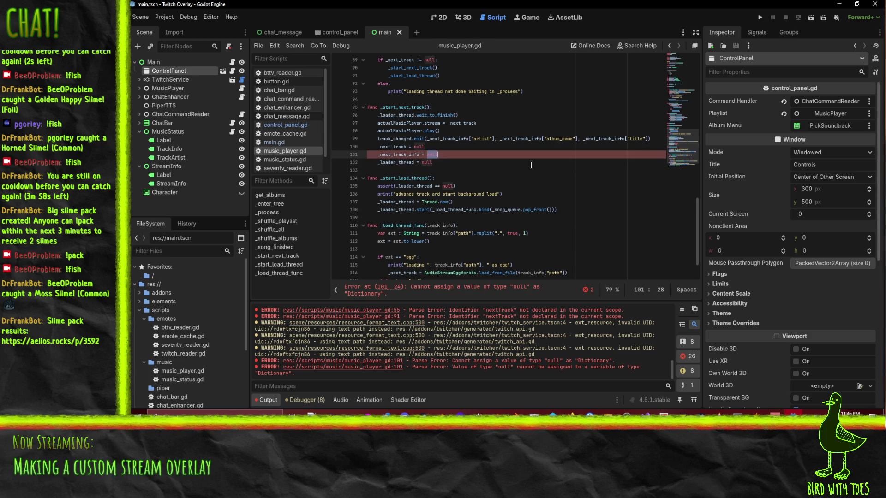
{"action": "type", "text": "{"}
{"action": "key", "text": "BackSpace"}
{"action": "key", "text": "BackSpace"}
{"action": "key", "text": "BackSpace"}
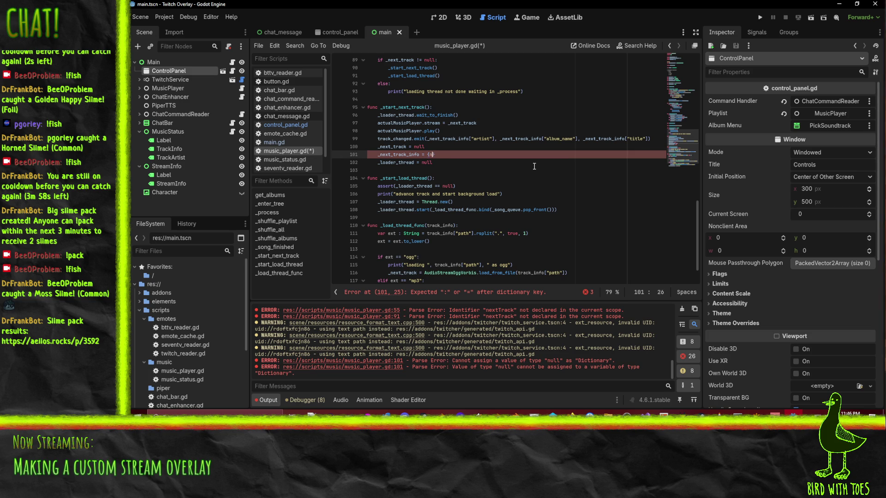
{"action": "key", "text": "Up"}
{"action": "left_click", "coordinate": [438, 153]}
{"action": "key", "text": "ctrl+s"}
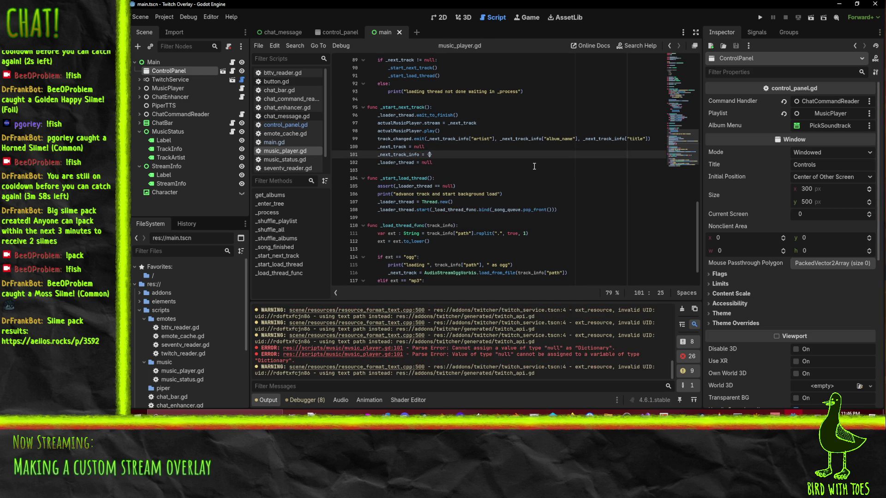
Move `_next_track_info = {}` below `_loader_thread = null` and save the script.
{"action": "key", "text": "Home"}
{"action": "key", "text": "alt+Down"}
{"action": "key", "text": "ctrl+s"}
{"action": "left_click", "coordinate": [434, 147]}
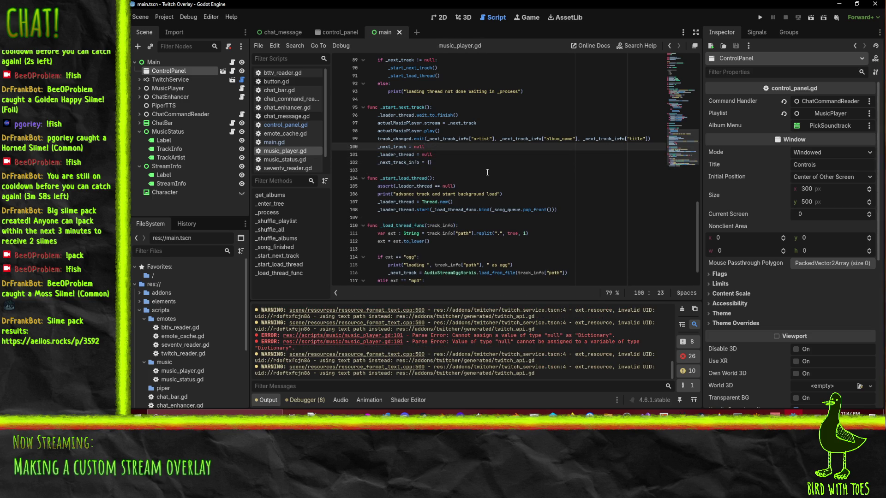
{"action": "scroll", "coordinate": [539, 174], "scroll_direction": "up", "scroll_amount": 2}
{"action": "left_click", "coordinate": [455, 210]}
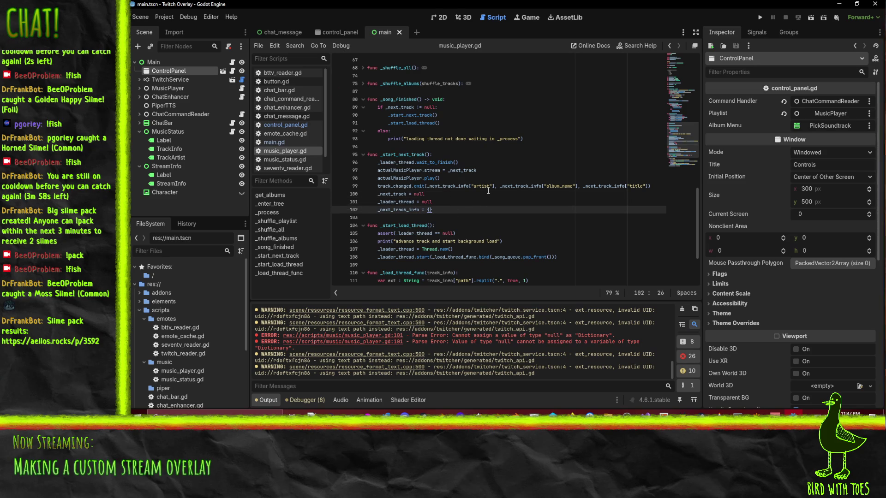
{"action": "scroll", "coordinate": [486, 207], "scroll_direction": "down", "scroll_amount": 2}
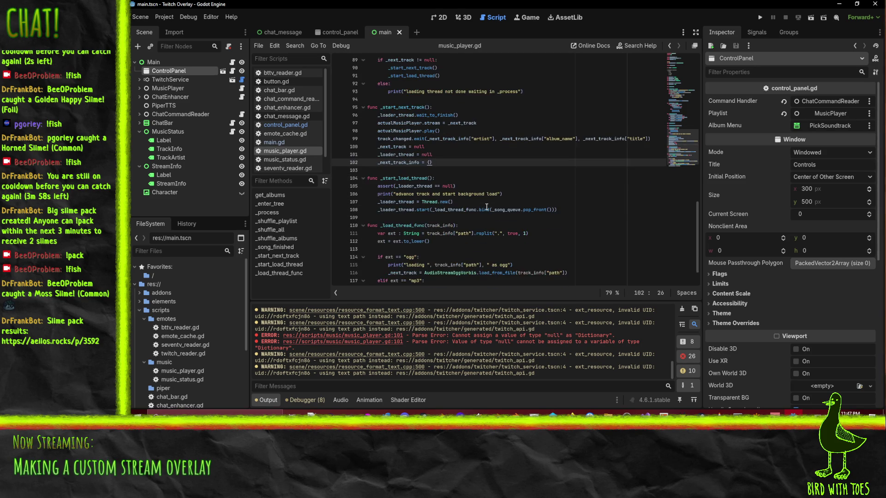
{"action": "scroll", "coordinate": [521, 184], "scroll_direction": "up", "scroll_amount": 15}
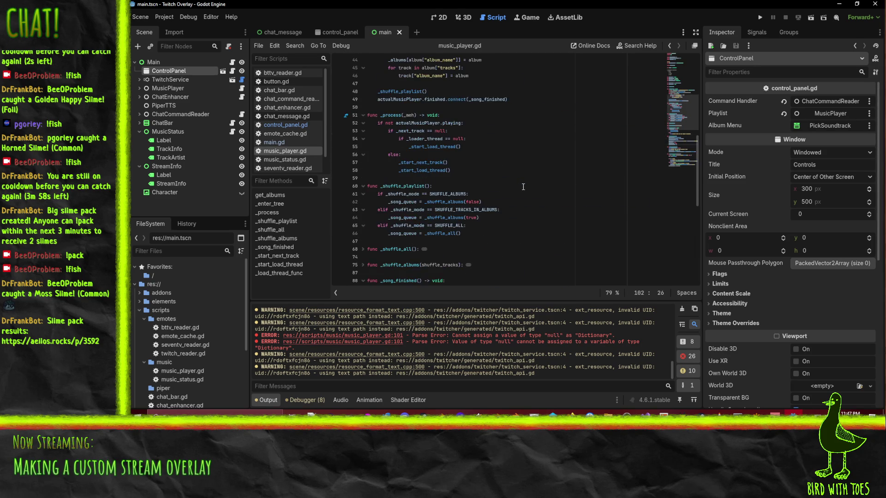
{"action": "scroll", "coordinate": [523, 187], "scroll_direction": "up", "scroll_amount": 5}
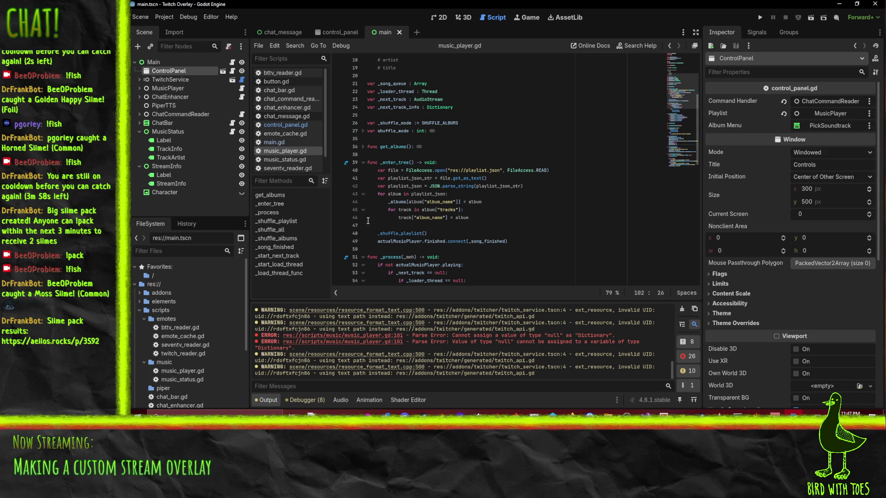
{"action": "double_click", "coordinate": [394, 233]}
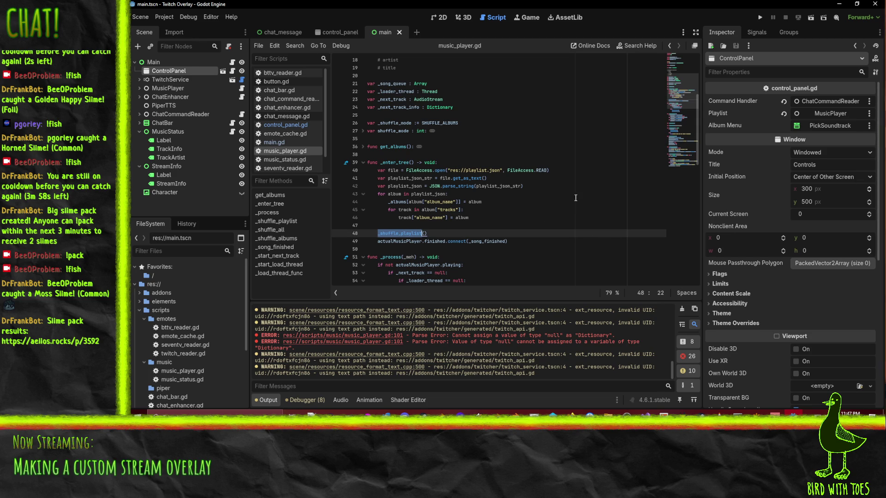
{"action": "scroll", "coordinate": [567, 191], "scroll_direction": "down", "scroll_amount": 3}
{"action": "scroll", "coordinate": [566, 191], "scroll_direction": "down", "scroll_amount": 1}
{"action": "scroll", "coordinate": [567, 190], "scroll_direction": "up", "scroll_amount": 5}
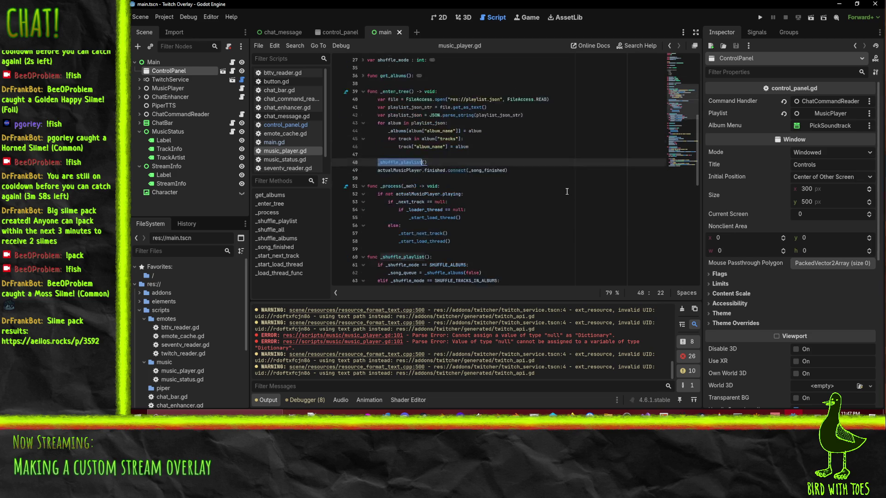
{"action": "scroll", "coordinate": [566, 197], "scroll_direction": "down", "scroll_amount": 5}
{"action": "left_click", "coordinate": [429, 217]}
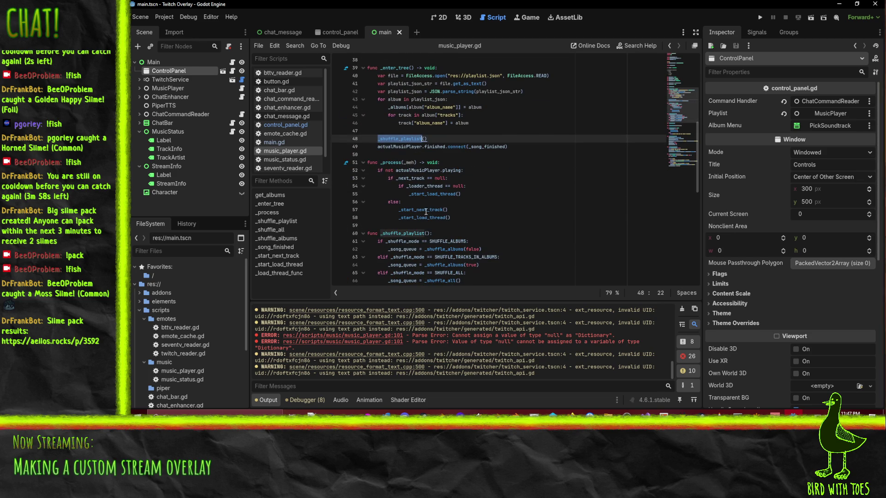
{"action": "scroll", "coordinate": [556, 217], "scroll_direction": "down", "scroll_amount": 5}
{"action": "scroll", "coordinate": [516, 182], "scroll_direction": "down", "scroll_amount": 4}
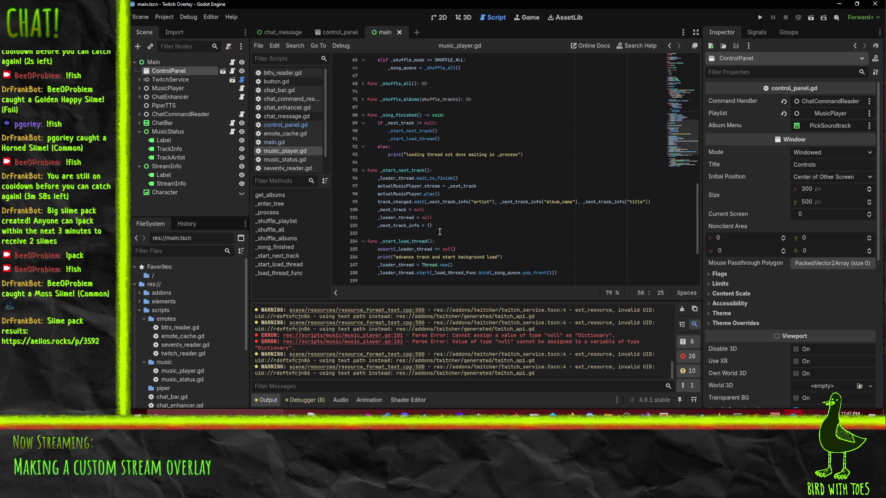
{"action": "left_click", "coordinate": [411, 241]}
{"action": "double_click", "coordinate": [408, 241]}
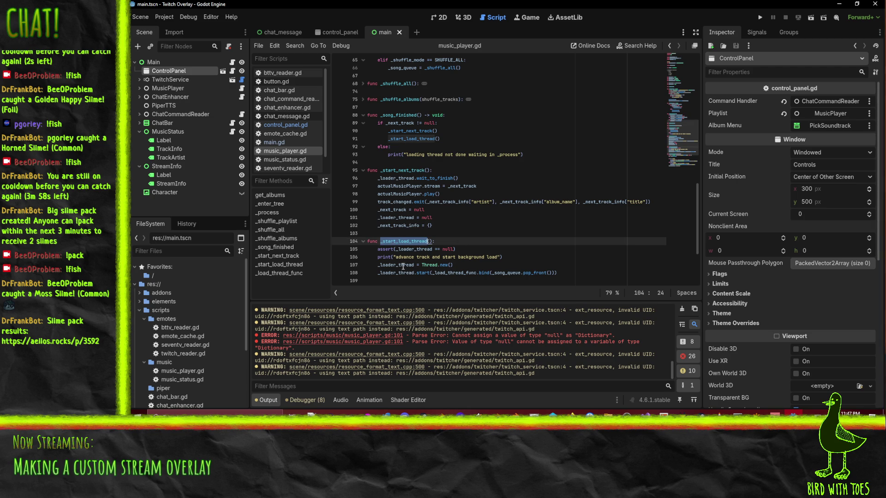
{"action": "double_click", "coordinate": [405, 265]}
{"action": "mouse_move", "coordinate": [528, 272]}
{"action": "scroll", "coordinate": [529, 271], "scroll_direction": "up", "scroll_amount": 3}
{"action": "scroll", "coordinate": [528, 271], "scroll_direction": "down", "scroll_amount": 4}
{"action": "double_click", "coordinate": [401, 218]}
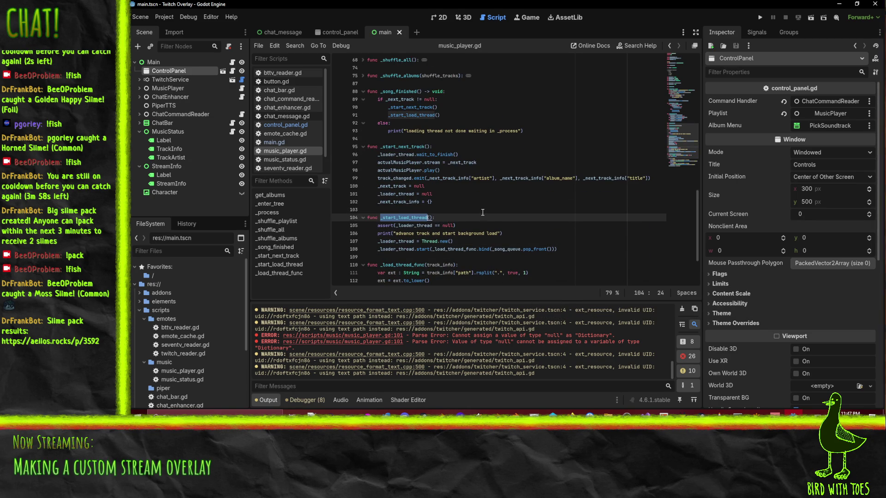
{"action": "scroll", "coordinate": [483, 212], "scroll_direction": "down", "scroll_amount": 1}
{"action": "double_click", "coordinate": [393, 219]}
{"action": "double_click", "coordinate": [392, 226]}
{"action": "scroll", "coordinate": [521, 210], "scroll_direction": "up", "scroll_amount": 12}
{"action": "scroll", "coordinate": [521, 209], "scroll_direction": "down", "scroll_amount": 12}
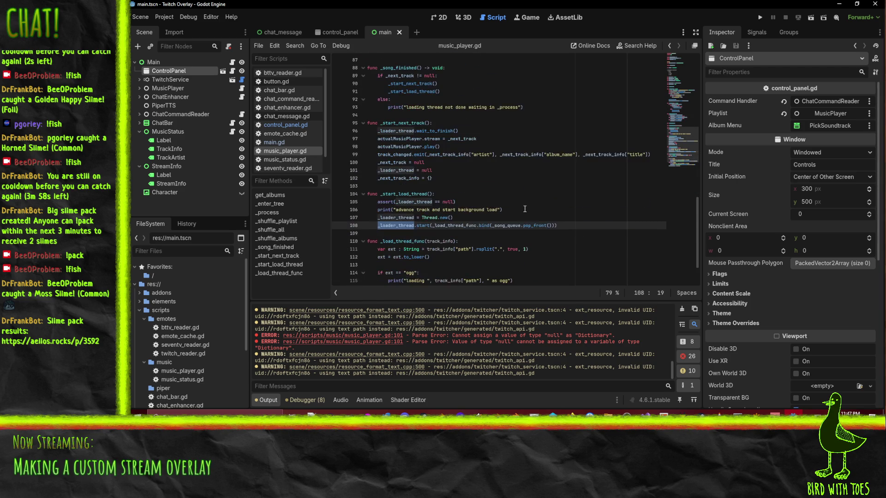
{"action": "double_click", "coordinate": [507, 225]}
{"action": "double_click", "coordinate": [538, 225]}
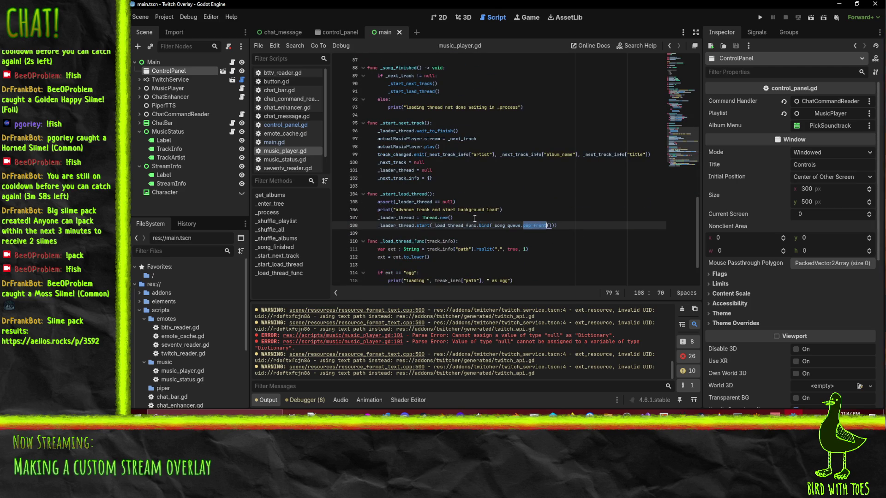
Add an `if len(_song_queue) == 0:` check after line 107.
{"action": "left_click", "coordinate": [502, 216]}
{"action": "key", "text": "Return"}
{"action": "type", "text": "if "}
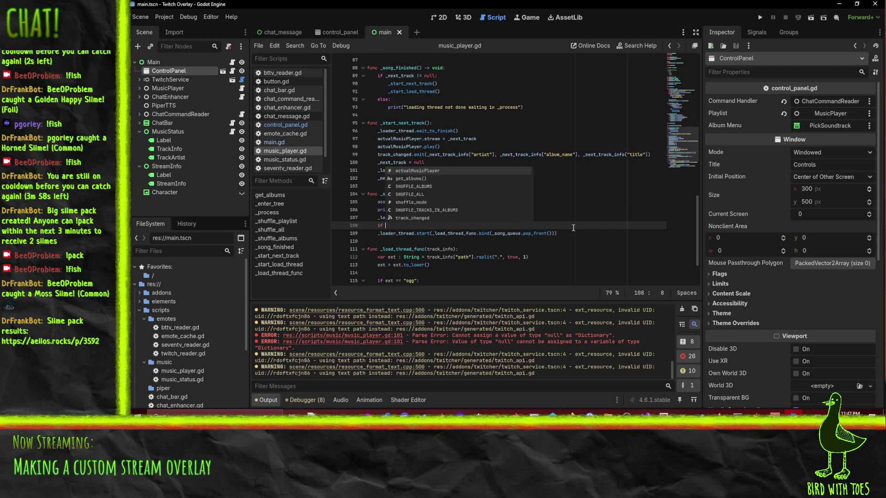
{"action": "type", "text": "len(_song_queue"}
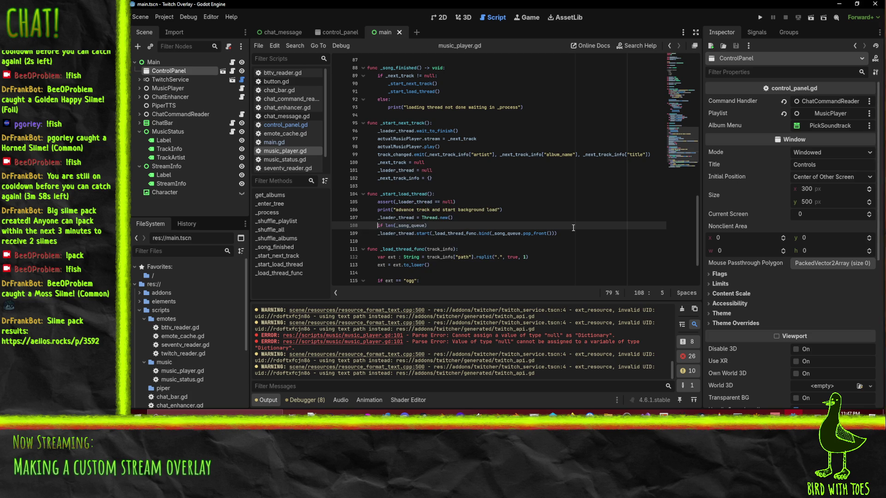
{"action": "left_click", "coordinate": [573, 228]}
{"action": "type", "text": "== 0:"}
{"action": "key", "text": "ctrl+x"}
{"action": "key", "text": "Up"}
{"action": "key", "text": "Return"}
{"action": "key", "text": "Up"}
{"action": "key", "text": "ctrl+v"}
Call _shuffle_playlist() inside the new if block and remove the empty line below it.
{"action": "key", "text": "Return"}
{"action": "type", "text": "_shu"}
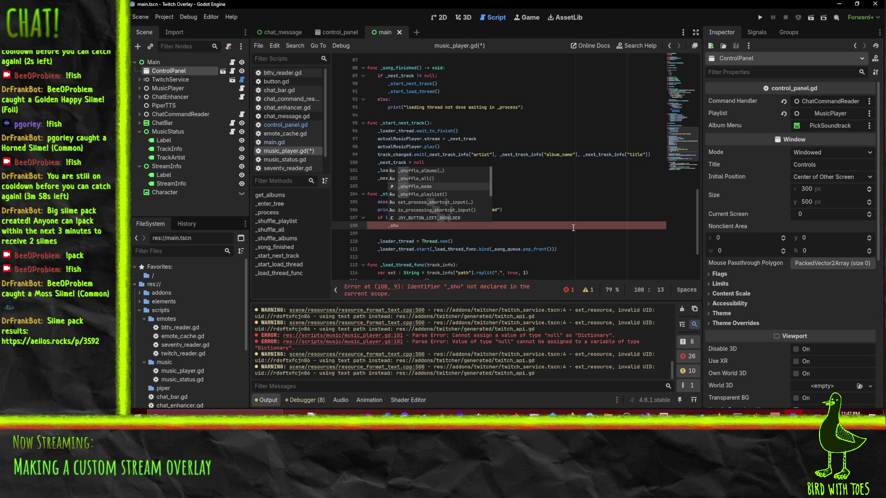
{"action": "key", "text": "Down"}
{"action": "key", "text": "Down"}
{"action": "key", "text": "Down"}
{"action": "key", "text": "Return"}
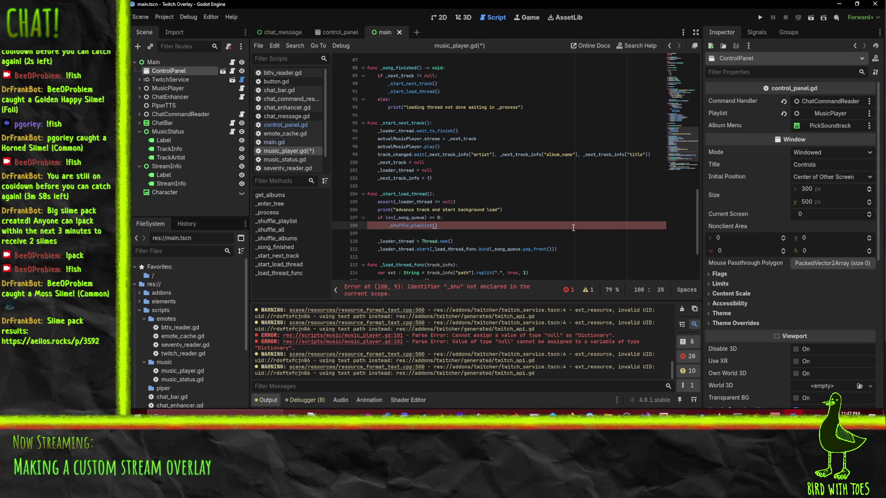
{"action": "key", "text": "Down"}
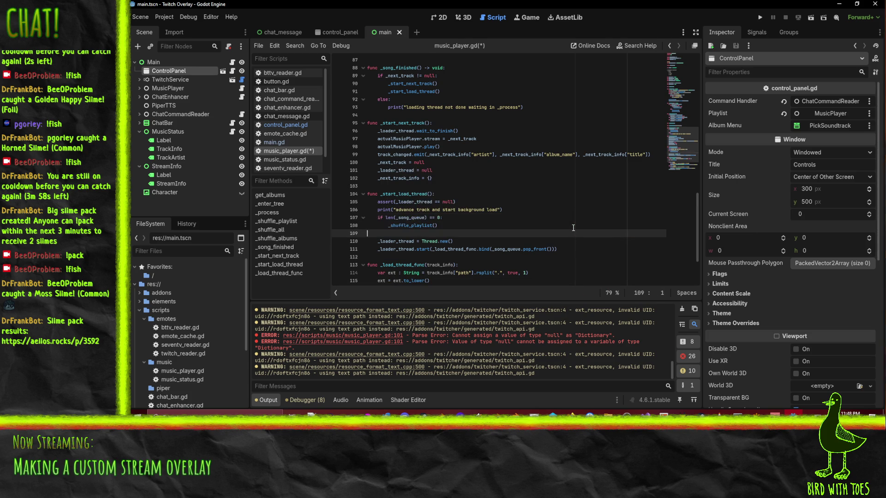
{"action": "key", "text": "BackSpace"}
{"action": "key", "text": "Up"}
{"action": "key", "text": "Up"}
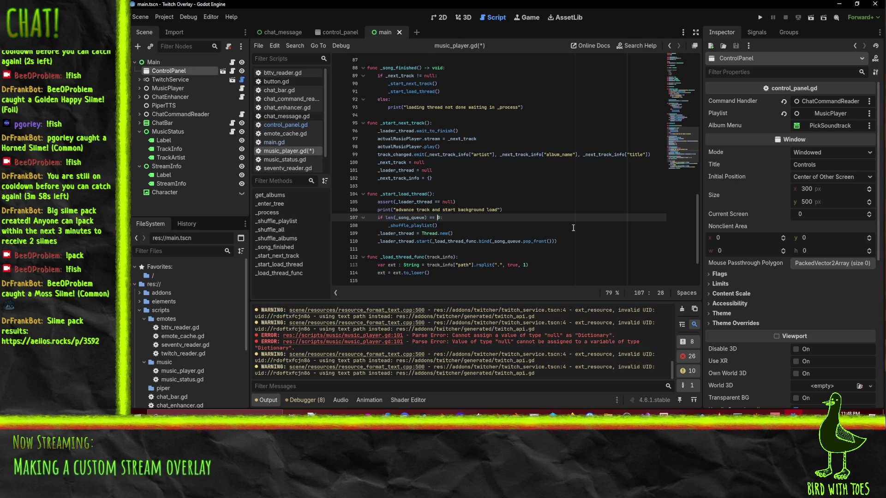
{"action": "key", "text": "Down"}
{"action": "key", "text": "Up"}
{"action": "key", "text": "Down"}
Add a print of "queue exhausted, shuffle tracks again" in the if block and save.
{"action": "key", "text": "End"}
{"action": "key", "text": "Return"}
{"action": "key", "text": "ctrl+v"}
{"action": "key", "text": "Home"}
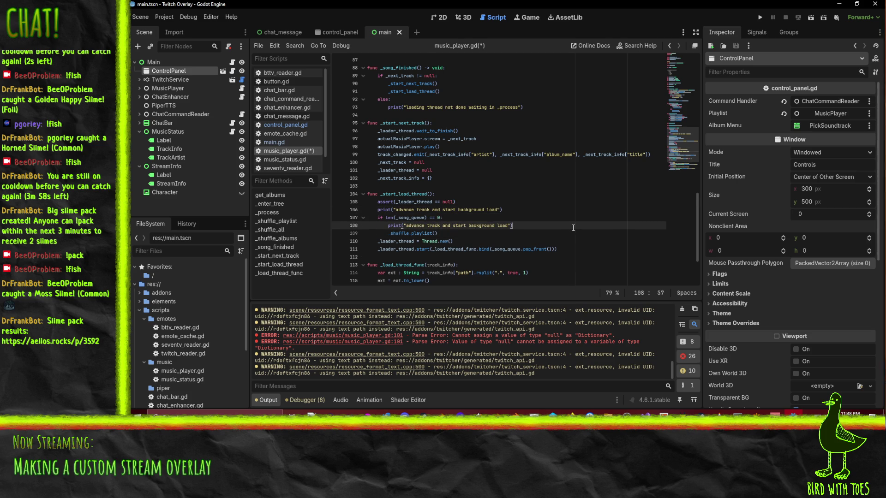
{"action": "key", "text": "shift+Left"}
{"action": "key", "text": "shift+Left"}
{"action": "key", "text": "shift+Left"}
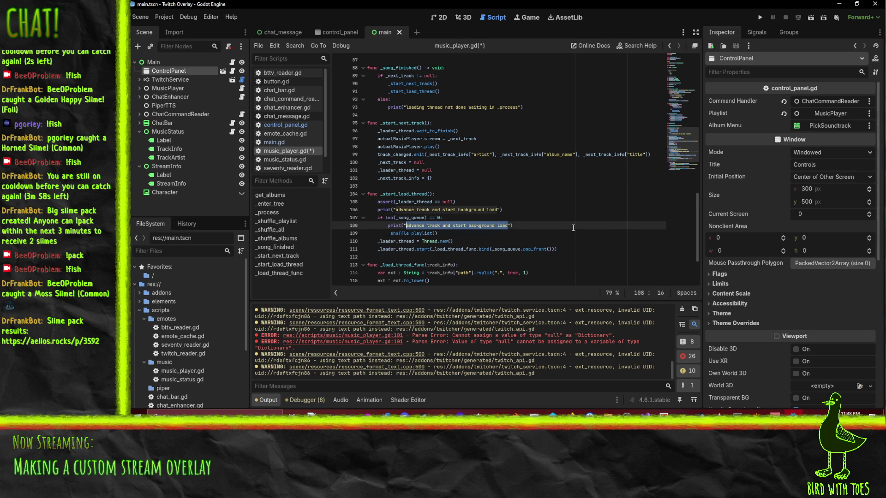
{"action": "key", "text": "shift+Left"}
{"action": "type", "text": "queue ex"}
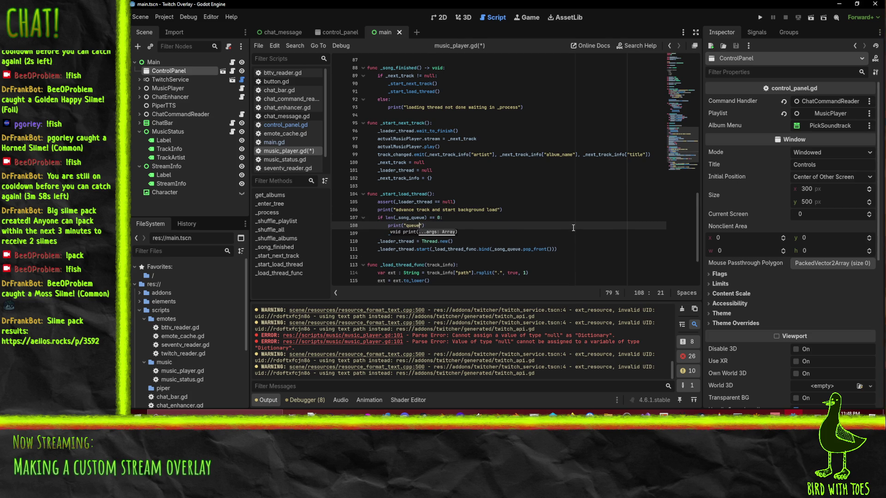
{"action": "type", "text": "hausted, shuffle tracks again\")"}
{"action": "key", "text": "ctrl+s"}
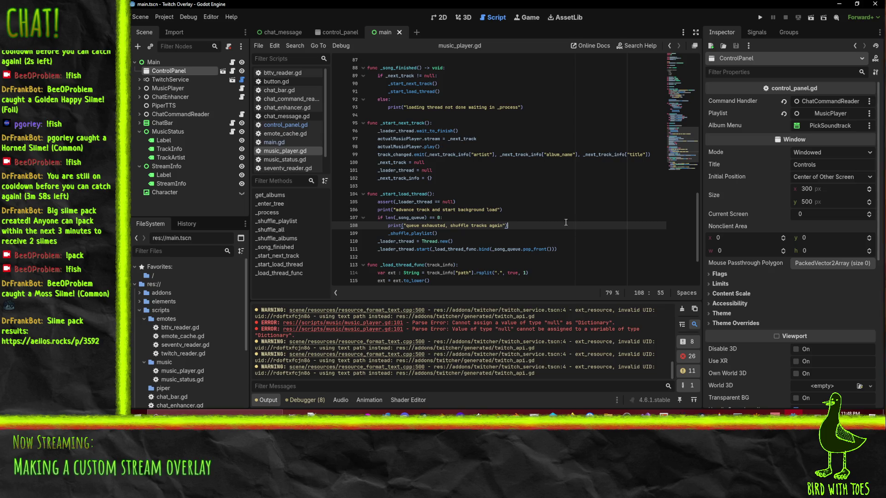
{"action": "left_click", "coordinate": [399, 218]}
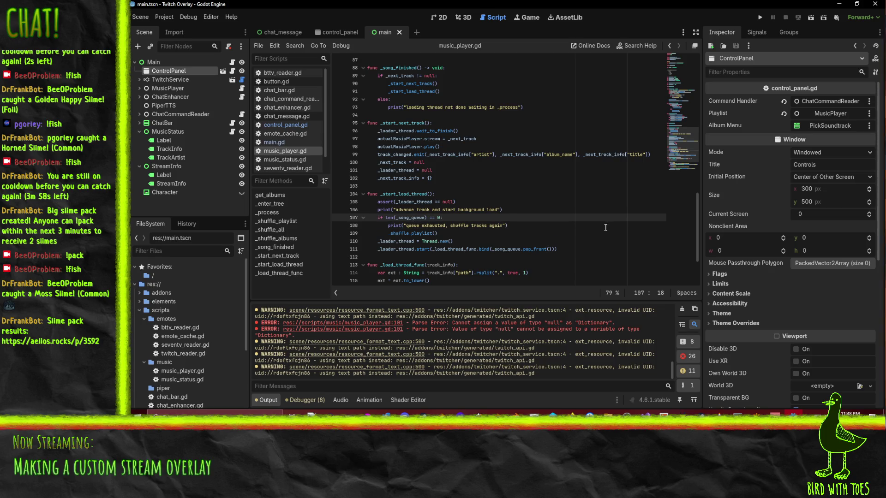
{"action": "key", "text": "Down"}
{"action": "key", "text": "Down"}
{"action": "scroll", "coordinate": [573, 222], "scroll_direction": "up", "scroll_amount": 10}
{"action": "scroll", "coordinate": [573, 223], "scroll_direction": "up", "scroll_amount": 7}
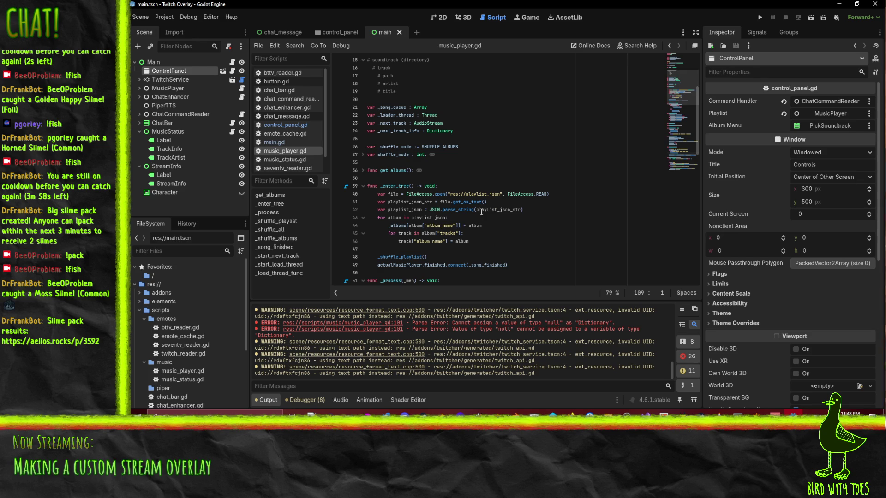
{"action": "mouse_move", "coordinate": [481, 212]}
{"action": "left_click", "coordinate": [393, 256]}
{"action": "scroll", "coordinate": [559, 243], "scroll_direction": "down", "scroll_amount": 3}
{"action": "left_click", "coordinate": [558, 244]}
{"action": "left_click", "coordinate": [404, 185]}
{"action": "scroll", "coordinate": [554, 214], "scroll_direction": "down", "scroll_amount": 20}
{"action": "scroll", "coordinate": [554, 214], "scroll_direction": "down", "scroll_amount": 2}
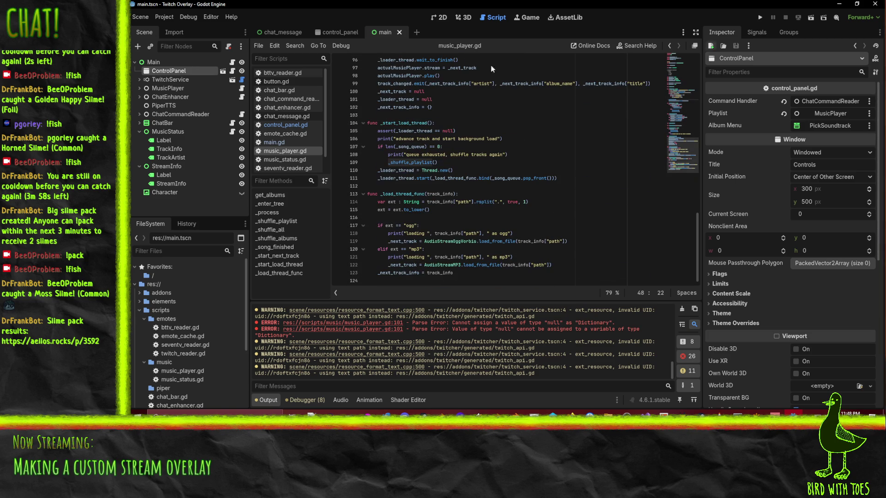
{"action": "scroll", "coordinate": [586, 196], "scroll_direction": "up", "scroll_amount": 12}
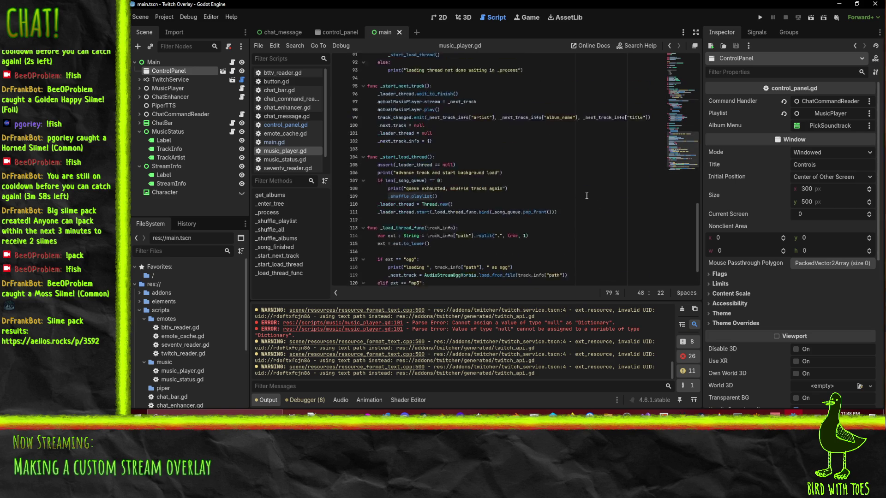
{"action": "scroll", "coordinate": [587, 196], "scroll_direction": "up", "scroll_amount": 3}
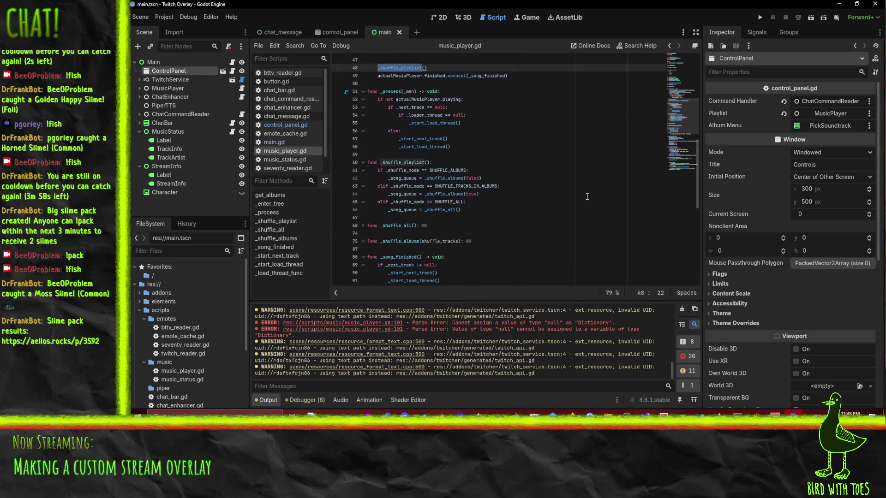
{"action": "scroll", "coordinate": [587, 196], "scroll_direction": "up", "scroll_amount": 1}
{"action": "scroll", "coordinate": [585, 192], "scroll_direction": "up", "scroll_amount": 2}
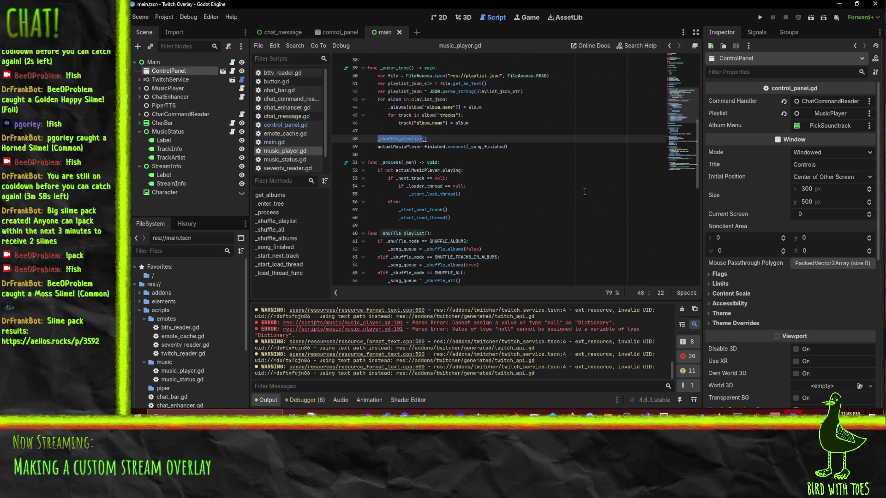
{"action": "scroll", "coordinate": [584, 194], "scroll_direction": "up", "scroll_amount": 1}
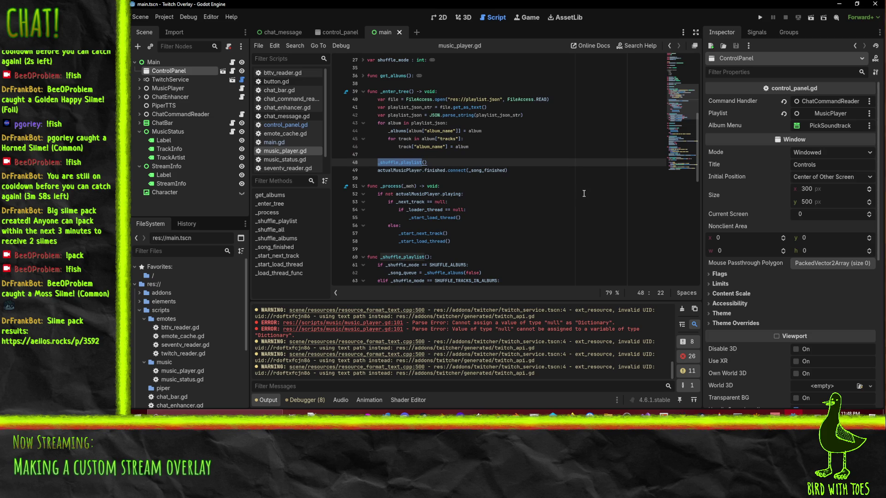
{"action": "scroll", "coordinate": [583, 193], "scroll_direction": "down", "scroll_amount": 10}
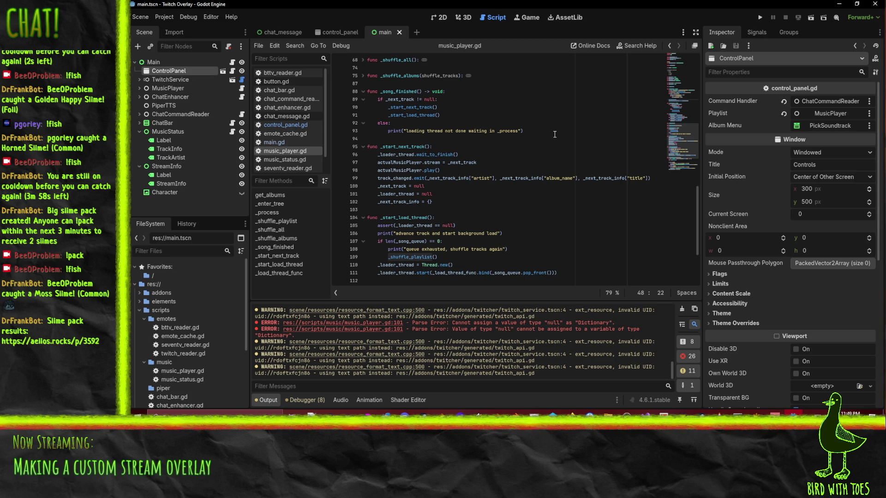
{"action": "scroll", "coordinate": [527, 171], "scroll_direction": "up", "scroll_amount": 2}
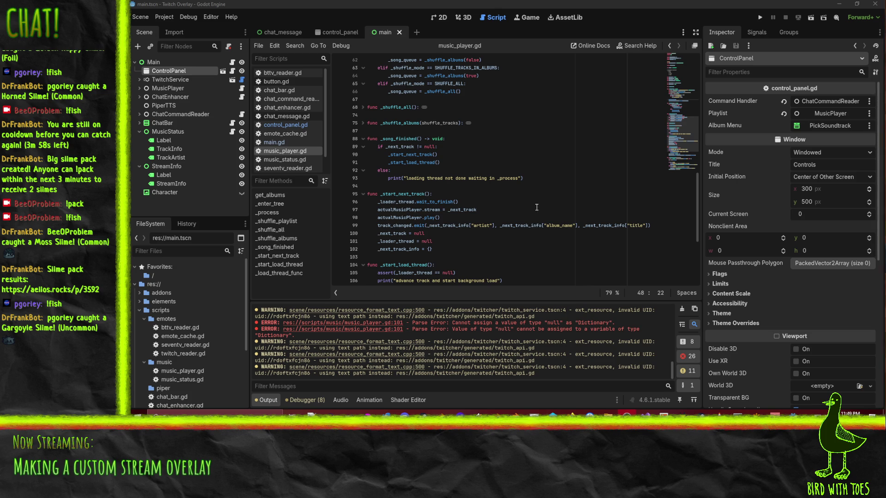
Inspect the loader-thread assertion on line 105 and the AudioStreamMP3 class documentation.
{"action": "left_click", "coordinate": [525, 273]}
{"action": "scroll", "coordinate": [530, 254], "scroll_direction": "down", "scroll_amount": 3}
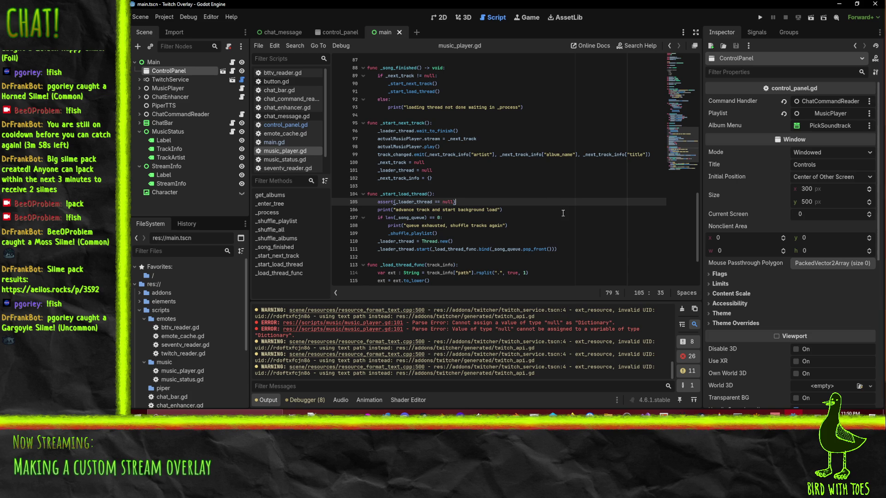
{"action": "scroll", "coordinate": [562, 213], "scroll_direction": "down", "scroll_amount": 3}
{"action": "left_click", "coordinate": [452, 267]}
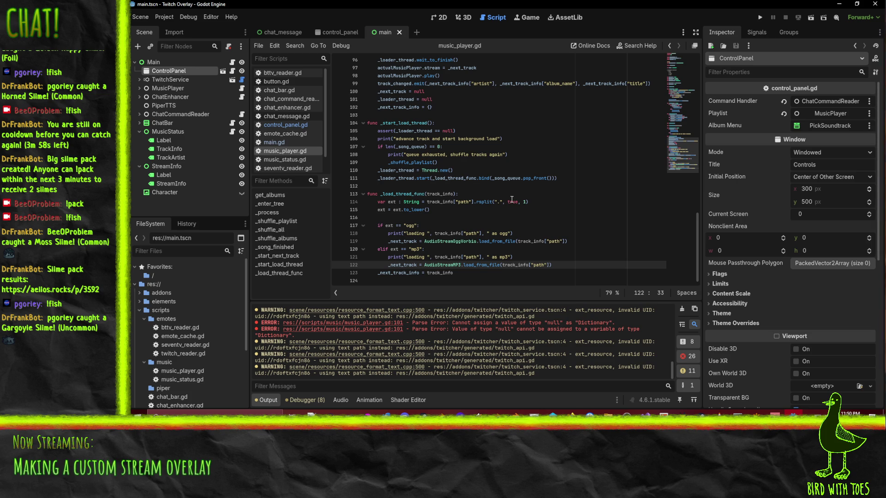
{"action": "scroll", "coordinate": [560, 224], "scroll_direction": "up", "scroll_amount": 2}
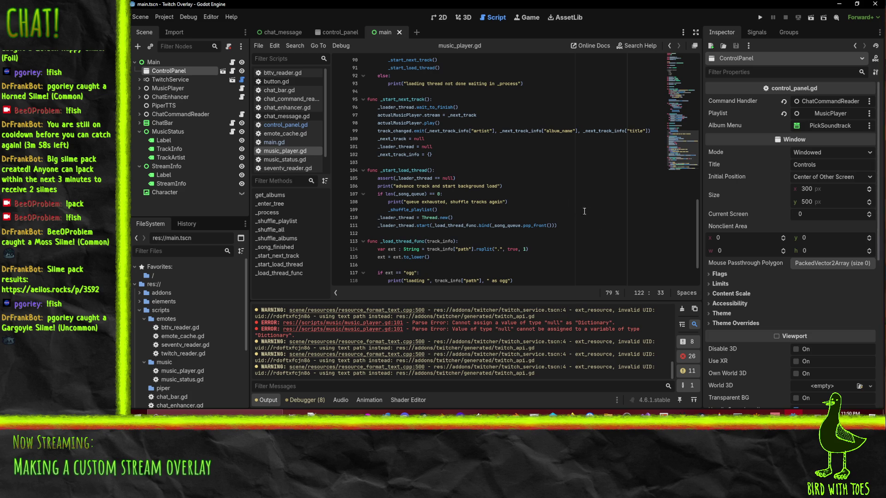
{"action": "left_click", "coordinate": [396, 92]}
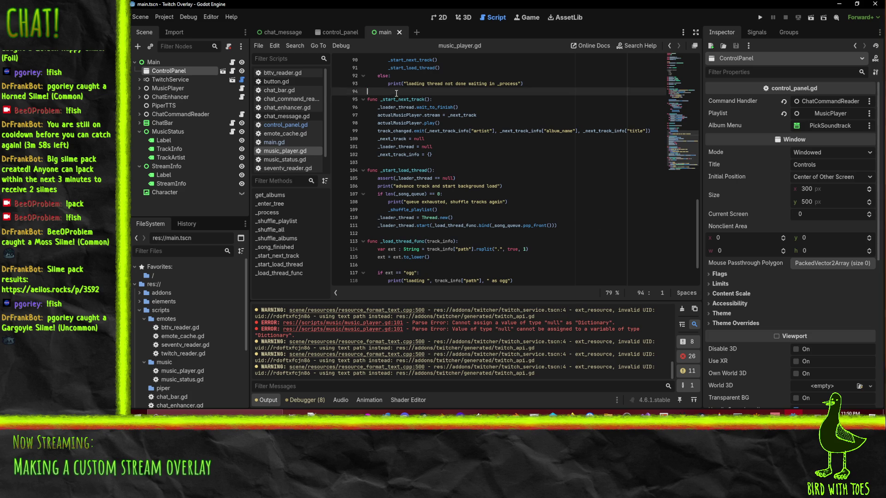
Trace the calls by marking _start_next_track, _song_finished, _next_track and _start_load_thread.
{"action": "double_click", "coordinate": [405, 98]}
{"action": "scroll", "coordinate": [443, 106], "scroll_direction": "up", "scroll_amount": 3}
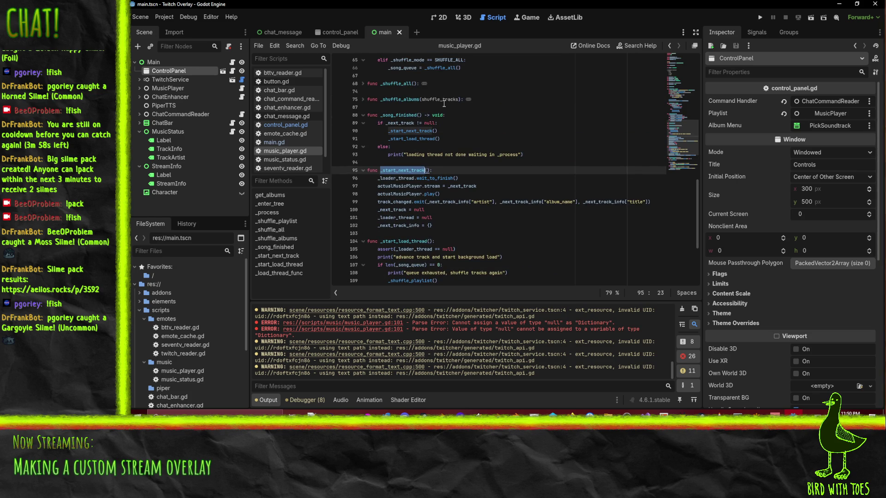
{"action": "double_click", "coordinate": [399, 114]}
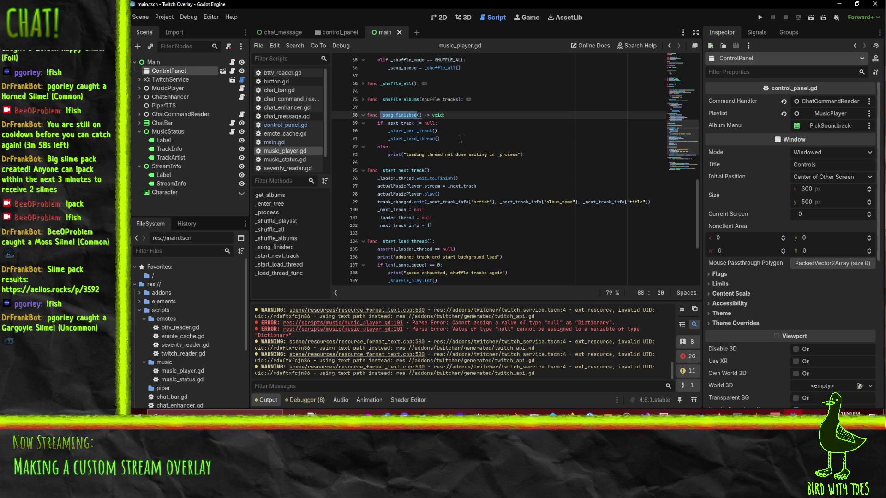
{"action": "double_click", "coordinate": [395, 123]}
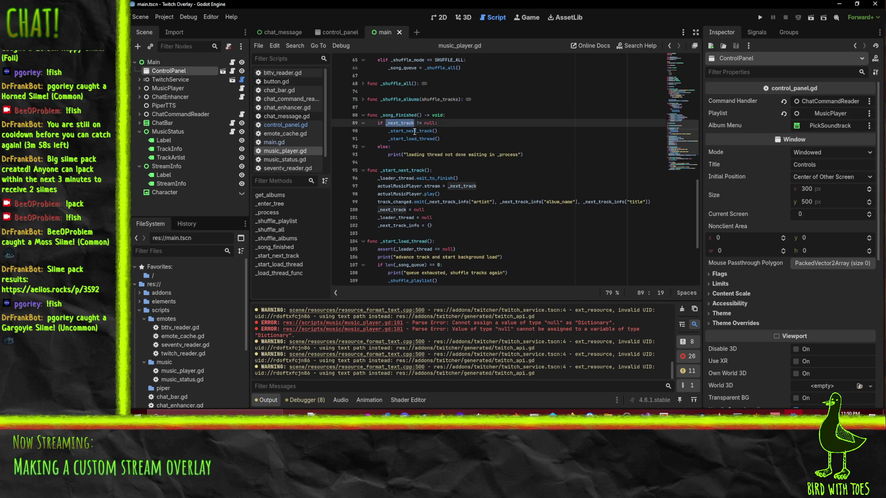
{"action": "double_click", "coordinate": [410, 138]}
{"action": "scroll", "coordinate": [521, 162], "scroll_direction": "down", "scroll_amount": 3}
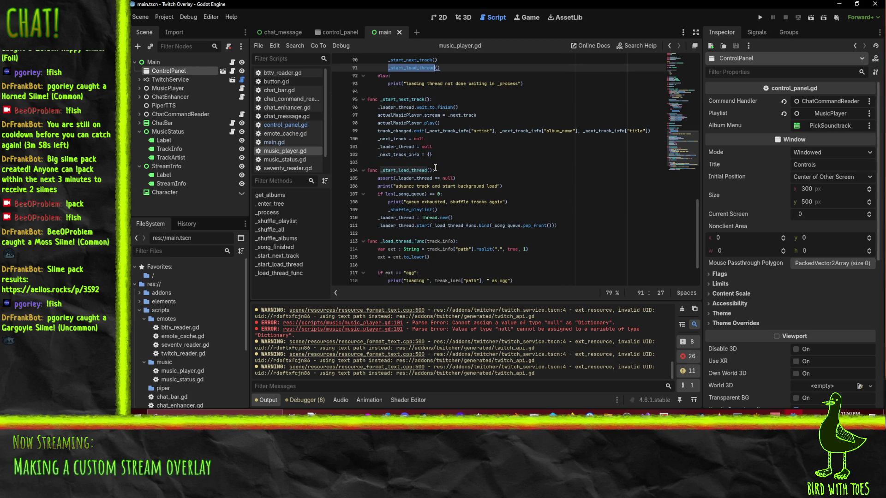
{"action": "scroll", "coordinate": [550, 215], "scroll_direction": "up", "scroll_amount": 1}
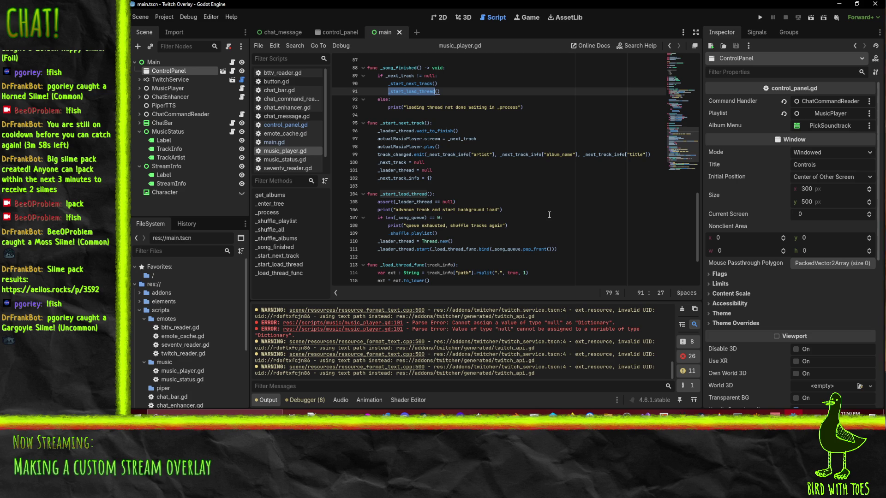
Unfold shuffle_mode at the top of the script to reveal its getter and setter.
{"action": "scroll", "coordinate": [548, 212], "scroll_direction": "up", "scroll_amount": 5}
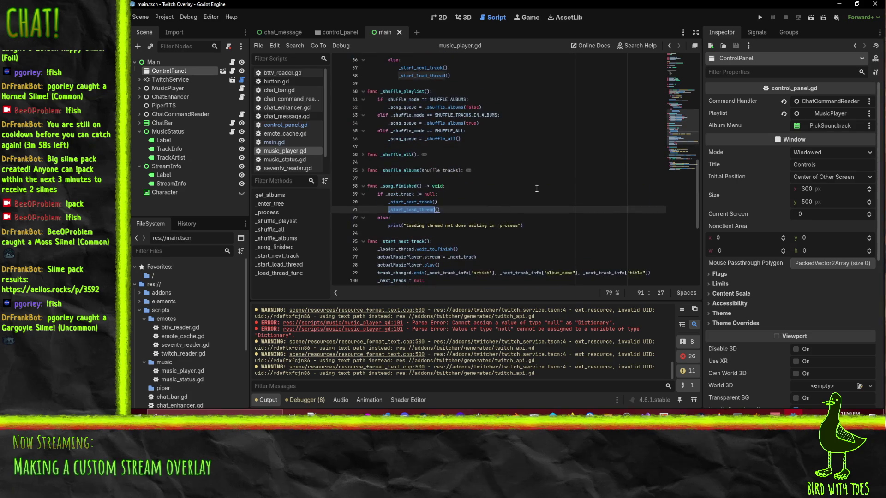
{"action": "scroll", "coordinate": [540, 181], "scroll_direction": "up", "scroll_amount": 3}
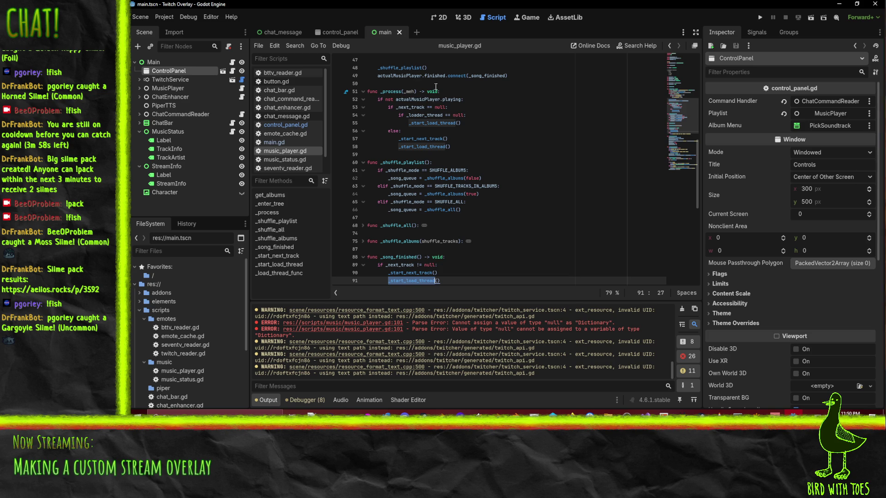
{"action": "scroll", "coordinate": [494, 114], "scroll_direction": "up", "scroll_amount": 3}
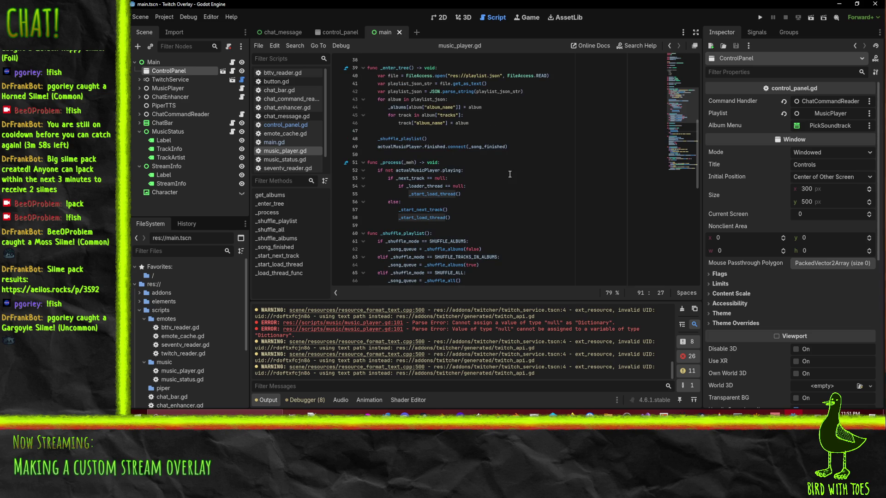
{"action": "scroll", "coordinate": [517, 173], "scroll_direction": "up", "scroll_amount": 4}
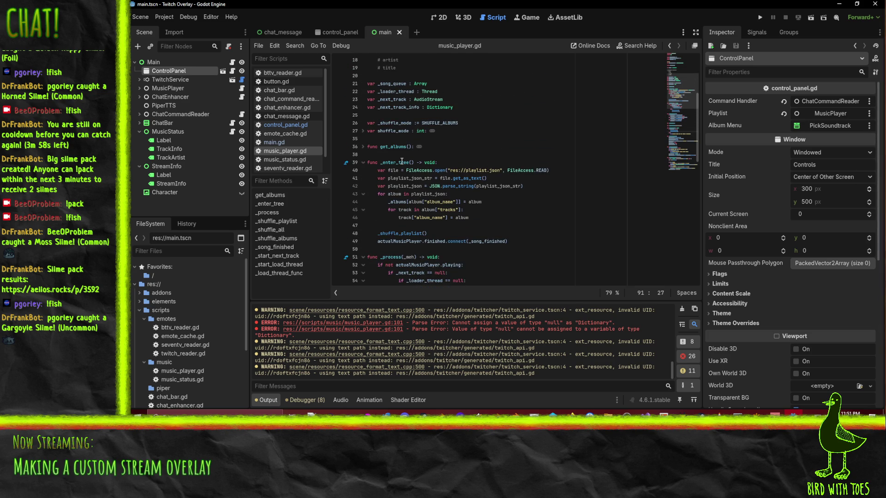
{"action": "scroll", "coordinate": [523, 203], "scroll_direction": "down", "scroll_amount": 4}
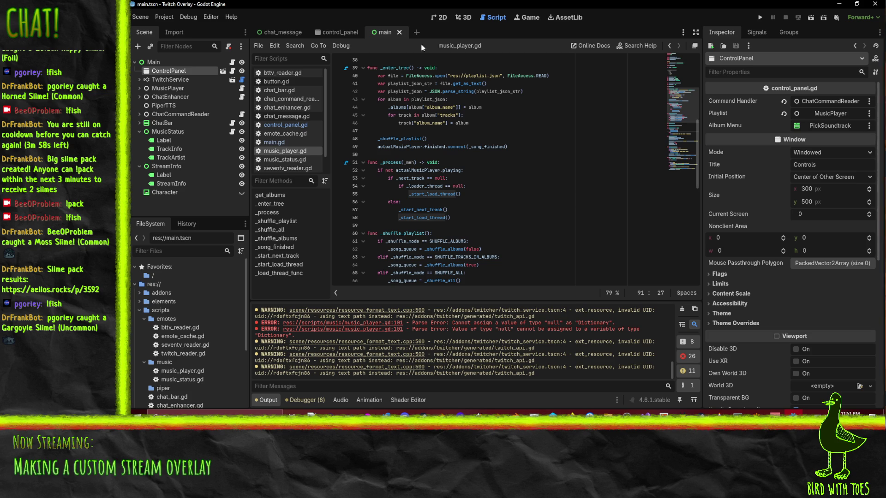
{"action": "scroll", "coordinate": [579, 228], "scroll_direction": "up", "scroll_amount": 7}
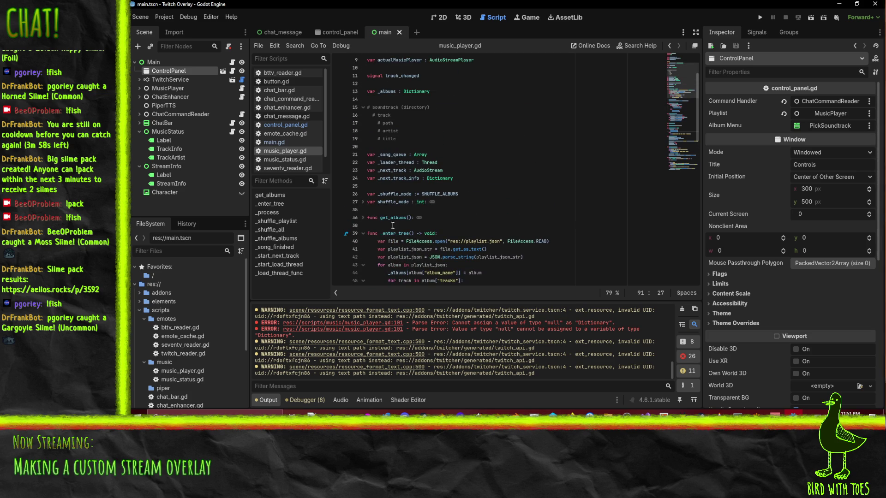
{"action": "scroll", "coordinate": [362, 176], "scroll_direction": "up", "scroll_amount": 3}
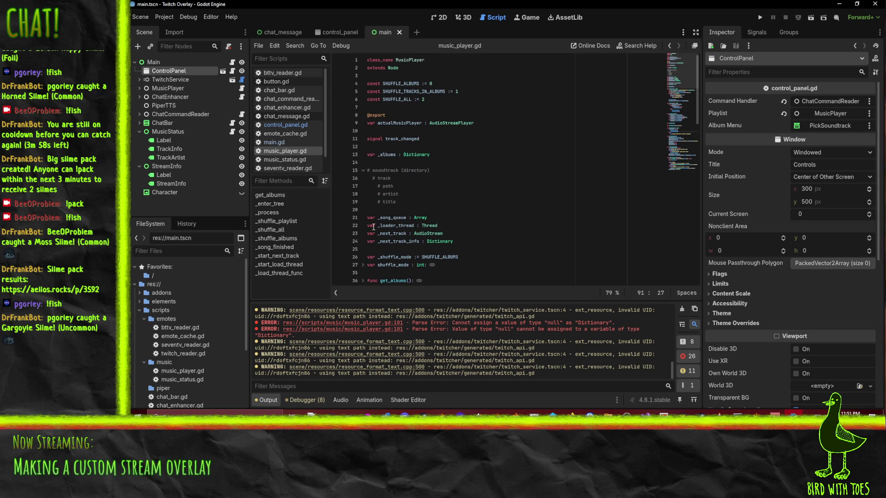
{"action": "left_click", "coordinate": [364, 265]}
{"action": "scroll", "coordinate": [364, 265], "scroll_direction": "down", "scroll_amount": 5}
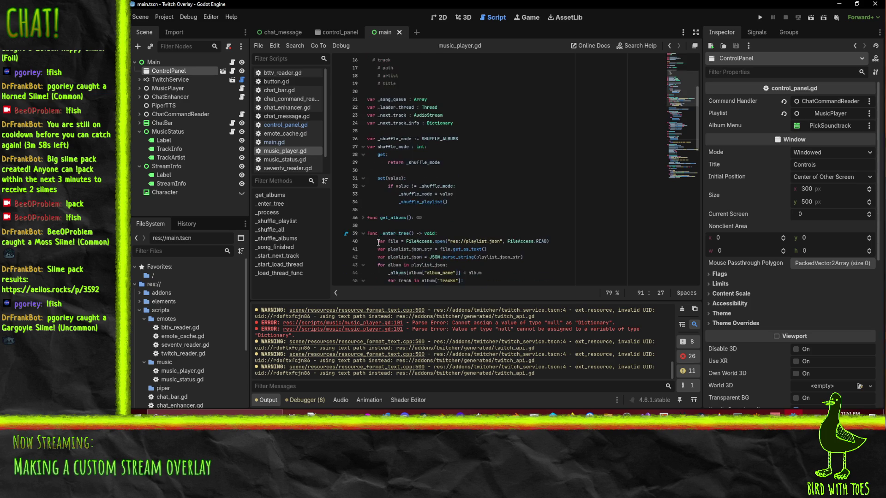
{"action": "left_click", "coordinate": [453, 202]}
Add actualMusicPlayer.stop() after the _shuffle_playlist call in the setter and save.
{"action": "scroll", "coordinate": [523, 243], "scroll_direction": "up", "scroll_amount": 2}
{"action": "key", "text": "Return"}
{"action": "scroll", "coordinate": [576, 246], "scroll_direction": "up", "scroll_amount": 3}
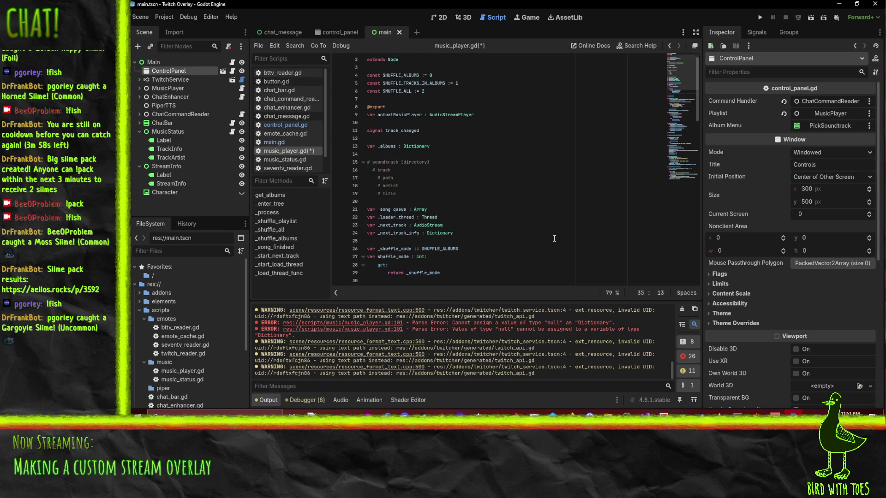
{"action": "type", "text": "actualM"}
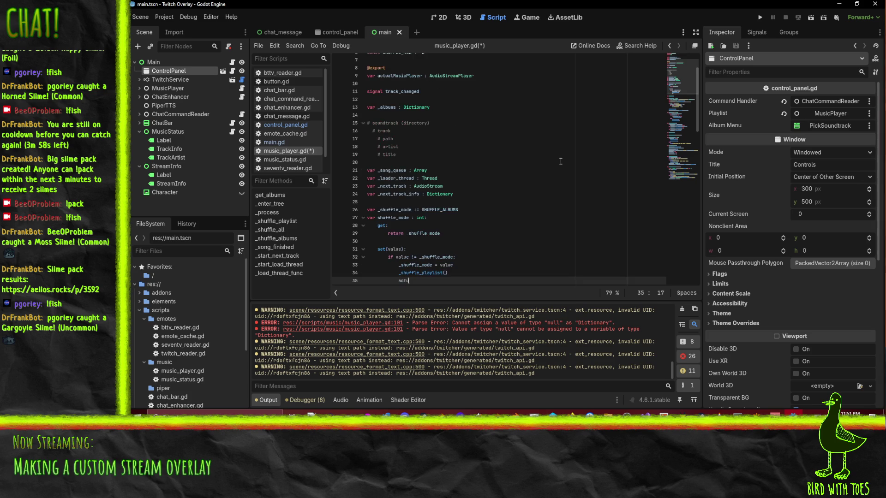
{"action": "key", "text": "Return"}
{"action": "type", "text": ".s"}
{"action": "type", "text": "tip"}
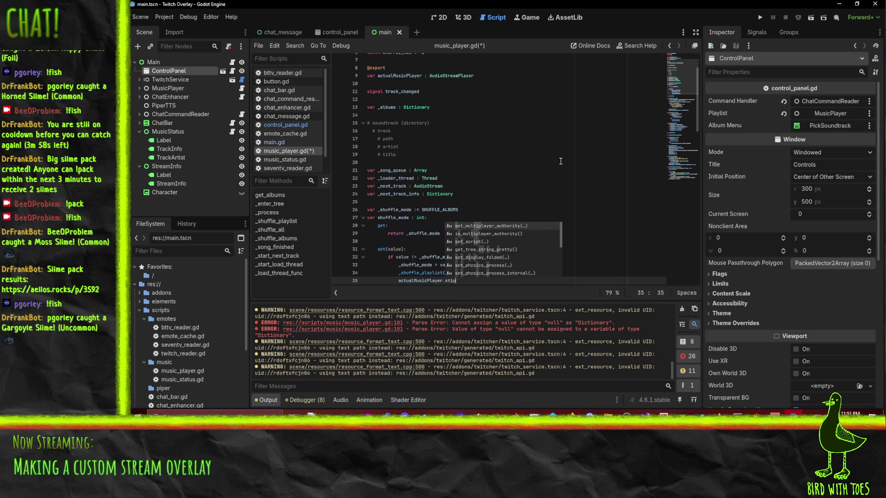
{"action": "key", "text": "BackSpace"}
{"action": "key", "text": "BackSpace"}
{"action": "type", "text": "top"}
{"action": "key", "text": "Return"}
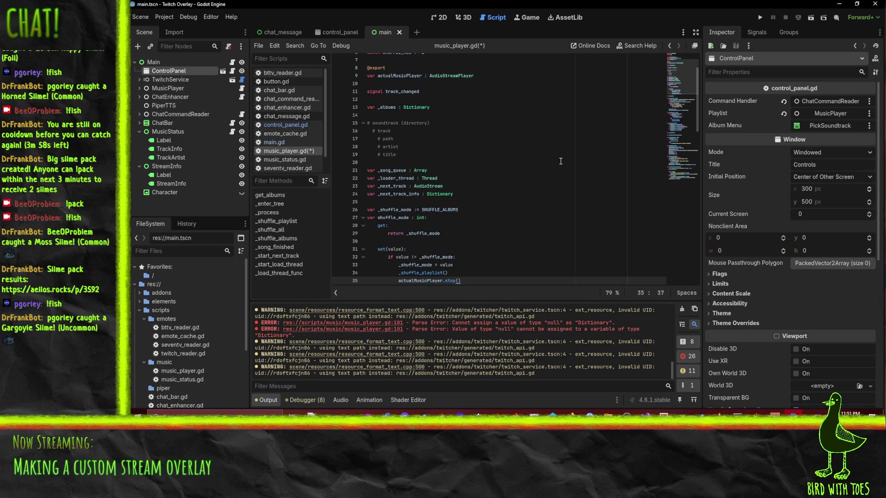
{"action": "scroll", "coordinate": [558, 160], "scroll_direction": "down", "scroll_amount": 5}
{"action": "key", "text": "ctrl+s"}
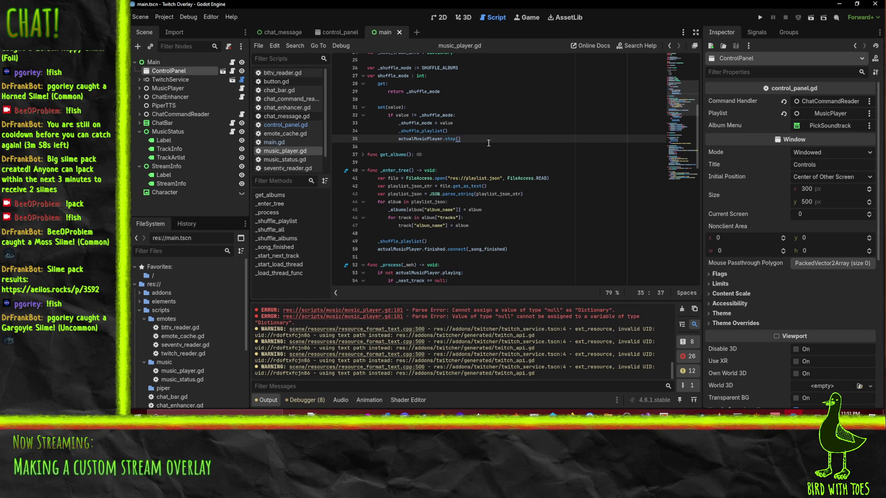
Append `and not actualMusicPlayer.stream_paused` to the playing check on line 53 and save.
{"action": "scroll", "coordinate": [488, 146], "scroll_direction": "down", "scroll_amount": 5}
{"action": "scroll", "coordinate": [488, 146], "scroll_direction": "down", "scroll_amount": 1}
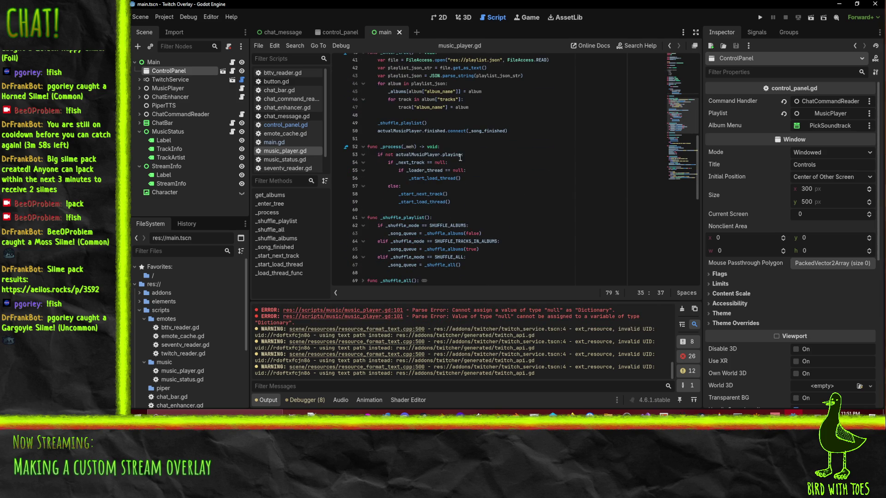
{"action": "left_click", "coordinate": [464, 155]}
{"action": "type", "text": "and not ac"}
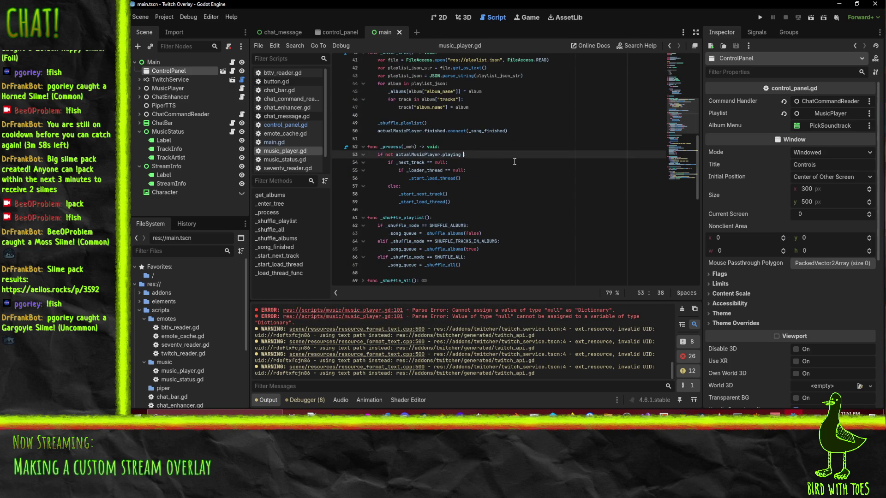
{"action": "type", "text": "tualMusicPlayer.pau"}
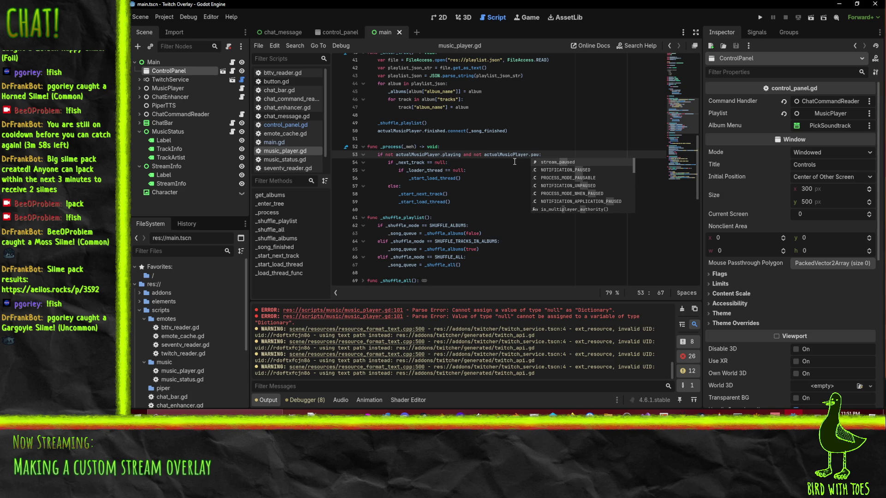
{"action": "key", "text": "Return"}
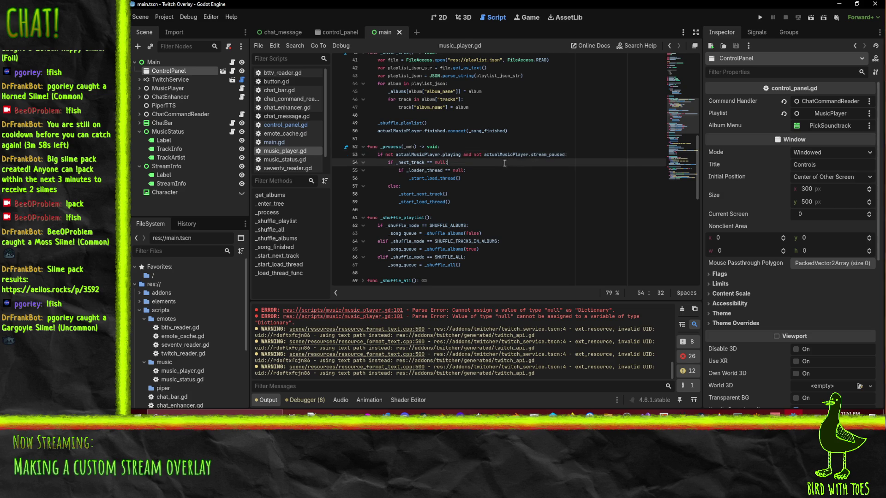
{"action": "double_click", "coordinate": [547, 155]}
{"action": "key", "text": "ctrl+s"}
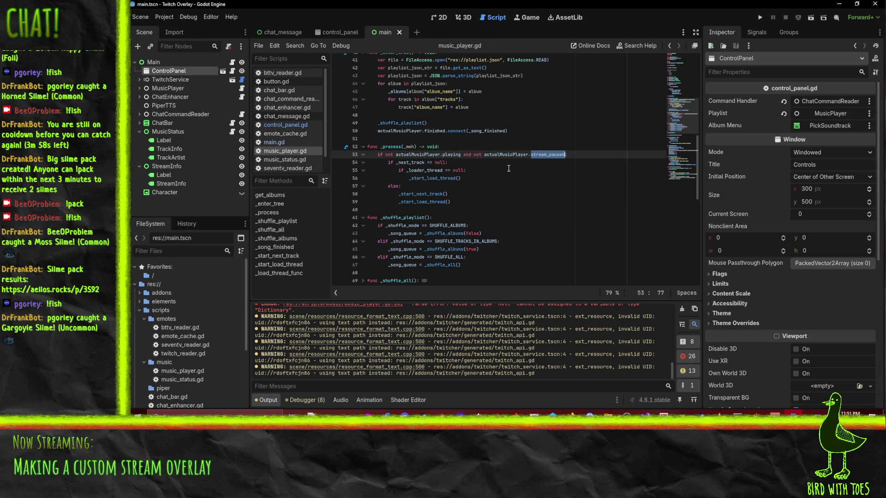
{"action": "left_click", "coordinate": [510, 167]}
{"action": "scroll", "coordinate": [527, 174], "scroll_direction": "up", "scroll_amount": 2}
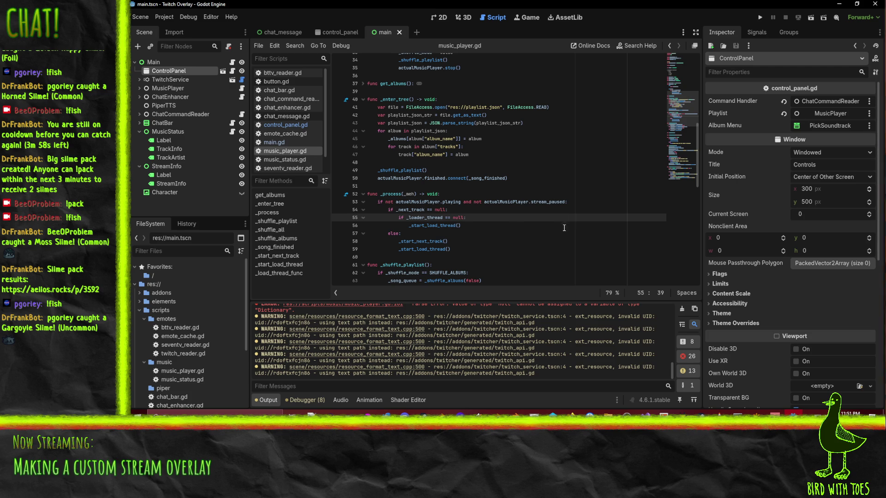
Insert a new `var paused : bool:` property declaration among the variables near line 26.
{"action": "scroll", "coordinate": [527, 217], "scroll_direction": "up", "scroll_amount": 9}
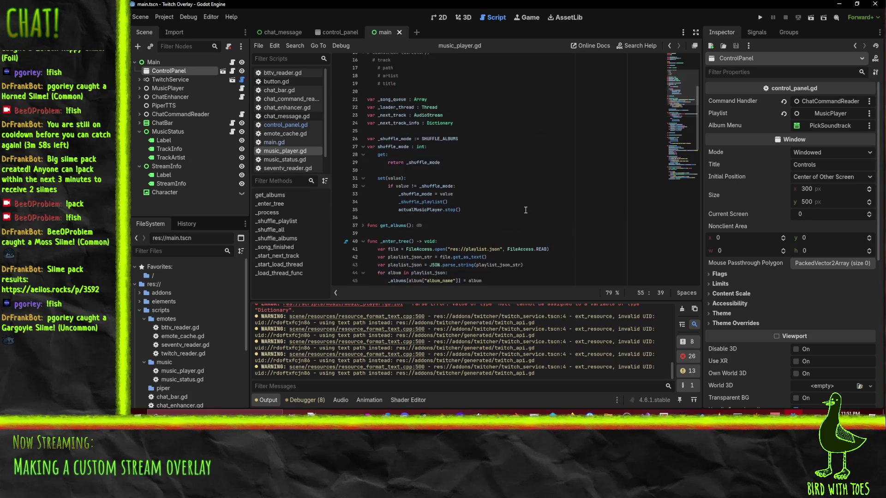
{"action": "scroll", "coordinate": [511, 206], "scroll_direction": "down", "scroll_amount": 1}
{"action": "left_click", "coordinate": [379, 170]}
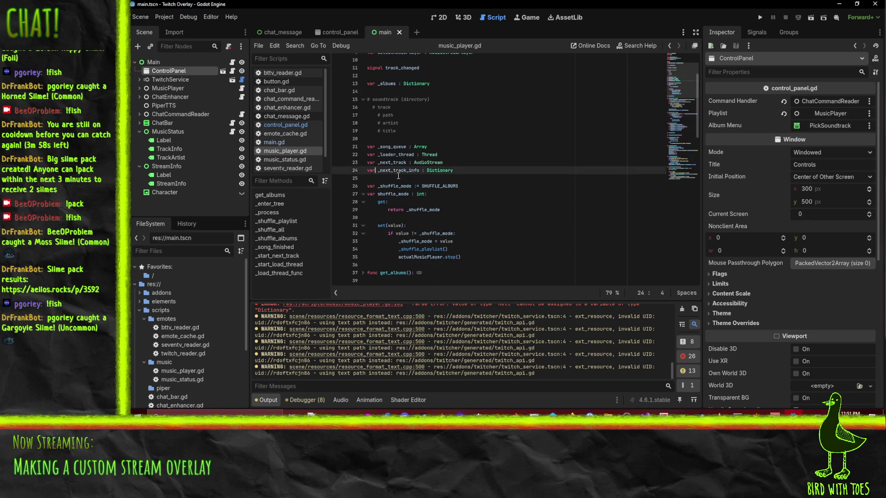
{"action": "left_click", "coordinate": [470, 183]}
{"action": "key", "text": "Up"}
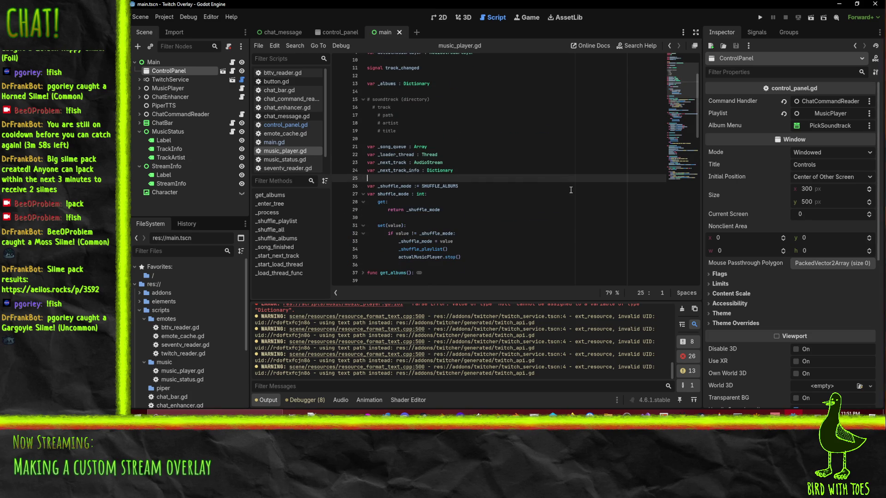
{"action": "key", "text": "Return"}
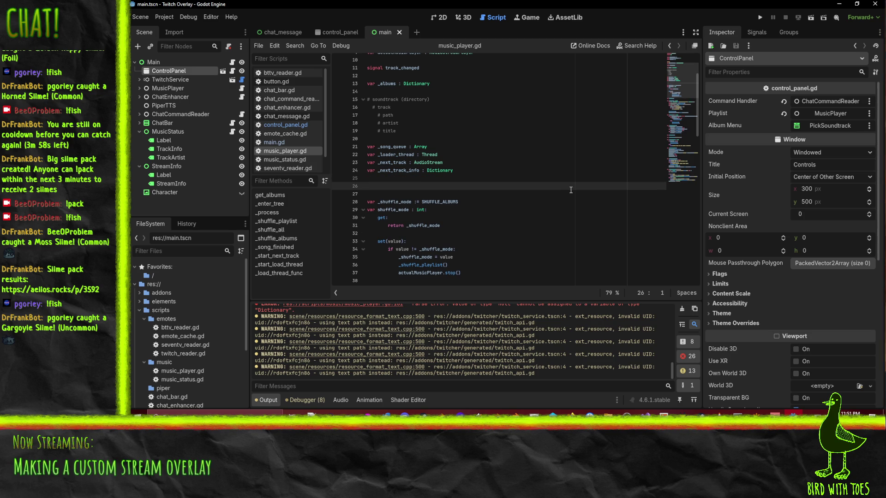
{"action": "type", "text": "var pash"}
{"action": "key", "text": "BackSpace"}
{"action": "key", "text": "BackSpace"}
{"action": "type", "text": "used :"}
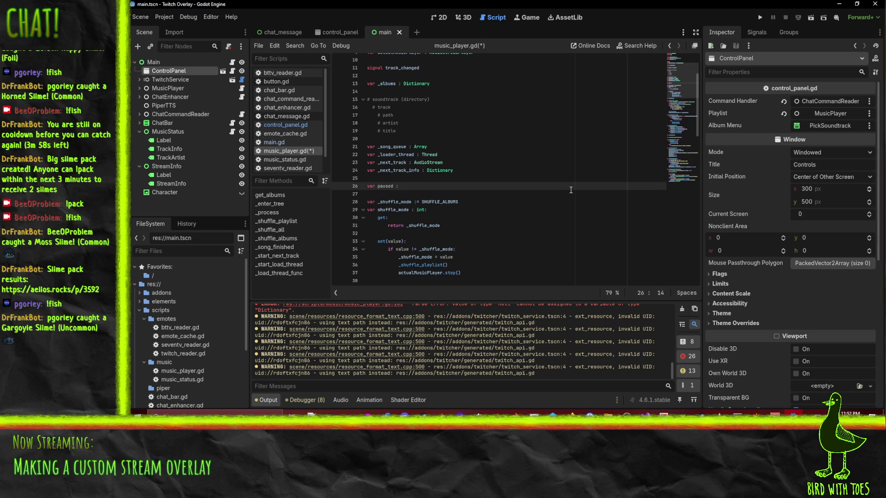
{"action": "type", "text": "bool "}
{"action": "type", "text": "="}
{"action": "type", "text": ":"}
{"action": "key", "text": "Return"}
Give paused a getter that returns actualMusicPlayer.stream_paused.
{"action": "type", "text": "get"}
{"action": "key", "text": "Return"}
{"action": "key", "text": "BackSpace"}
{"action": "key", "text": "BackSpace"}
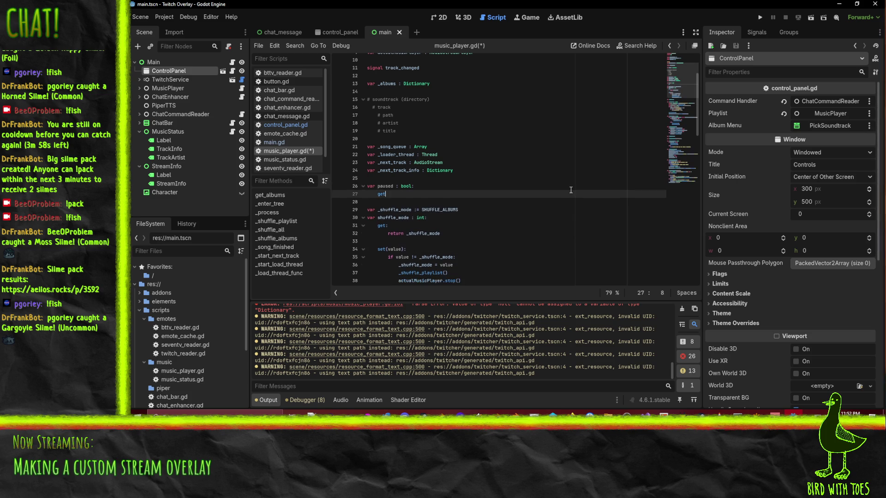
{"action": "type", "text": ":"}
{"action": "key", "text": "Return"}
{"action": "type", "text": "return actu"}
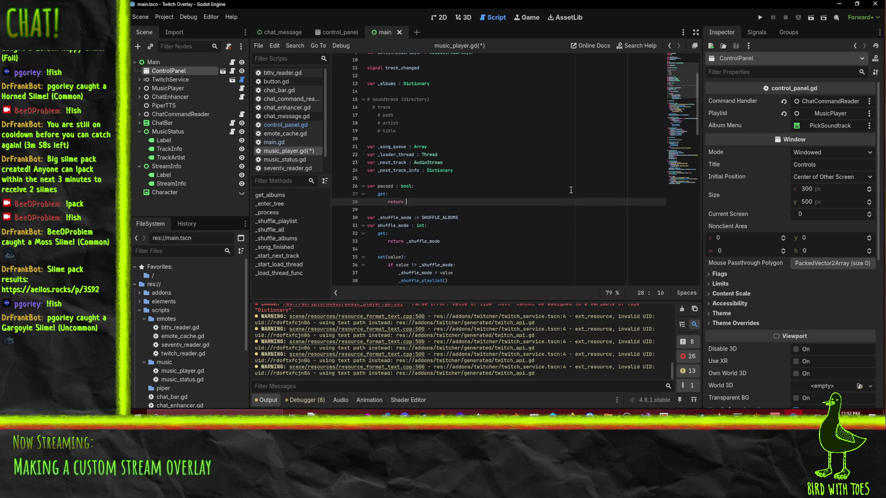
{"action": "key", "text": "Return"}
{"action": "type", "text": ".pau"}
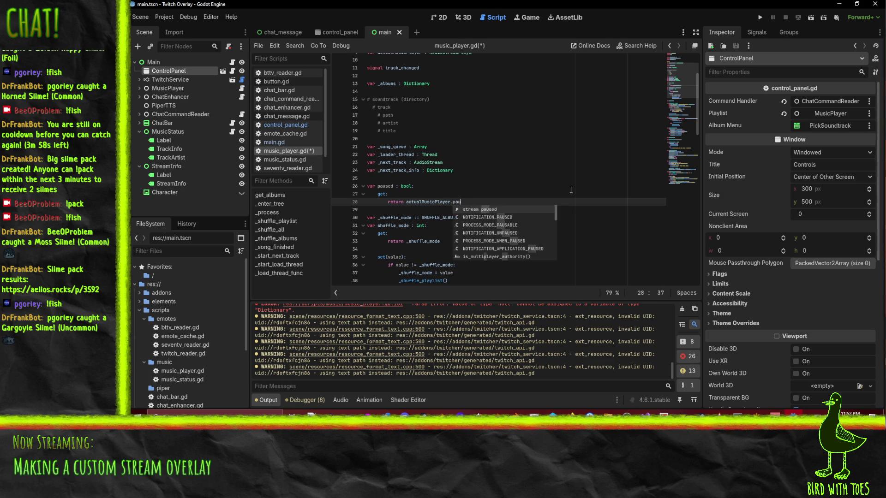
{"action": "key", "text": "Return"}
{"action": "key", "text": "Return"}
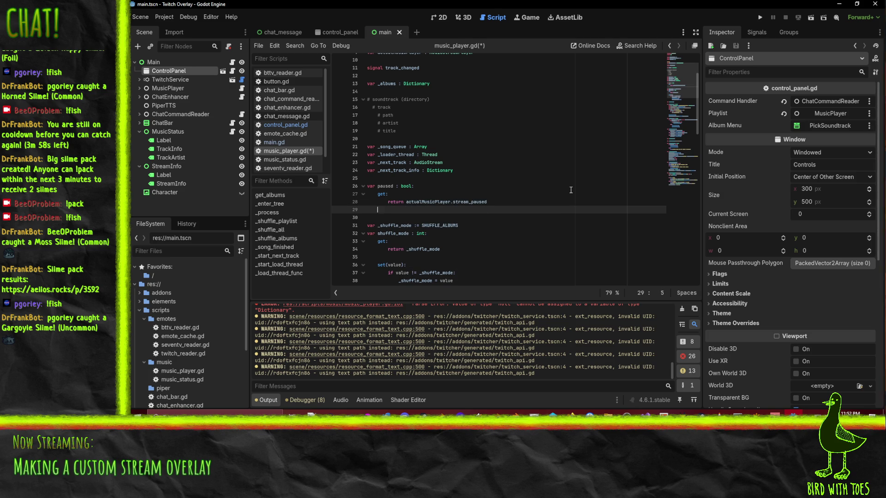
{"action": "key", "text": "Return"}
Add a set(value) setter assigning actualMusicPlayer.stream_paused = value, then save.
{"action": "type", "text": "set(value"}
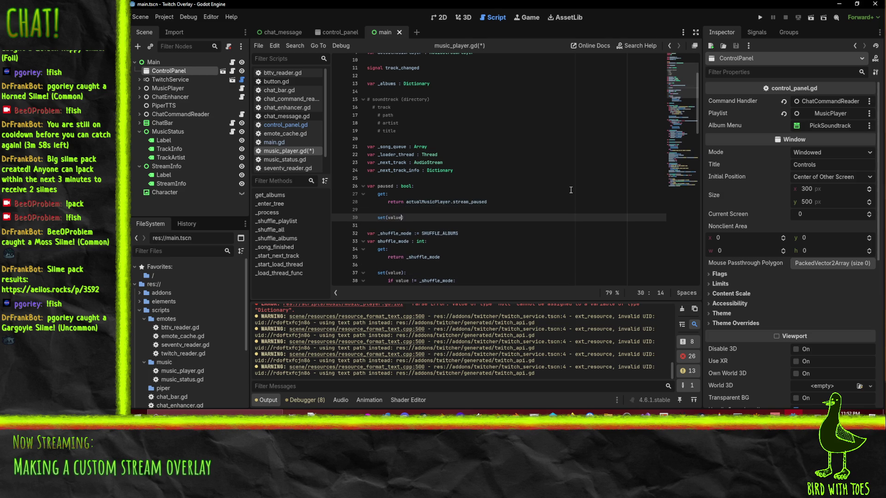
{"action": "type", "text": ")"}
{"action": "key", "text": "Return"}
{"action": "type", "text": "ac"}
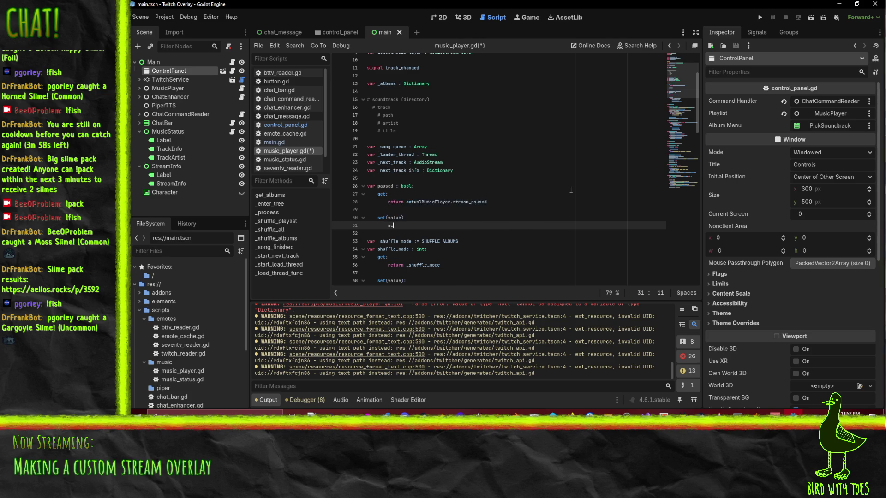
{"action": "type", "text": "tual"}
{"action": "key", "text": "Return"}
{"action": "type", "text": ".pause"}
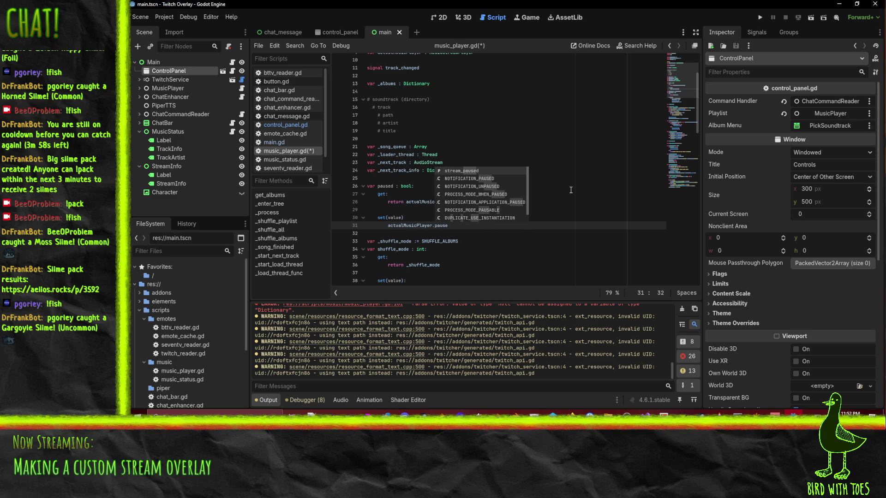
{"action": "key", "text": "Return"}
{"action": "key", "text": "BackSpace"}
{"action": "type", "text": "value"}
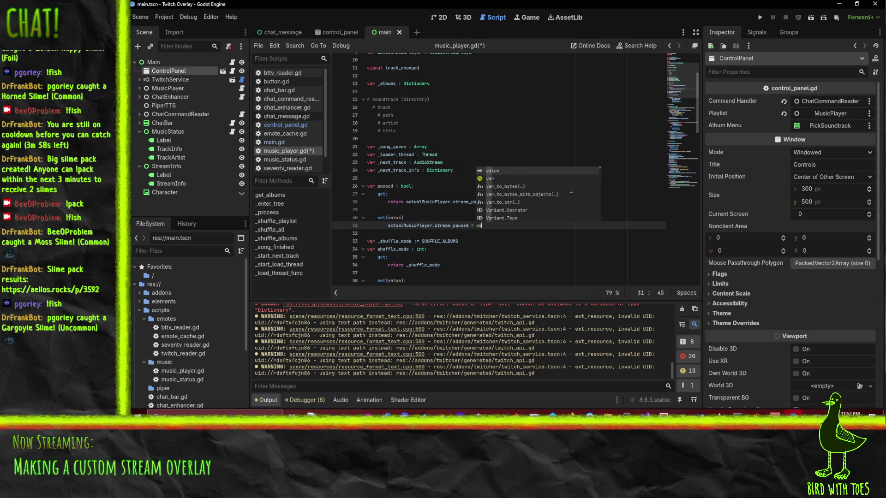
{"action": "key", "text": "Escape"}
{"action": "key", "text": "ctrl+s"}
{"action": "key", "text": "Down"}
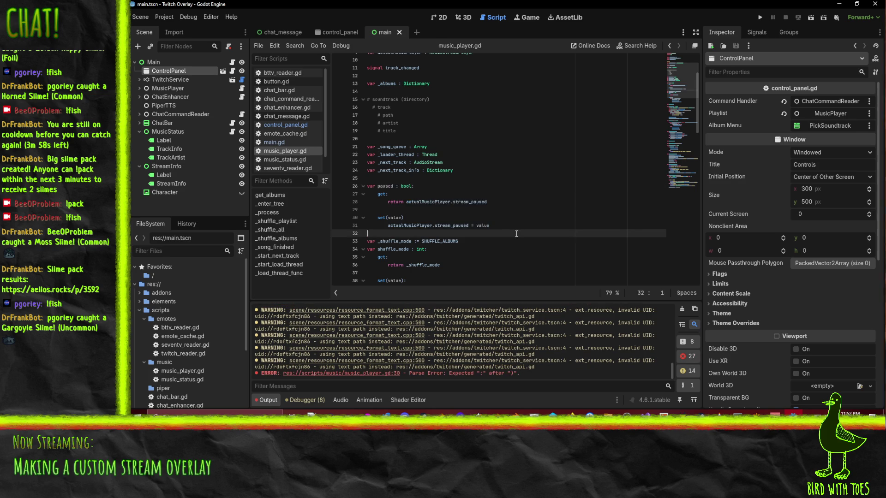
Add the missing colon after set(value) on line 30, save, and switch to the Game view.
{"action": "left_click", "coordinate": [431, 227]}
{"action": "type", "text": ":"}
{"action": "key", "text": "ctrl+s"}
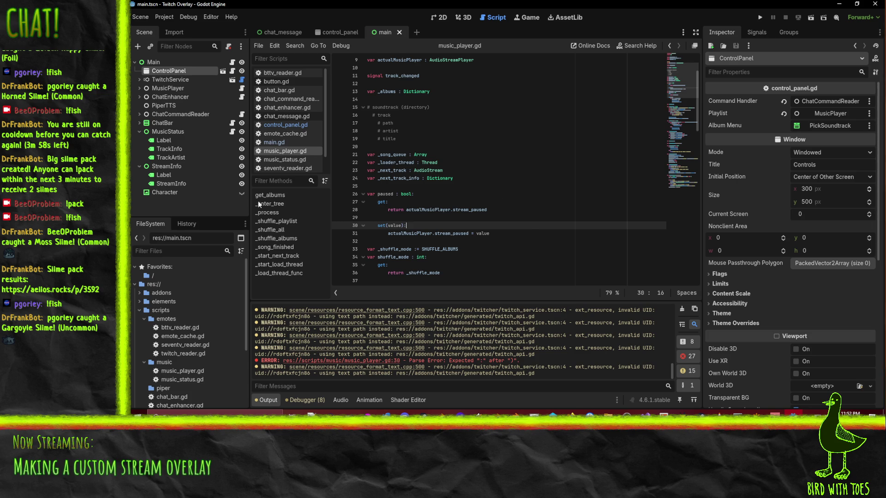
{"action": "scroll", "coordinate": [552, 145], "scroll_direction": "down", "scroll_amount": 8}
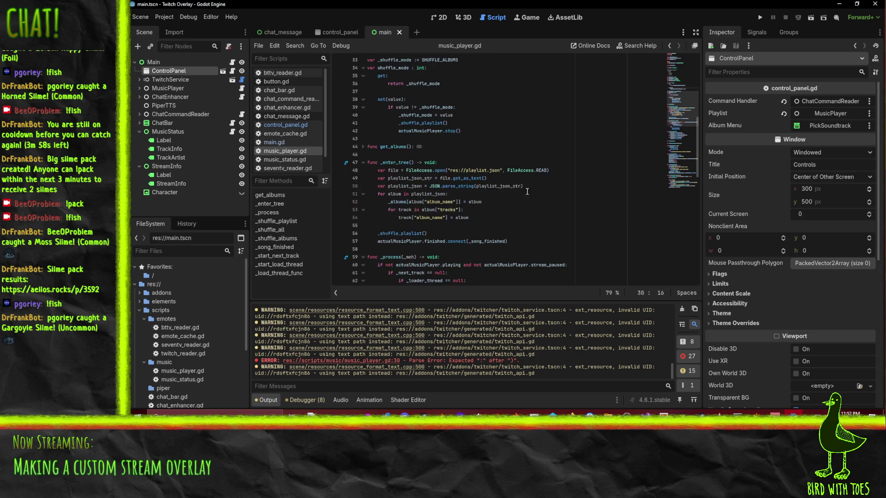
{"action": "scroll", "coordinate": [580, 205], "scroll_direction": "down", "scroll_amount": 20}
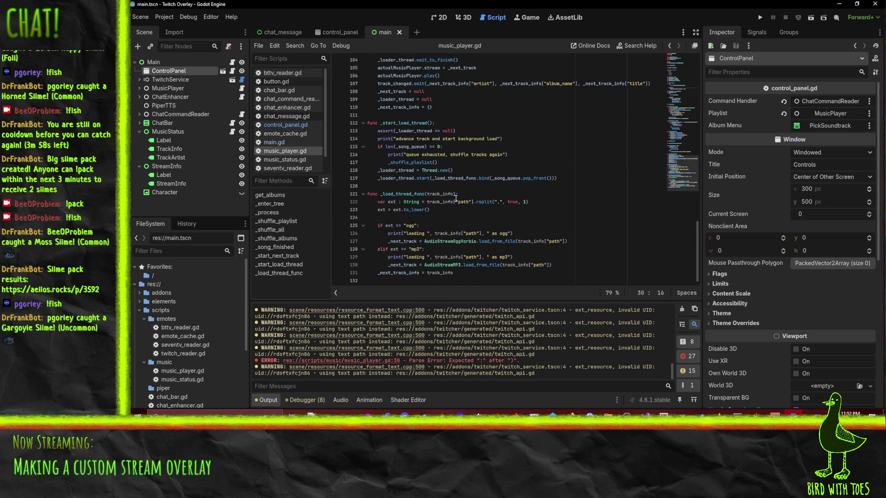
{"action": "scroll", "coordinate": [455, 198], "scroll_direction": "up", "scroll_amount": 20}
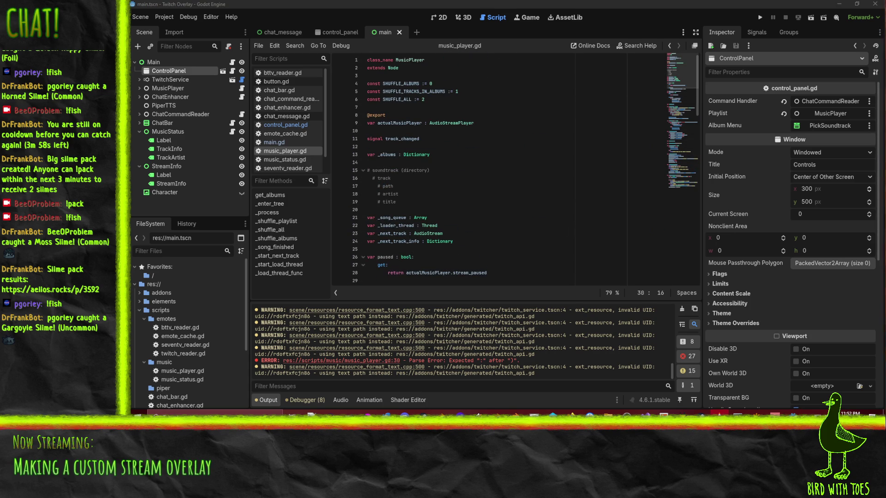
{"action": "left_click", "coordinate": [530, 18]}
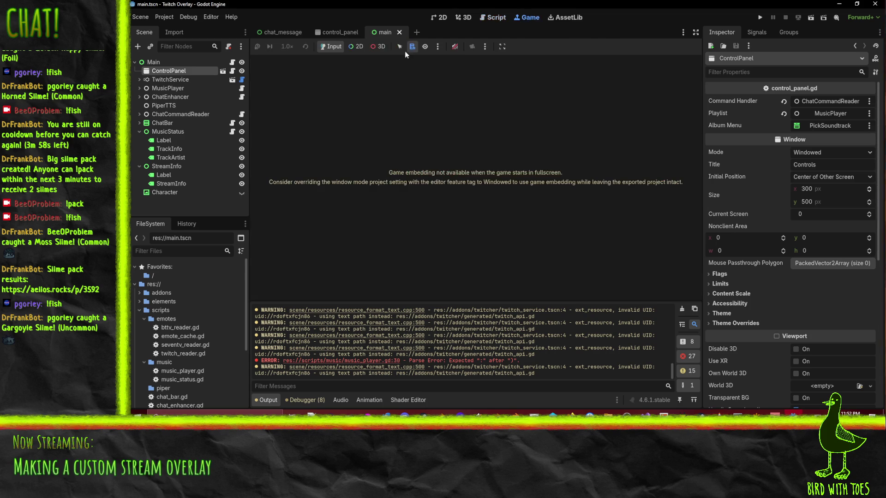
{"action": "left_click", "coordinate": [454, 46]}
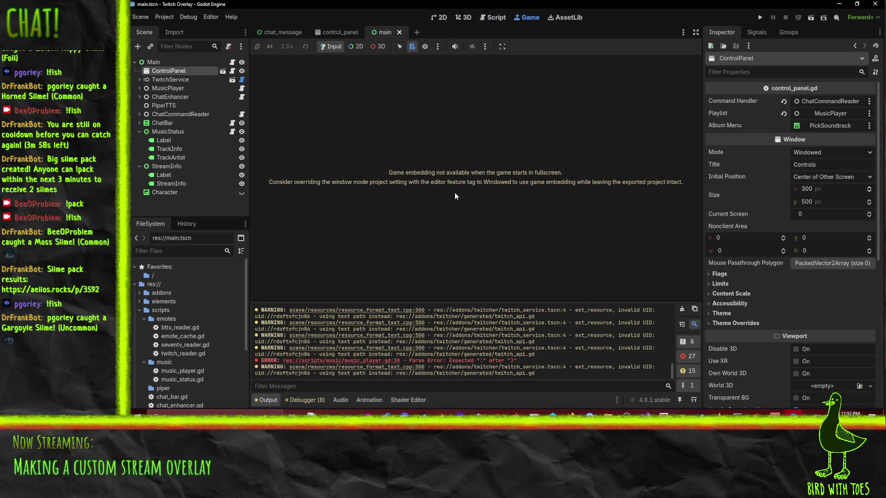
{"action": "left_click", "coordinate": [286, 30]}
{"action": "left_click", "coordinate": [340, 33]}
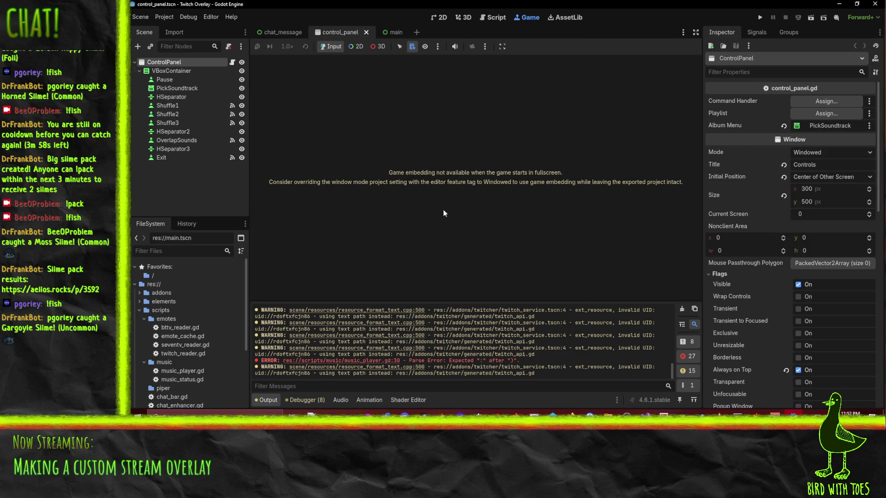
{"action": "left_click", "coordinate": [279, 32]}
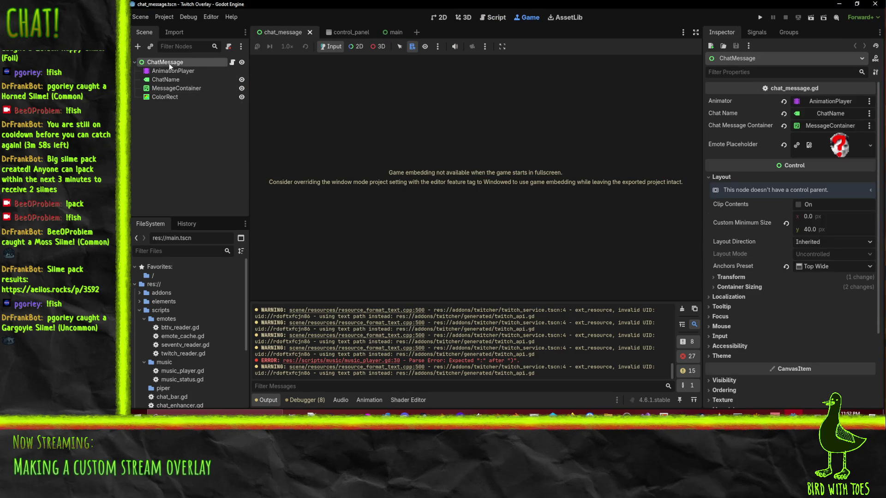
{"action": "left_click", "coordinate": [392, 32]}
{"action": "left_click", "coordinate": [169, 71]}
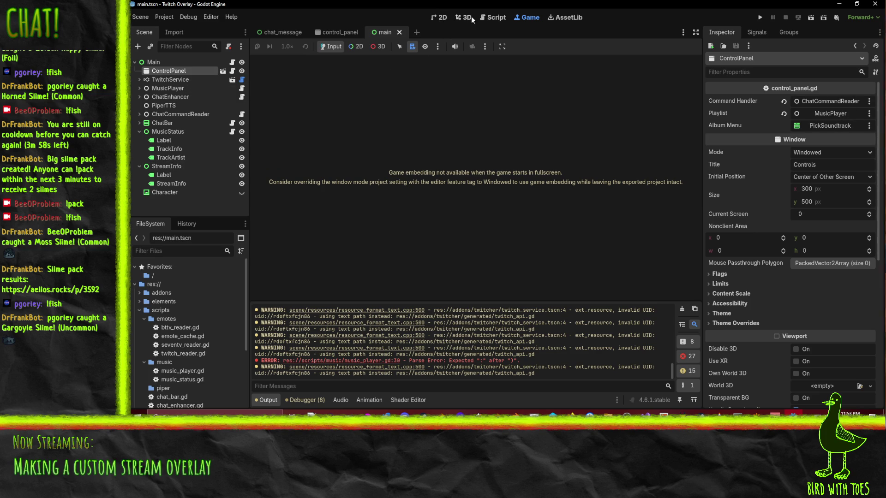
Open control_panel.gd in the Script workspace and check the SHUFFLE_ALL constant on line 26.
{"action": "left_click", "coordinate": [493, 18]}
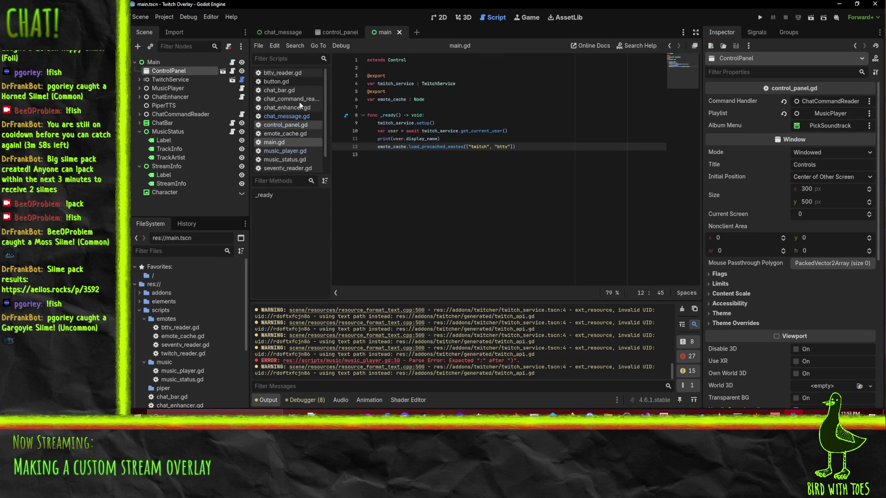
{"action": "left_click", "coordinate": [294, 125]}
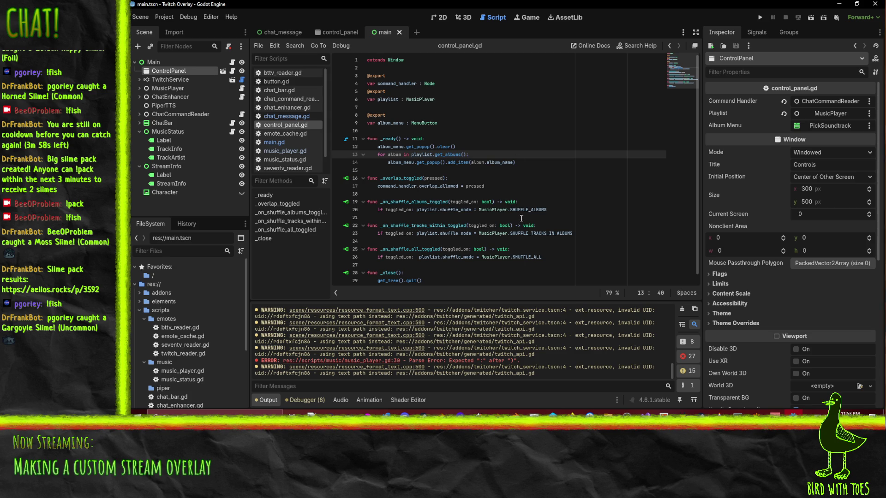
{"action": "left_click", "coordinate": [538, 257]}
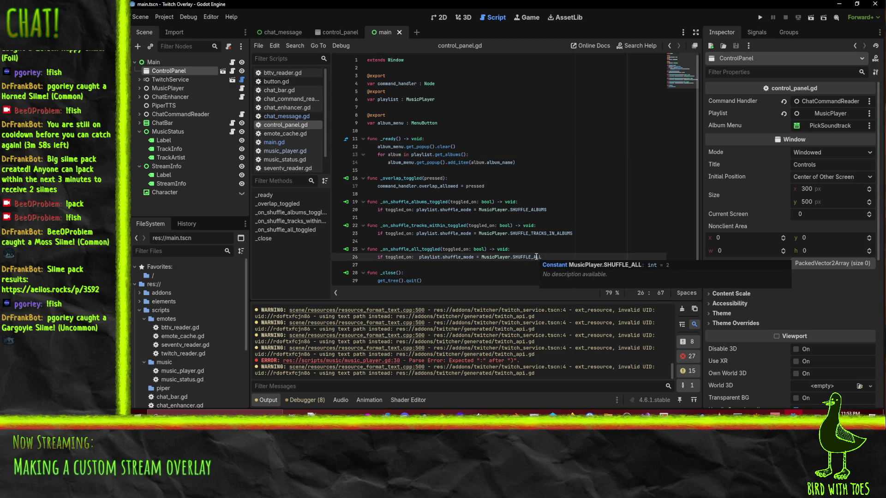
Run the project once and then stop it.
{"action": "scroll", "coordinate": [530, 254], "scroll_direction": "down", "scroll_amount": 1}
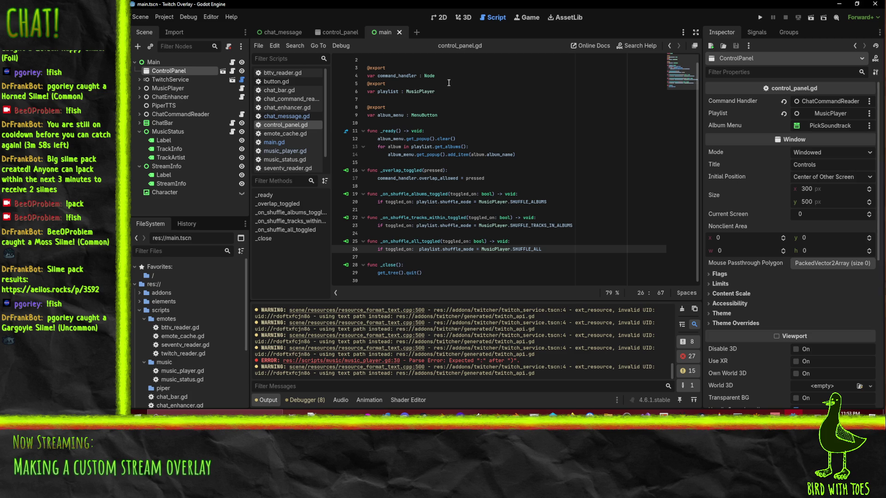
{"action": "left_click", "coordinate": [759, 18]}
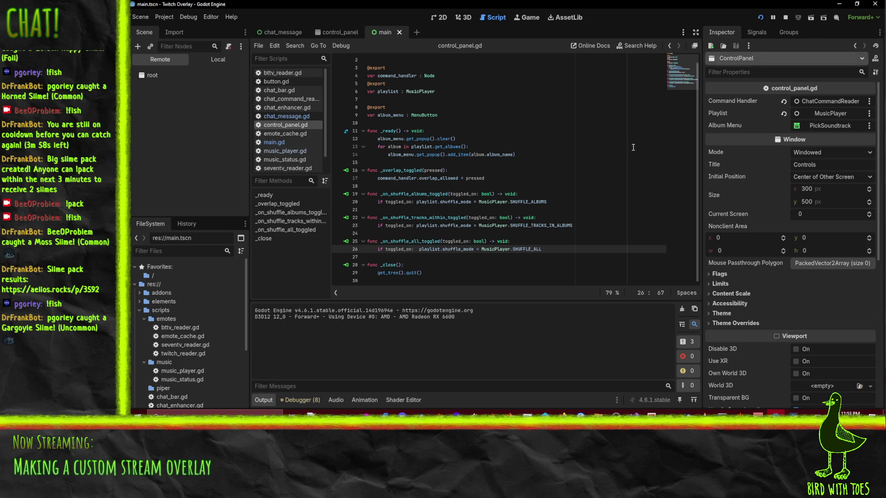
{"action": "left_click", "coordinate": [786, 17]}
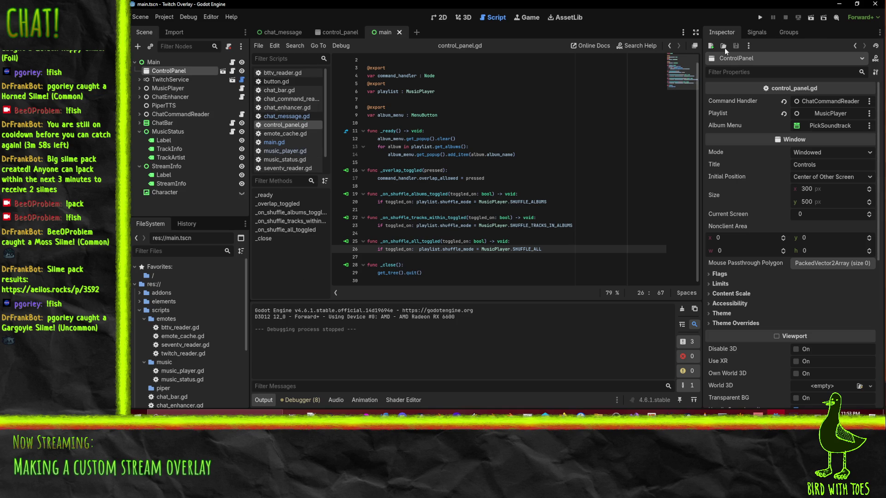
Open music_player.gd from the script list.
{"action": "left_click", "coordinate": [287, 154]}
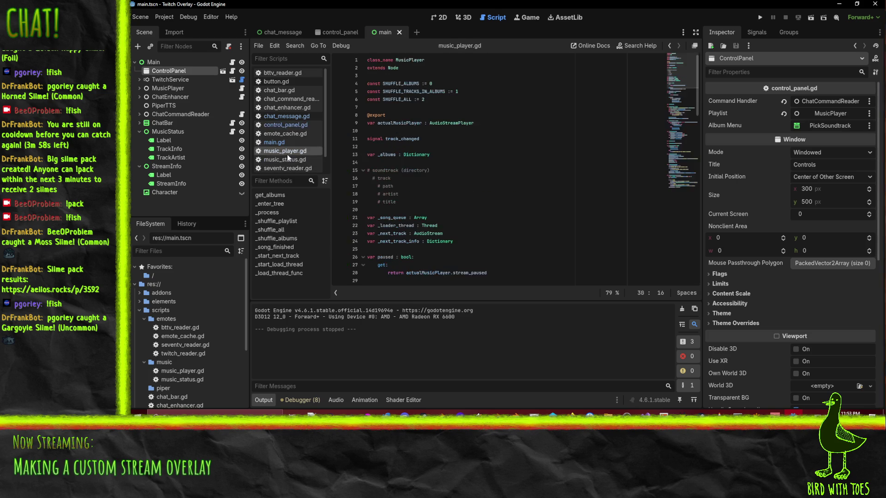
{"action": "scroll", "coordinate": [477, 187], "scroll_direction": "down", "scroll_amount": 2}
{"action": "scroll", "coordinate": [524, 177], "scroll_direction": "down", "scroll_amount": 7}
{"action": "scroll", "coordinate": [395, 179], "scroll_direction": "up", "scroll_amount": 3}
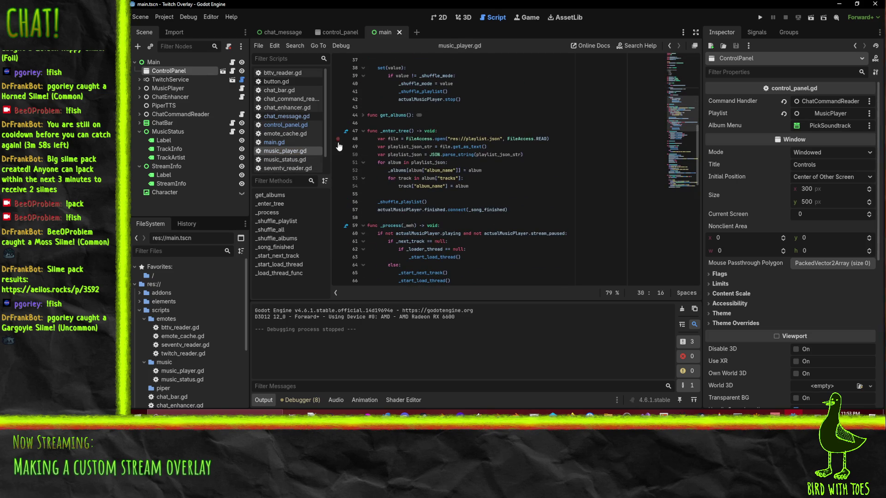
Add breakpoints on lines 57, 69 and 104, then run the project.
{"action": "left_click", "coordinate": [340, 210]}
{"action": "scroll", "coordinate": [471, 208], "scroll_direction": "down", "scroll_amount": 4}
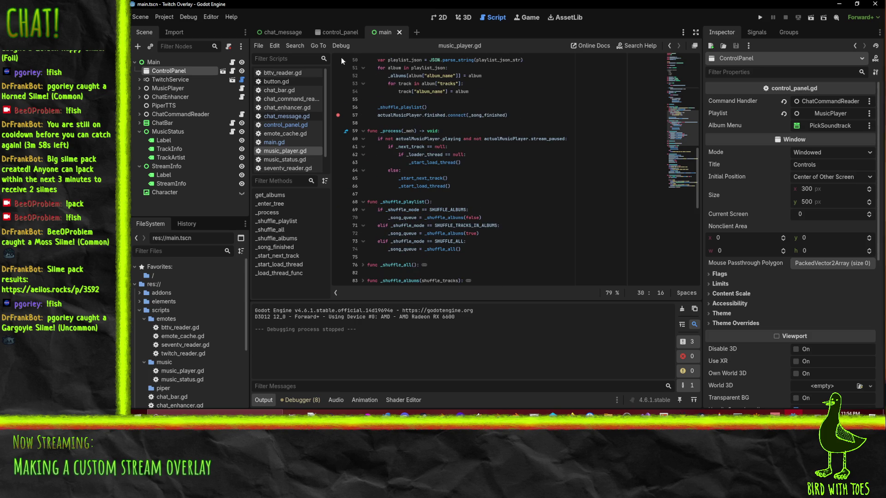
{"action": "left_click", "coordinate": [340, 210]}
{"action": "scroll", "coordinate": [519, 193], "scroll_direction": "down", "scroll_amount": 6}
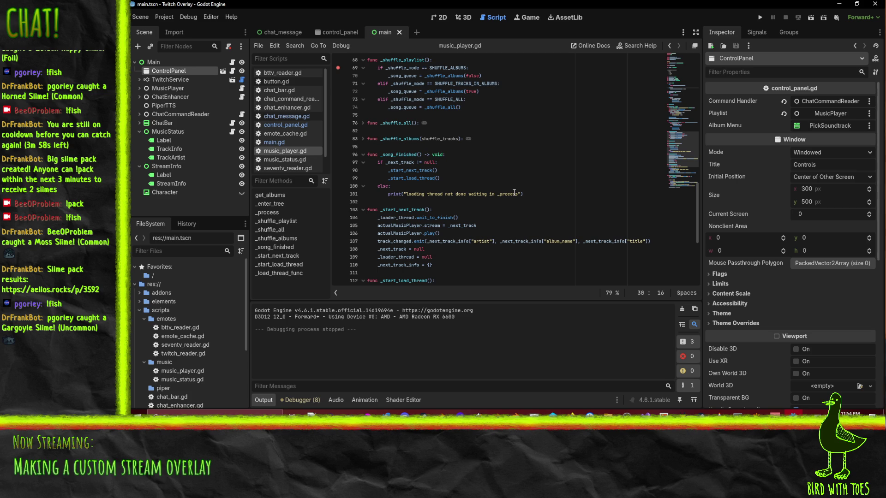
{"action": "scroll", "coordinate": [515, 192], "scroll_direction": "down", "scroll_amount": 3}
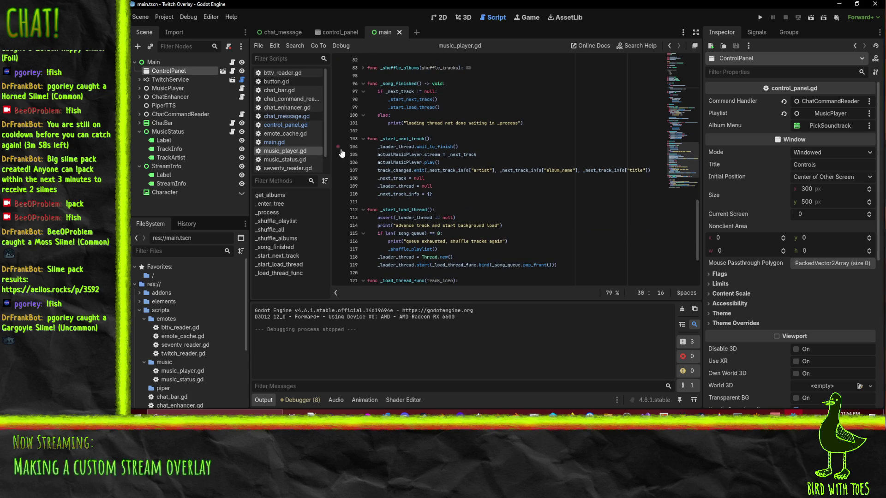
{"action": "left_click", "coordinate": [337, 147]}
{"action": "scroll", "coordinate": [595, 166], "scroll_direction": "up", "scroll_amount": 5}
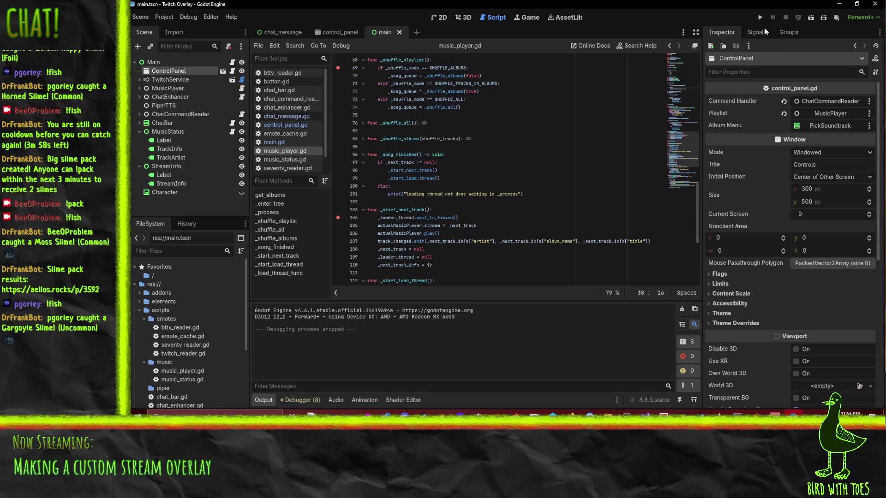
{"action": "left_click", "coordinate": [758, 18]}
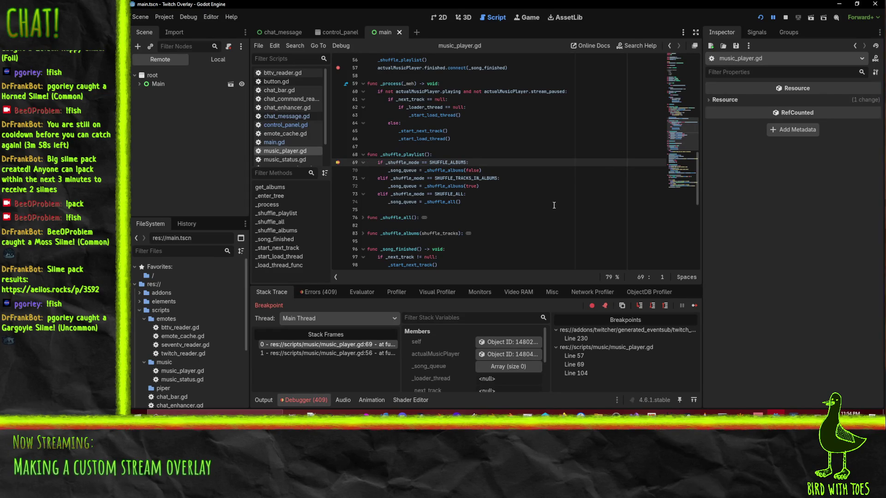
Inspect the calling frame at line 56, continue past the breakpoint, then pause the game.
{"action": "scroll", "coordinate": [555, 205], "scroll_direction": "up", "scroll_amount": 1}
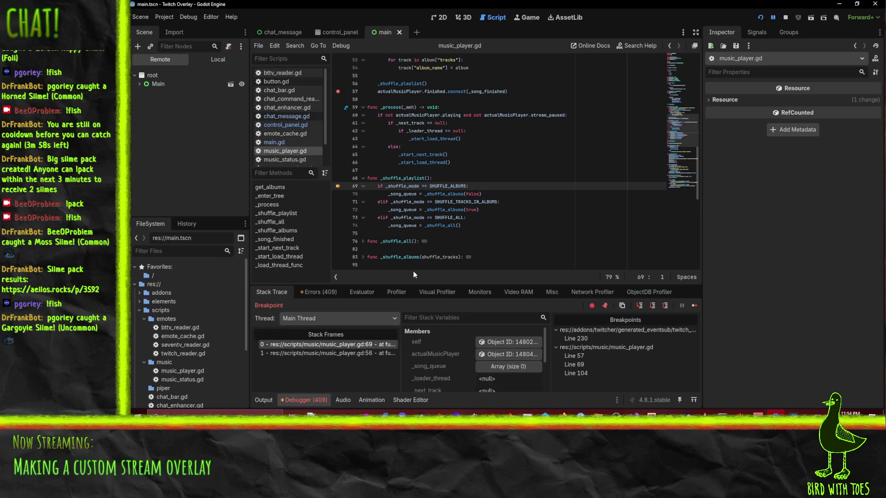
{"action": "left_click", "coordinate": [341, 354]}
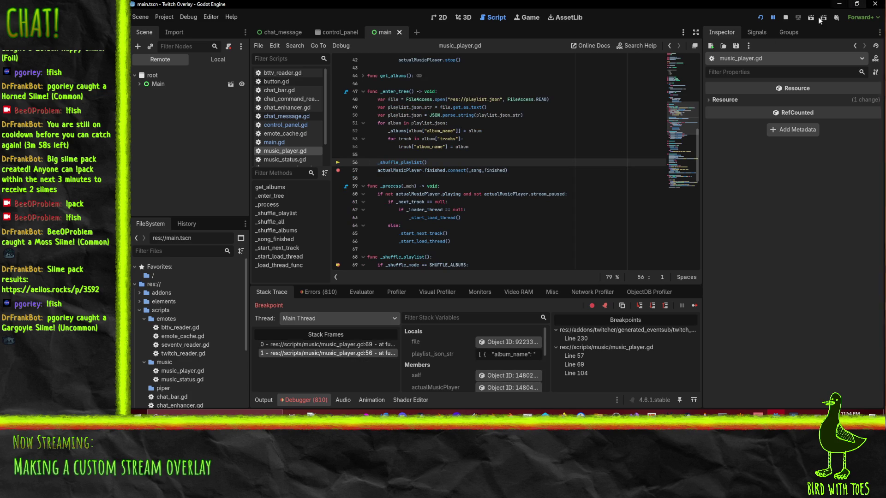
{"action": "left_click", "coordinate": [773, 19]}
{"action": "scroll", "coordinate": [517, 182], "scroll_direction": "down", "scroll_amount": 6}
{"action": "left_click", "coordinate": [772, 18]}
Unfold the _shuffle_albums and _shuffle_all functions.
{"action": "scroll", "coordinate": [373, 184], "scroll_direction": "down", "scroll_amount": 2}
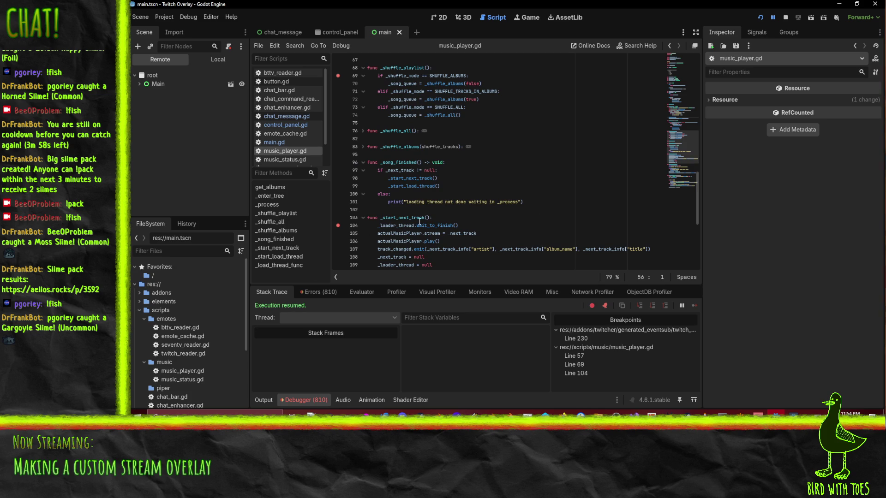
{"action": "scroll", "coordinate": [360, 151], "scroll_direction": "up", "scroll_amount": 1}
{"action": "left_click", "coordinate": [362, 170]}
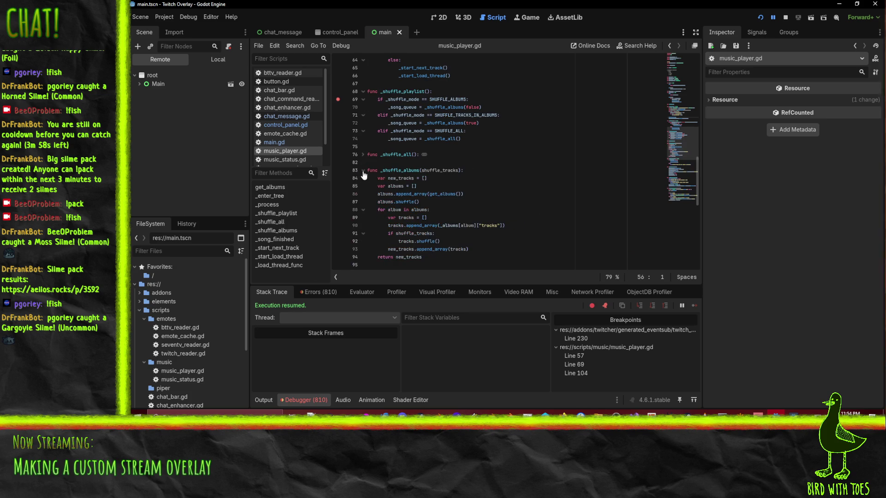
{"action": "left_click", "coordinate": [362, 155]}
{"action": "scroll", "coordinate": [533, 168], "scroll_direction": "down", "scroll_amount": 2}
{"action": "scroll", "coordinate": [449, 215], "scroll_direction": "down", "scroll_amount": 1}
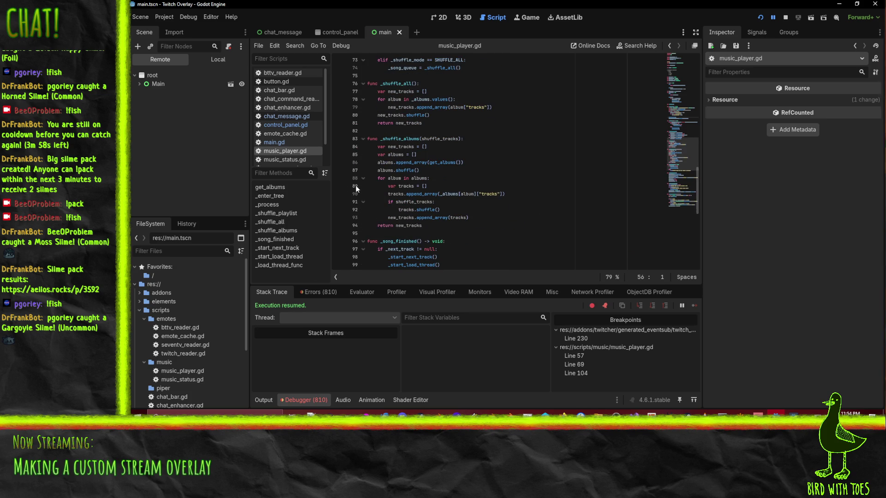
Toggle gutter breakpoints across lines 86–94 of _shuffle_albums.
{"action": "left_click", "coordinate": [356, 185]}
{"action": "left_click", "coordinate": [338, 186]}
{"action": "left_click", "coordinate": [337, 209]}
{"action": "left_click", "coordinate": [337, 217]}
{"action": "left_click", "coordinate": [338, 201]}
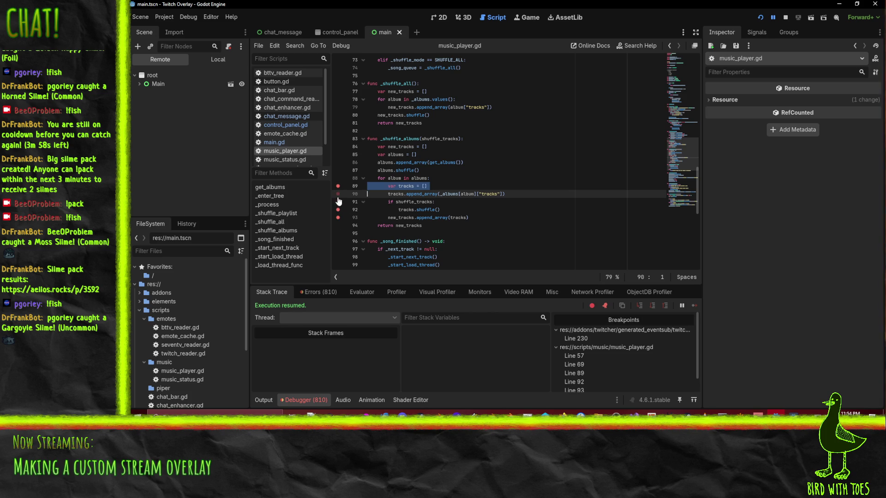
{"action": "left_click", "coordinate": [338, 225]}
{"action": "left_click", "coordinate": [338, 202]}
{"action": "left_click", "coordinate": [337, 193]}
{"action": "left_click", "coordinate": [338, 170]}
{"action": "left_click", "coordinate": [338, 162]}
Clear the extra _shuffle_albums breakpoints and stop the debug run.
{"action": "scroll", "coordinate": [528, 174], "scroll_direction": "down", "scroll_amount": 2}
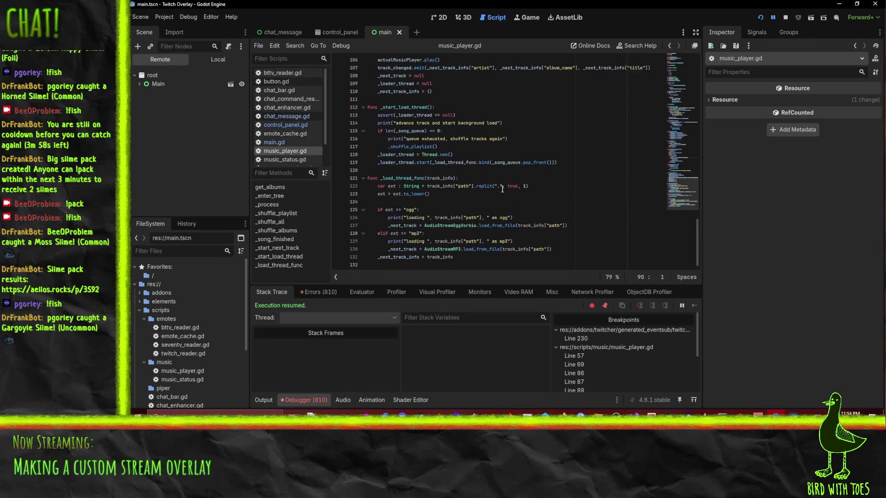
{"action": "scroll", "coordinate": [507, 184], "scroll_direction": "down", "scroll_amount": 2}
{"action": "scroll", "coordinate": [333, 168], "scroll_direction": "up", "scroll_amount": 3}
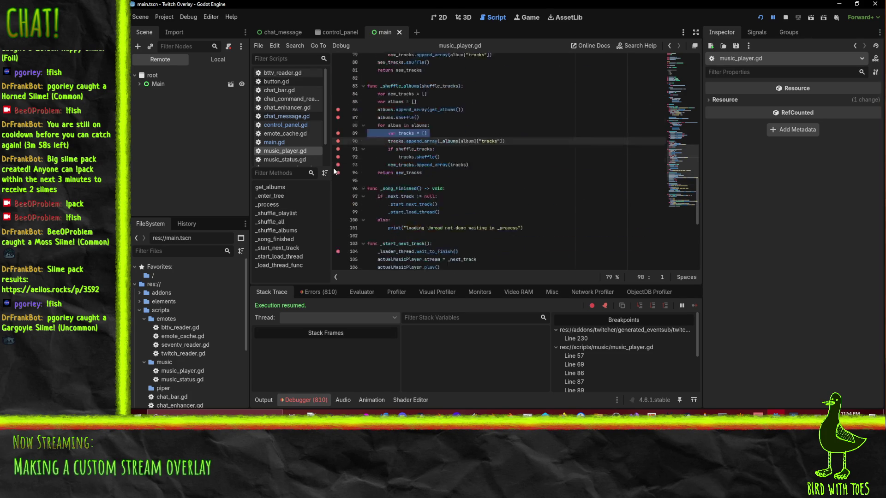
{"action": "left_click", "coordinate": [337, 178]}
{"action": "left_click", "coordinate": [337, 170]}
{"action": "left_click", "coordinate": [338, 162]}
{"action": "left_click", "coordinate": [337, 156]}
{"action": "left_click", "coordinate": [338, 155]}
{"action": "left_click", "coordinate": [338, 146]}
{"action": "left_click", "coordinate": [337, 138]}
{"action": "left_click", "coordinate": [786, 19]}
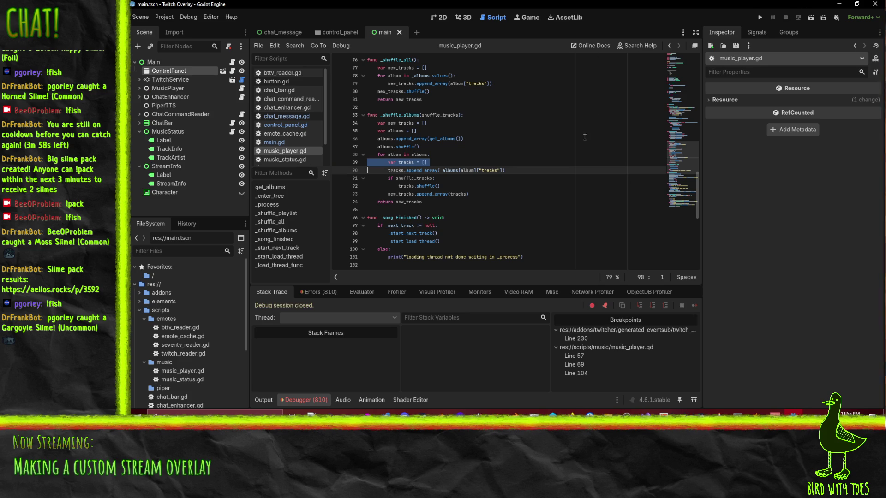
Relaunch and Step Into from line 69 through _shuffle_albums into get_albums at line 45.
{"action": "left_click", "coordinate": [760, 19]}
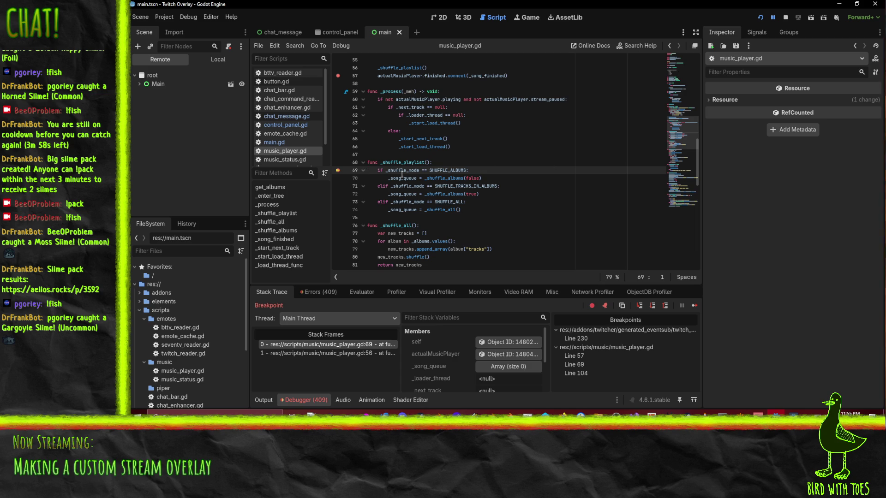
{"action": "mouse_move", "coordinate": [402, 169]}
{"action": "left_click", "coordinate": [639, 305]}
{"action": "left_click", "coordinate": [639, 306]}
{"action": "left_click", "coordinate": [638, 305]}
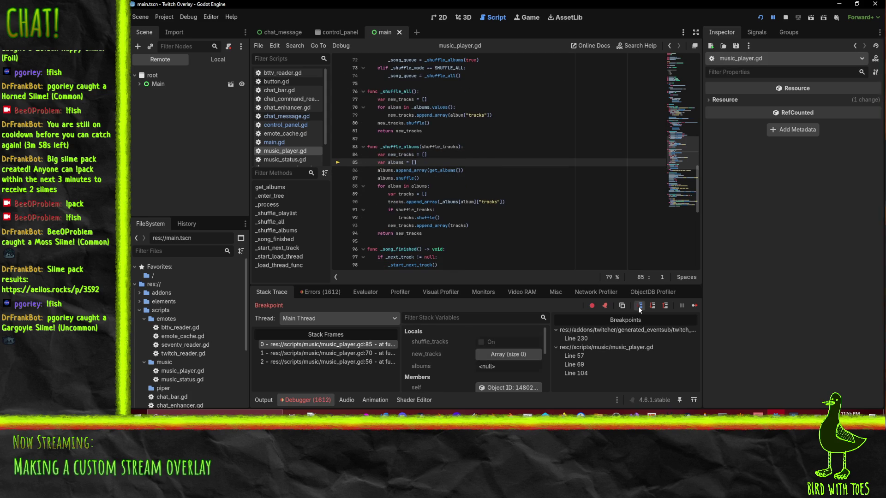
{"action": "left_click", "coordinate": [639, 306]}
{"action": "left_click", "coordinate": [639, 306]}
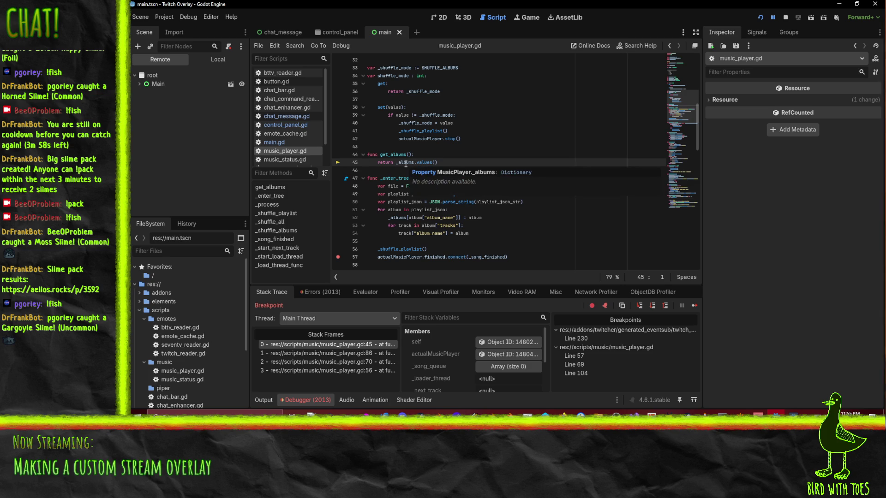
Stop the debug session halted in get_albums.
{"action": "scroll", "coordinate": [601, 215], "scroll_direction": "down", "scroll_amount": 1}
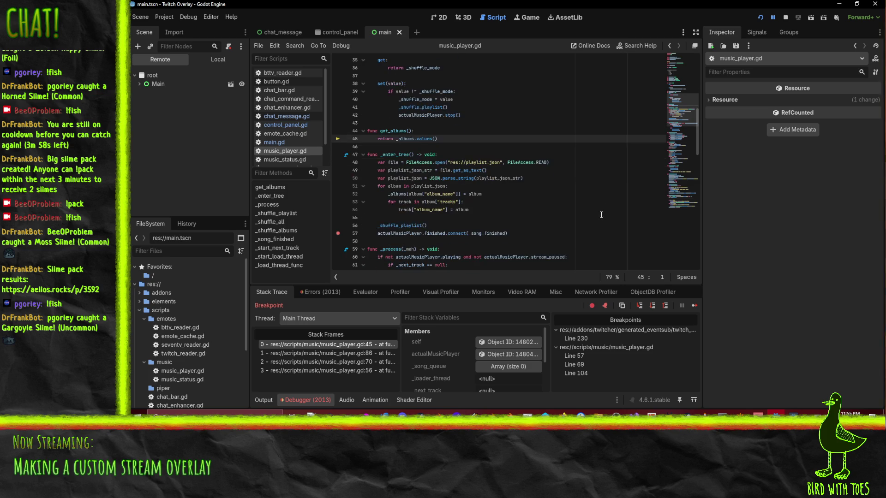
{"action": "scroll", "coordinate": [601, 214], "scroll_direction": "down", "scroll_amount": 1}
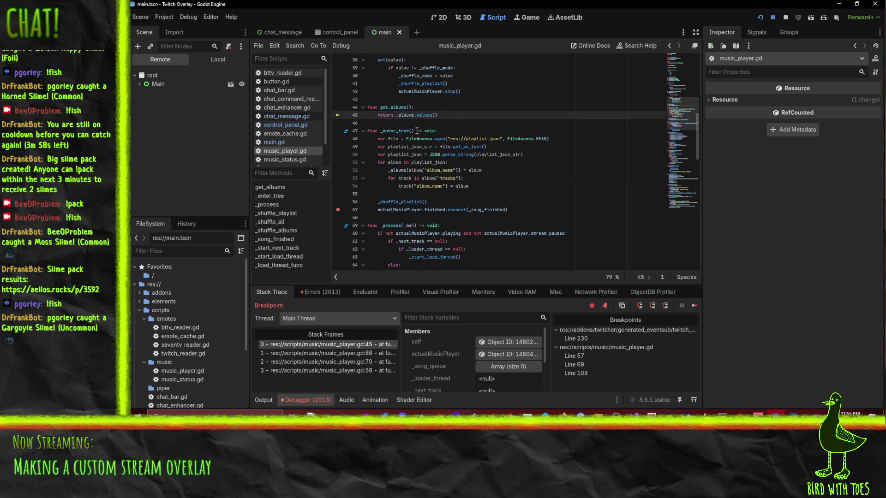
{"action": "left_click", "coordinate": [787, 17]}
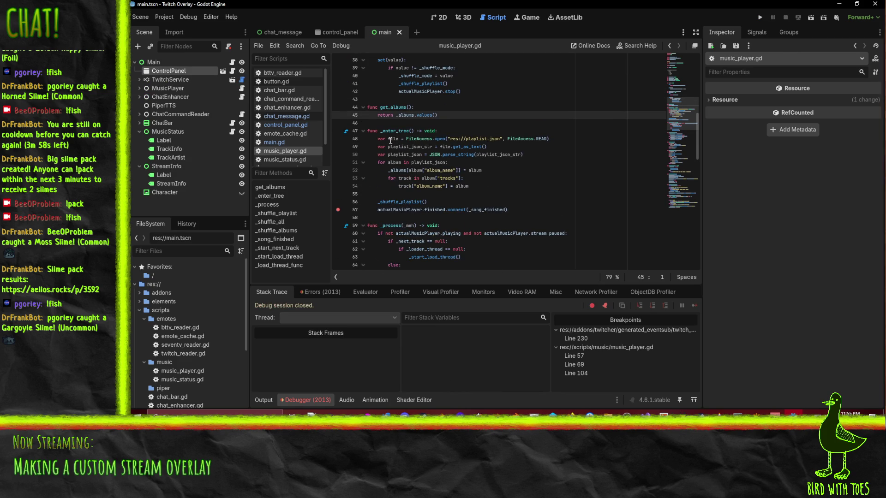
Trace uses of _albums from _enter_tree through _shuffle_playlist to the _shuffle_albums loop.
{"action": "double_click", "coordinate": [405, 116]}
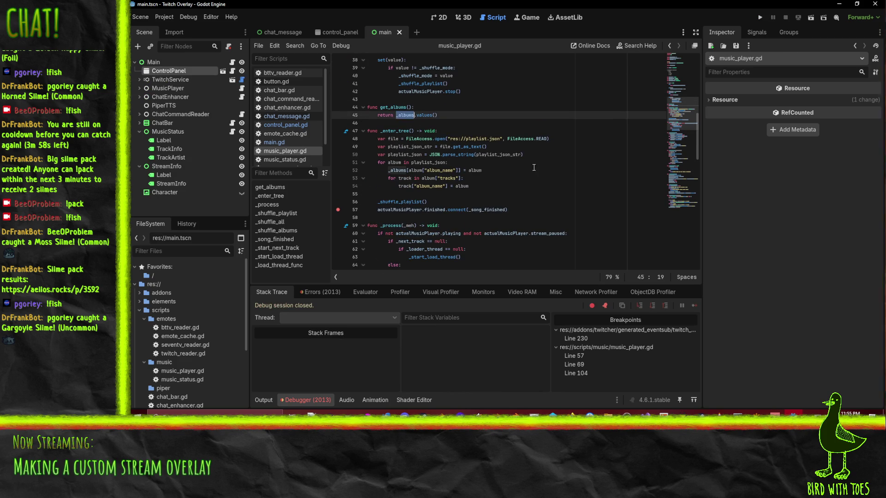
{"action": "left_click", "coordinate": [501, 169]}
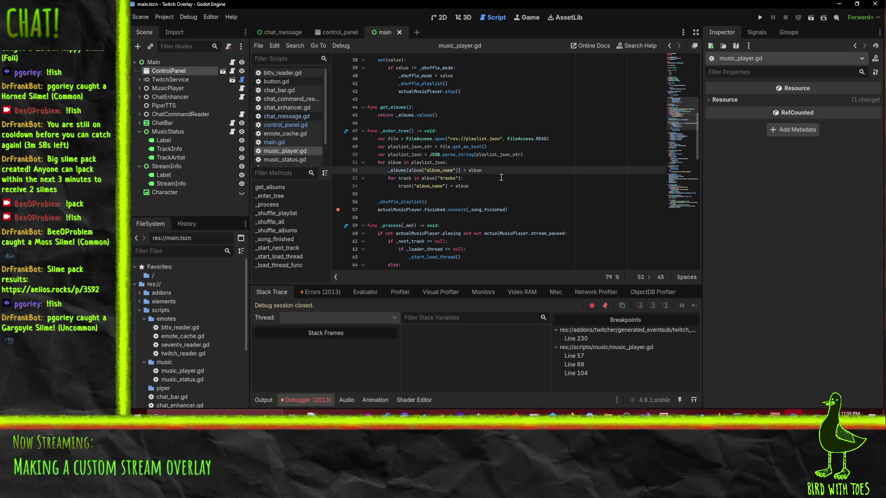
{"action": "scroll", "coordinate": [539, 184], "scroll_direction": "down", "scroll_amount": 3}
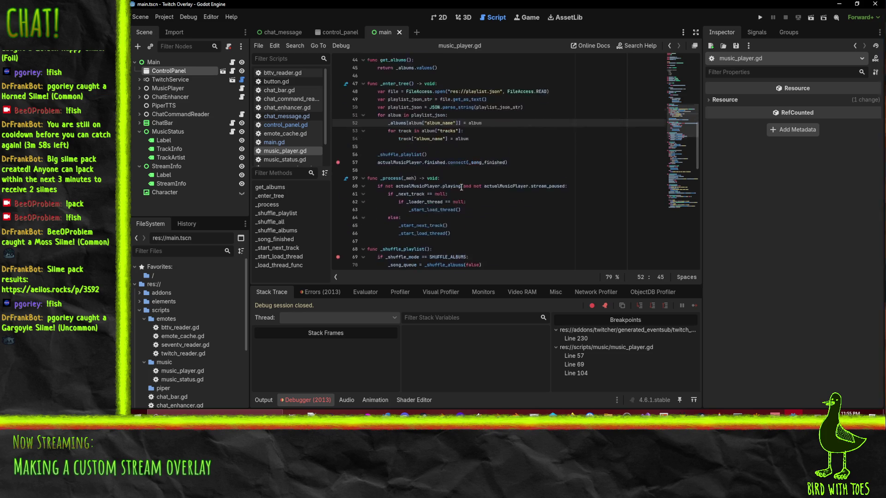
{"action": "scroll", "coordinate": [456, 165], "scroll_direction": "up", "scroll_amount": 2}
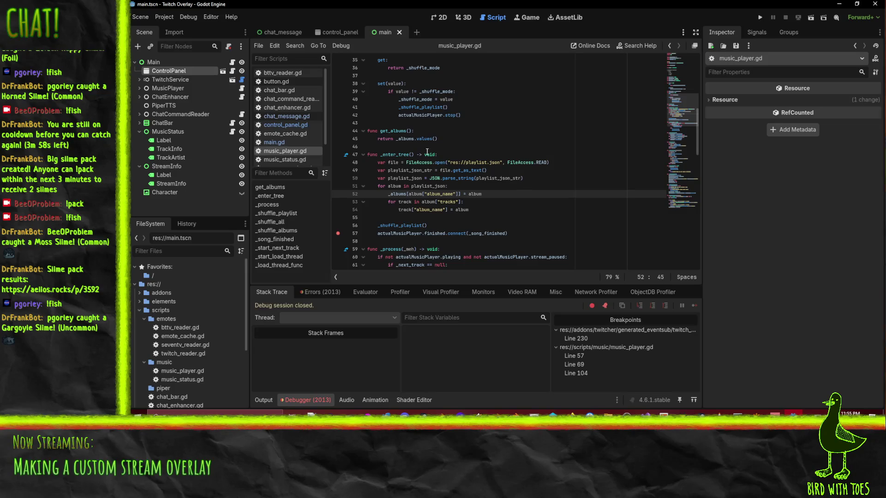
{"action": "scroll", "coordinate": [471, 137], "scroll_direction": "down", "scroll_amount": 8}
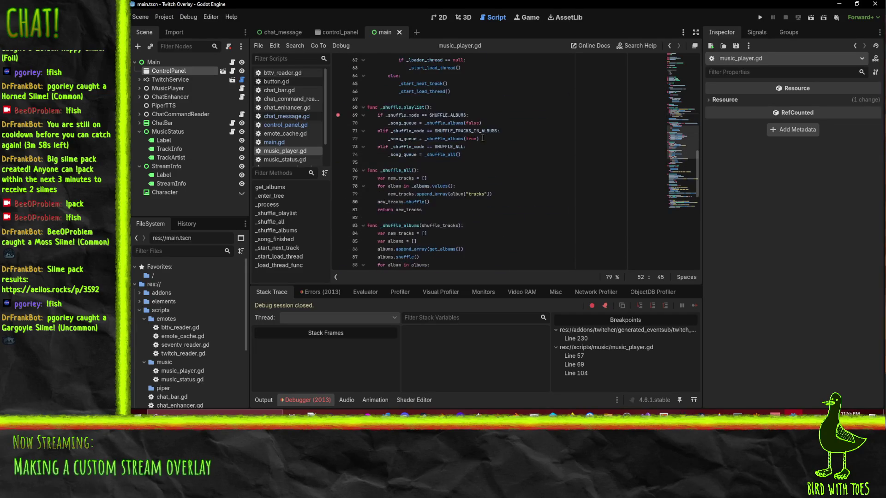
{"action": "left_click", "coordinate": [532, 145]}
{"action": "scroll", "coordinate": [517, 148], "scroll_direction": "down", "scroll_amount": 5}
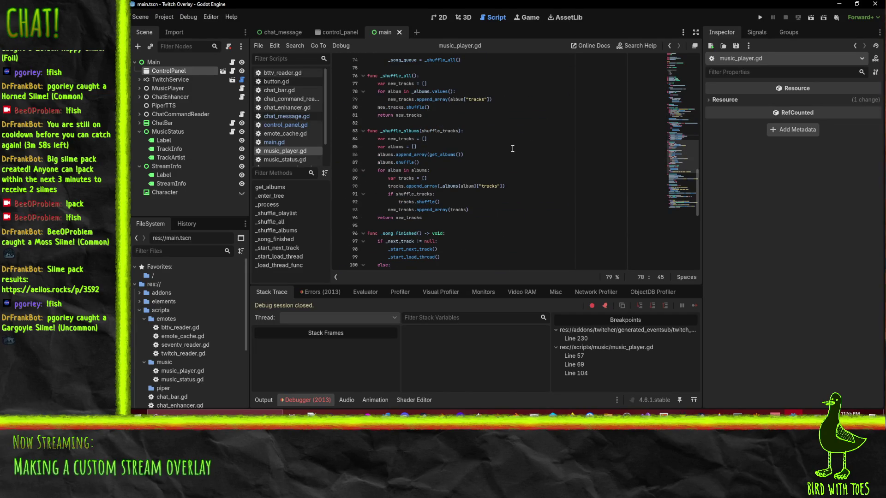
{"action": "left_click", "coordinate": [463, 169]}
Edit line 90 to read tracks.append_array(album["tracks"]), removing the _albums lookup and stray bracket.
{"action": "double_click", "coordinate": [393, 170]}
{"action": "double_click", "coordinate": [419, 170]}
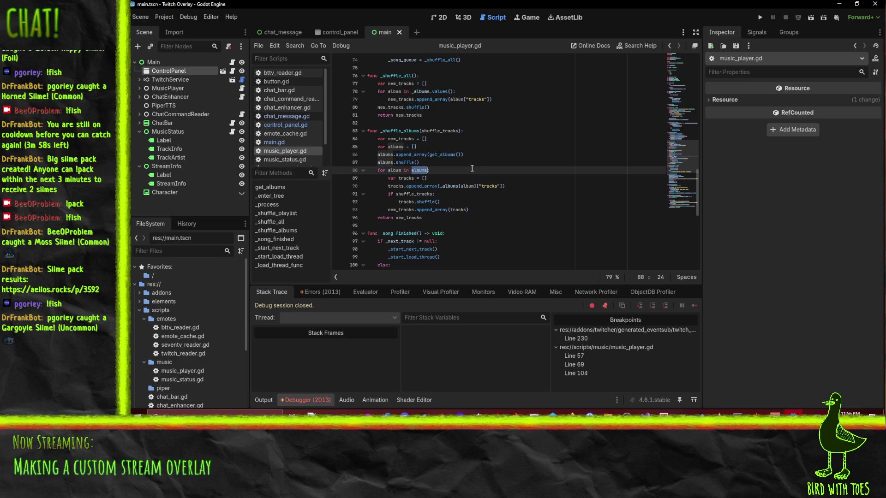
{"action": "left_click", "coordinate": [468, 169]}
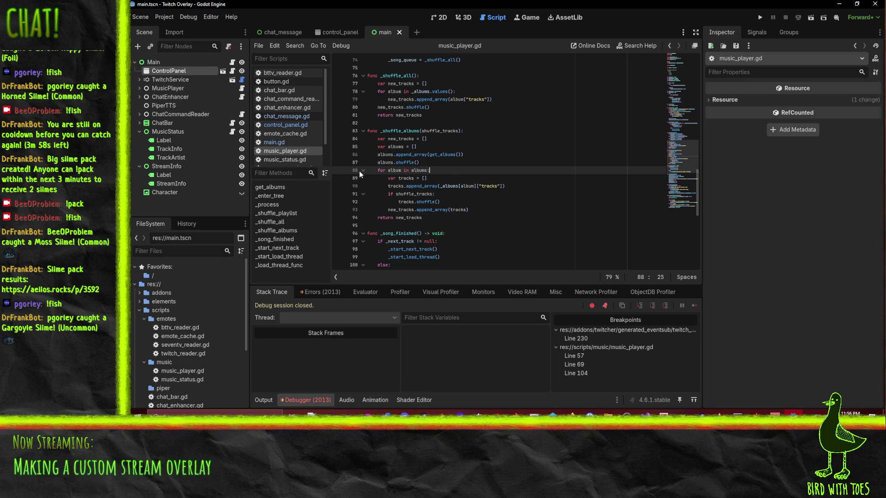
{"action": "double_click", "coordinate": [447, 186]}
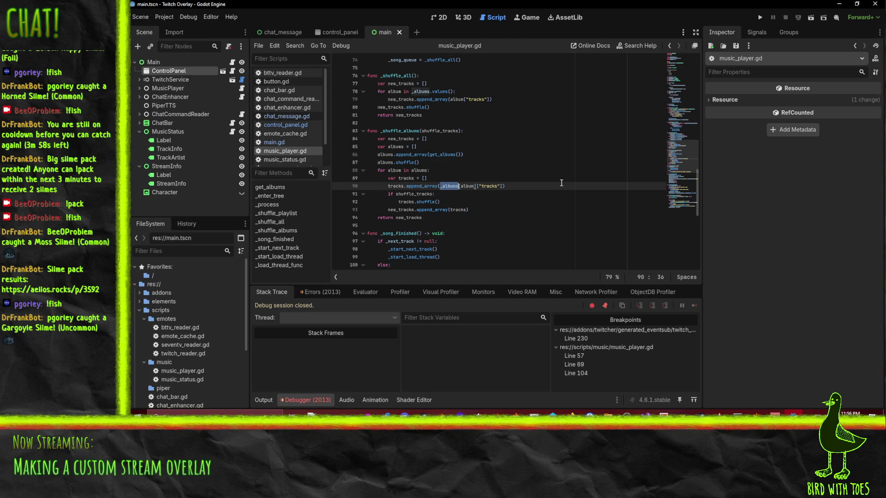
{"action": "key", "text": "BackSpace"}
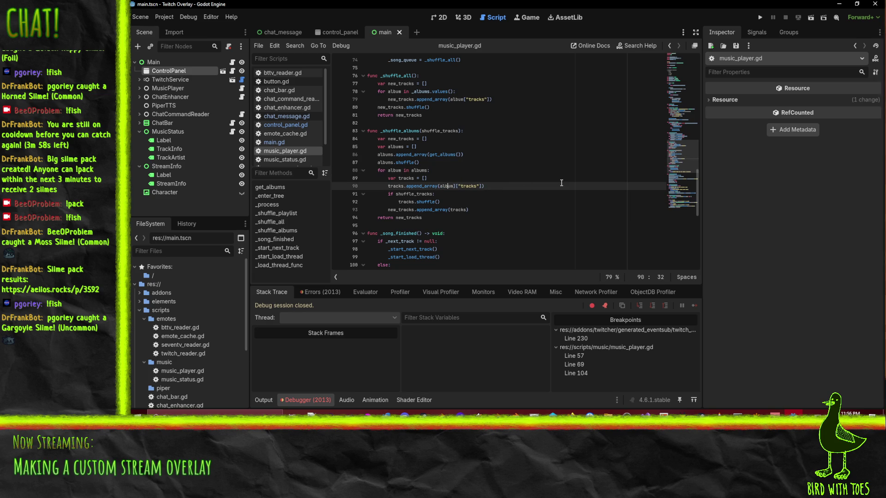
{"action": "key", "text": "Right"}
{"action": "key", "text": "Right"}
{"action": "key", "text": "Delete"}
{"action": "key", "text": "Up"}
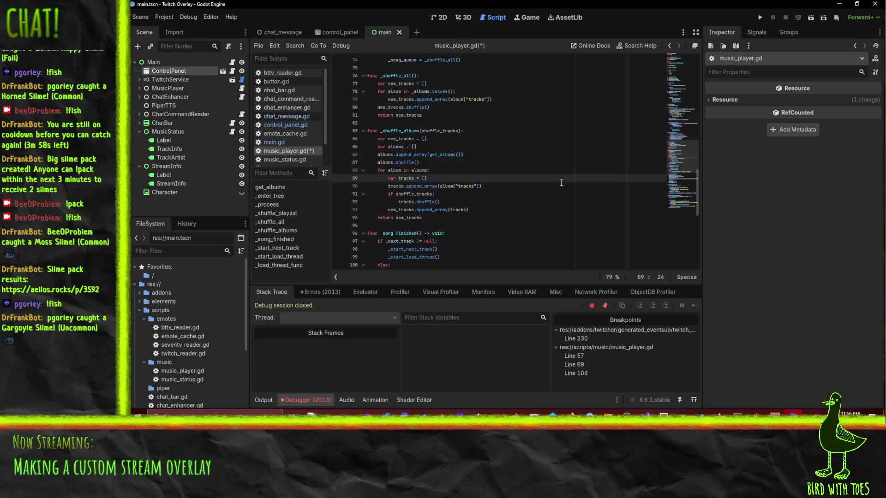
Review the albums.shuffle line and the get_albums call on line 86, then return to line 88.
{"action": "left_click", "coordinate": [440, 164]}
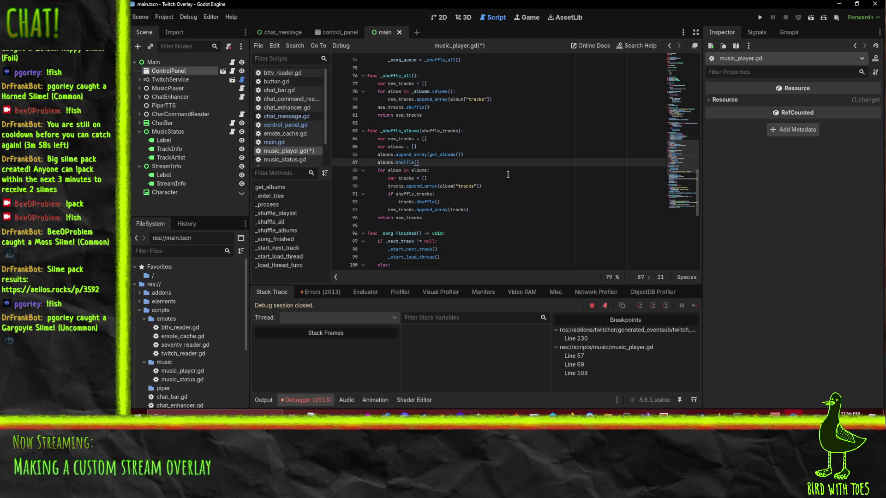
{"action": "double_click", "coordinate": [445, 156]}
{"action": "scroll", "coordinate": [530, 171], "scroll_direction": "up", "scroll_amount": 10}
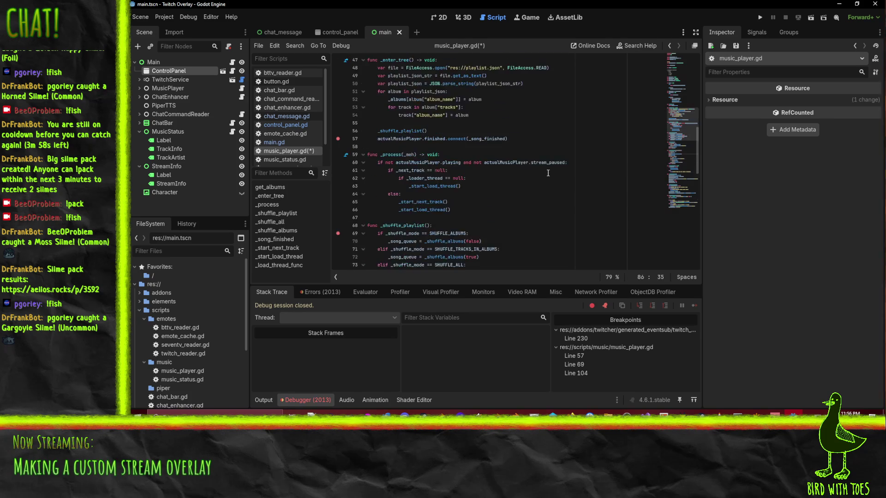
{"action": "scroll", "coordinate": [548, 173], "scroll_direction": "up", "scroll_amount": 3}
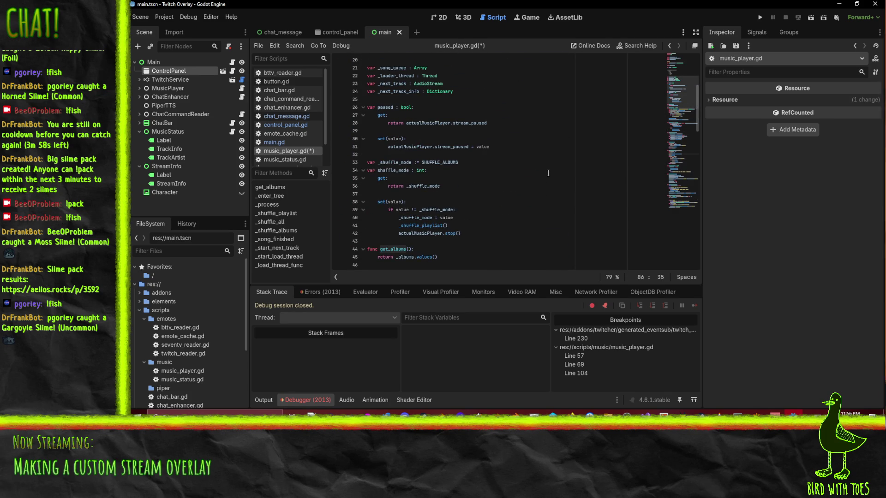
{"action": "scroll", "coordinate": [506, 203], "scroll_direction": "down", "scroll_amount": 2}
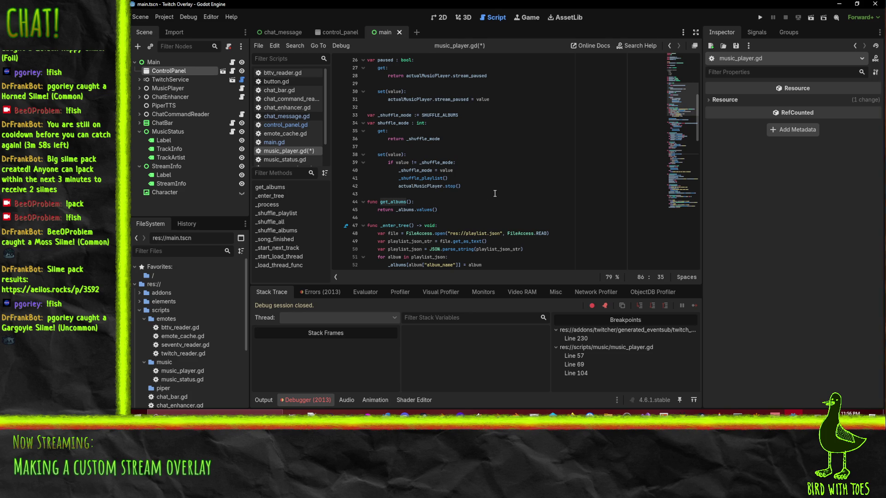
{"action": "scroll", "coordinate": [494, 194], "scroll_direction": "down", "scroll_amount": 1}
{"action": "scroll", "coordinate": [530, 180], "scroll_direction": "down", "scroll_amount": 2}
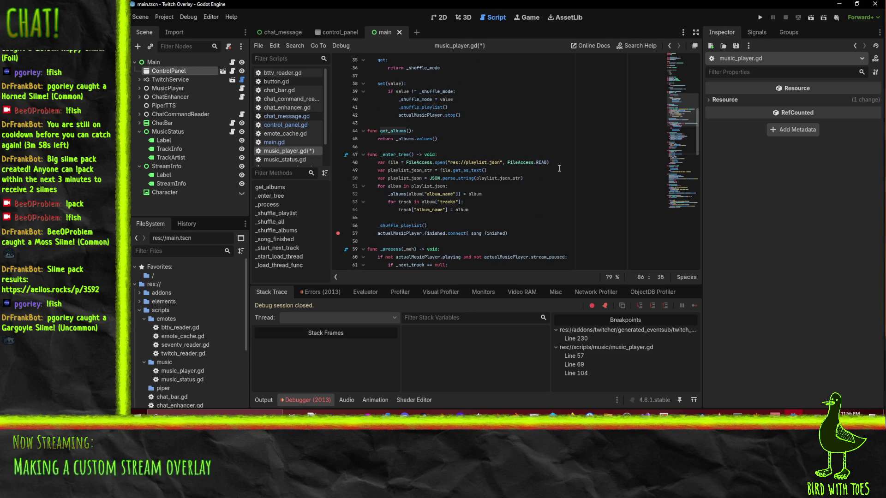
{"action": "scroll", "coordinate": [553, 173], "scroll_direction": "down", "scroll_amount": 13}
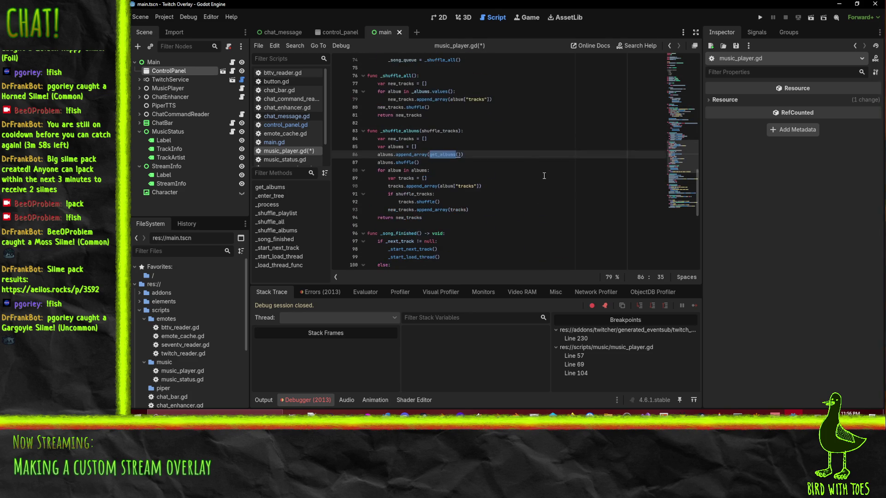
{"action": "left_click", "coordinate": [530, 168]}
Inspect the end of _start_next_track and its breakpoint line.
{"action": "scroll", "coordinate": [530, 166], "scroll_direction": "down", "scroll_amount": 2}
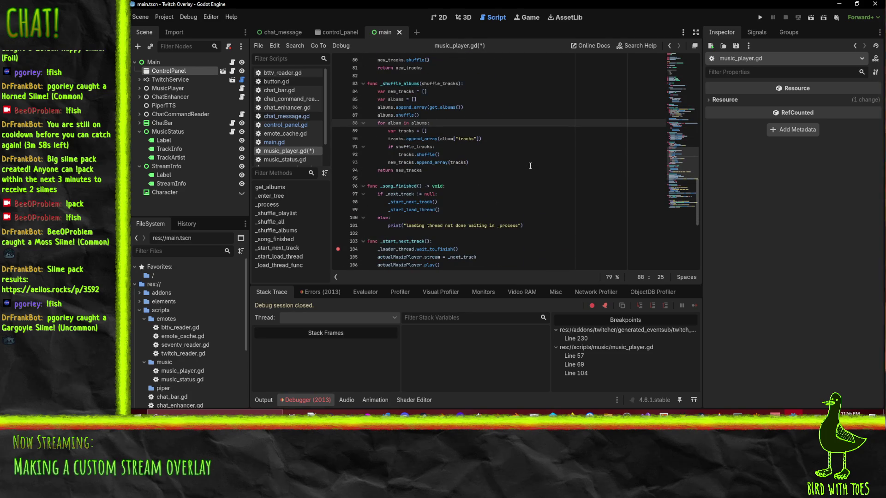
{"action": "scroll", "coordinate": [531, 158], "scroll_direction": "down", "scroll_amount": 1}
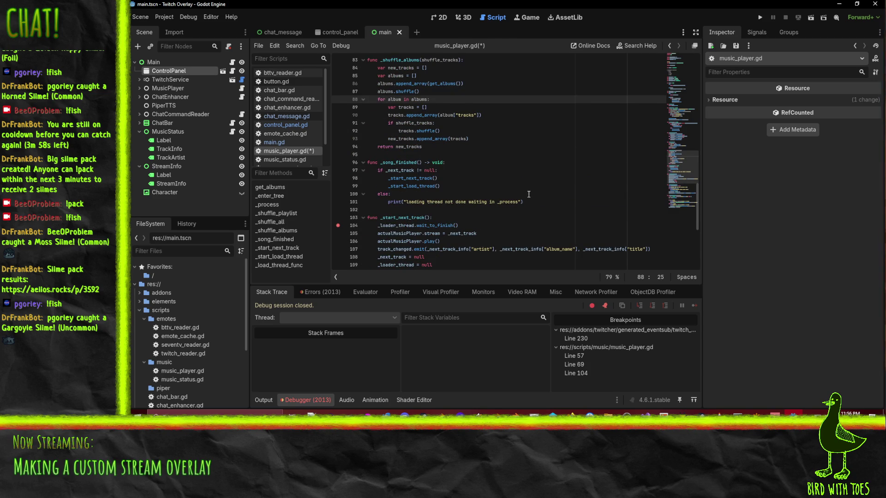
{"action": "scroll", "coordinate": [524, 195], "scroll_direction": "down", "scroll_amount": 4}
{"action": "left_click", "coordinate": [473, 177]}
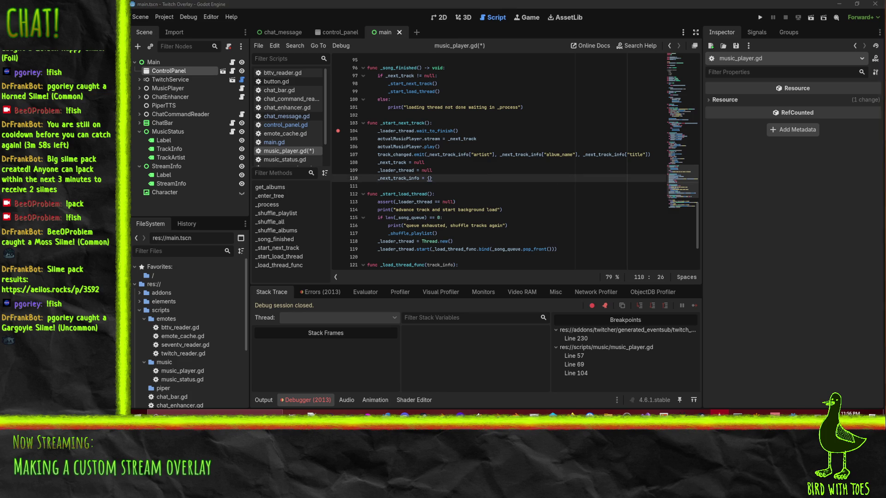
{"action": "left_click", "coordinate": [526, 132]}
{"action": "scroll", "coordinate": [522, 157], "scroll_direction": "down", "scroll_amount": 4}
{"action": "scroll", "coordinate": [520, 170], "scroll_direction": "up", "scroll_amount": 11}
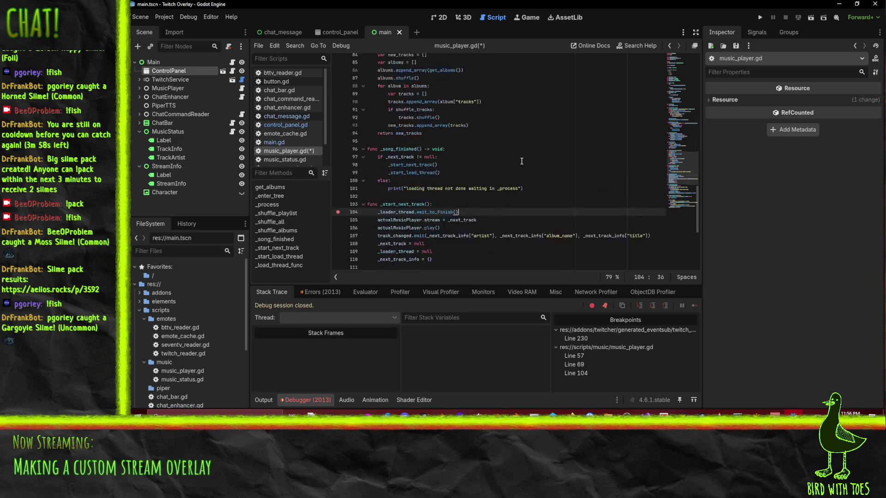
Review the edited lines 88–94 of _shuffle_albums and launch the project to test the fix.
{"action": "left_click", "coordinate": [418, 178]}
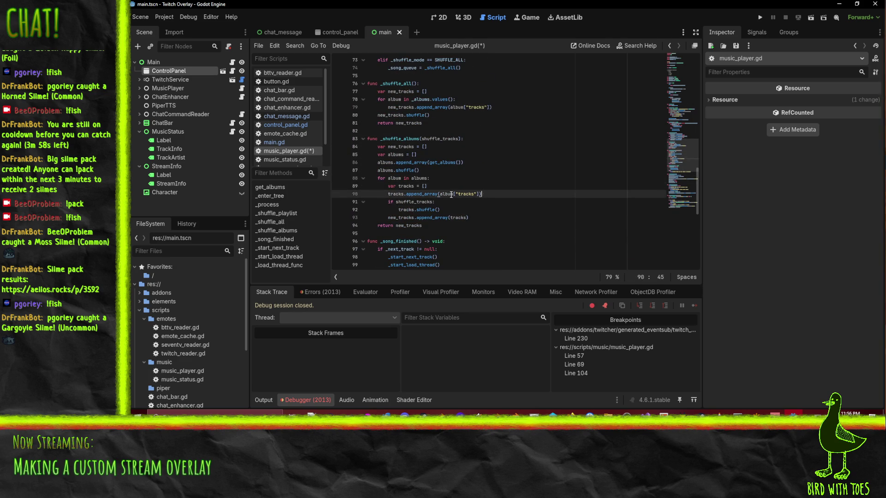
{"action": "left_click", "coordinate": [461, 194]}
{"action": "key", "text": "Left"}
{"action": "key", "text": "Left"}
{"action": "key", "text": "Left"}
{"action": "left_click", "coordinate": [398, 211]}
{"action": "left_click", "coordinate": [404, 217]}
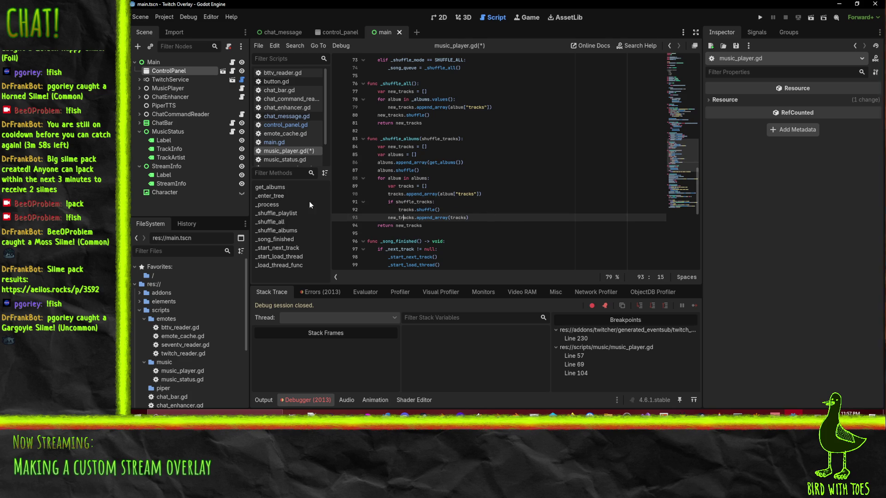
{"action": "left_click", "coordinate": [407, 226]}
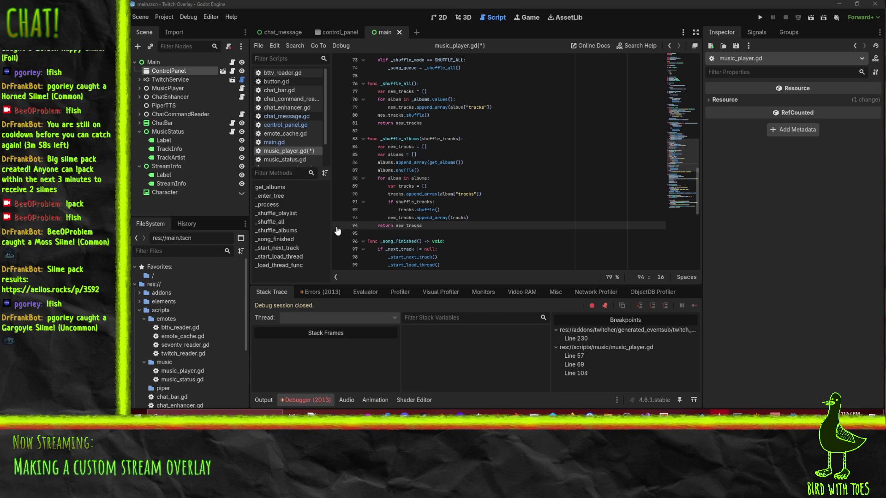
{"action": "left_click", "coordinate": [759, 18]}
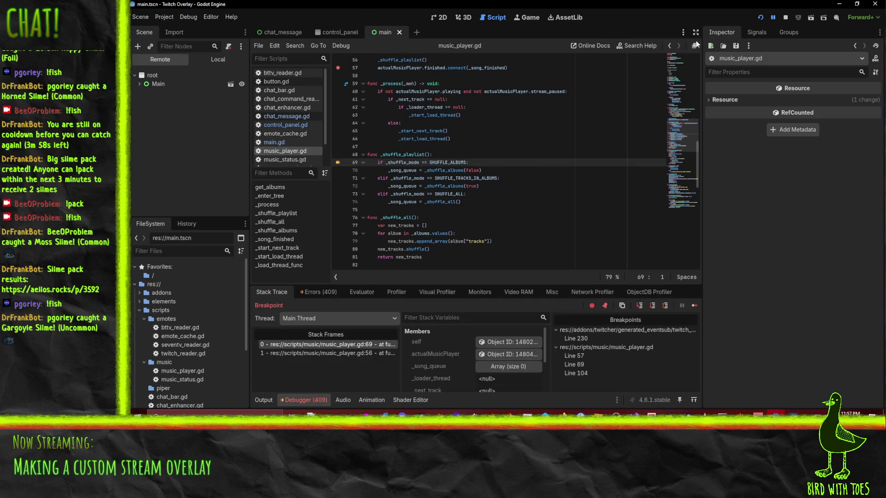
Step into _shuffle_albums, through get_albums, and back to the album loop on line 88.
{"action": "left_click", "coordinate": [640, 306]}
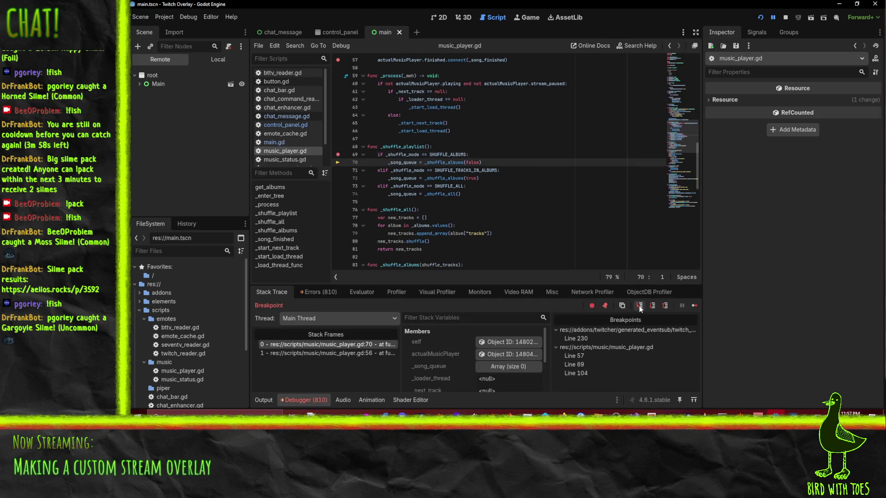
{"action": "left_click", "coordinate": [639, 306]}
{"action": "left_click", "coordinate": [640, 306]}
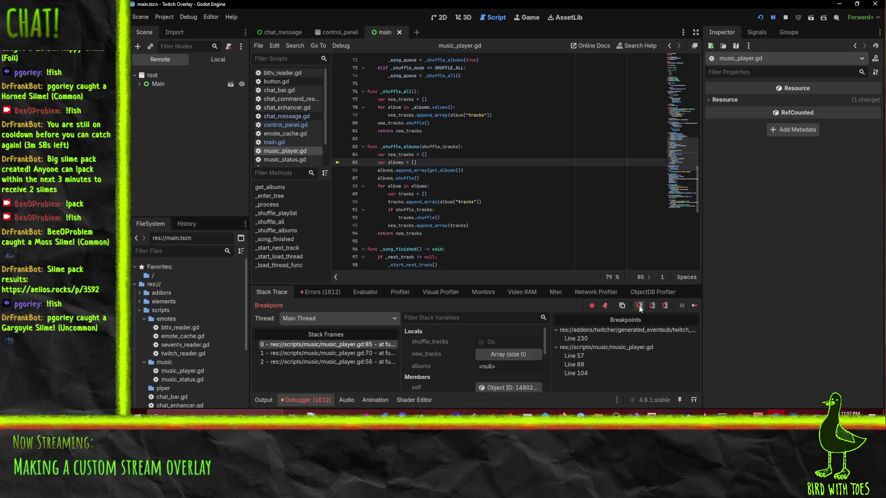
{"action": "left_click", "coordinate": [640, 306]}
{"action": "left_click", "coordinate": [640, 306]}
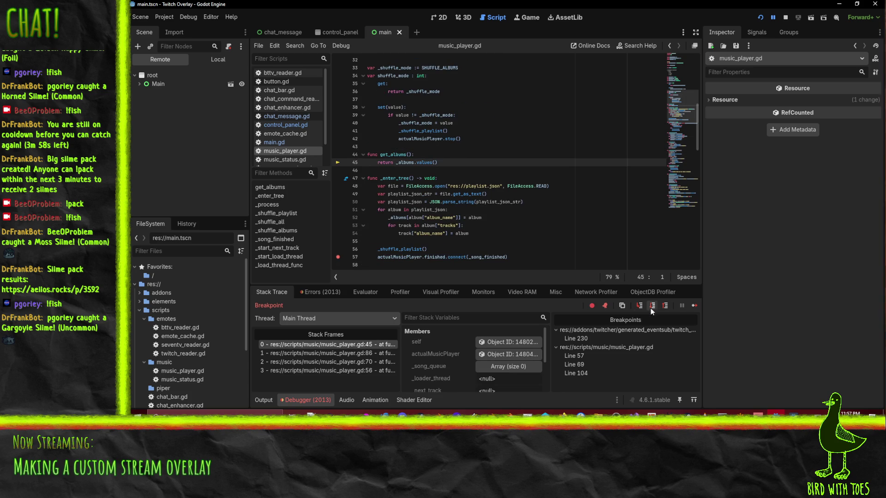
{"action": "left_click", "coordinate": [638, 306]}
{"action": "left_click", "coordinate": [639, 306]}
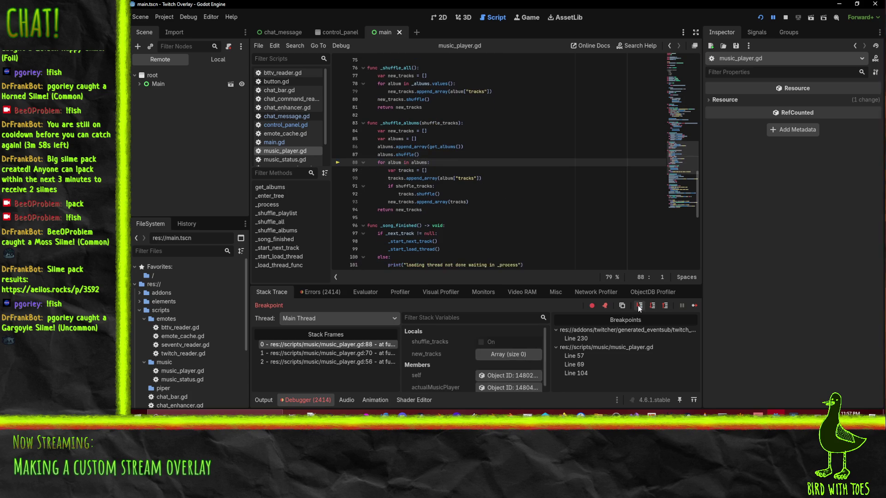
Step through the first album loop pass up to appending the album's tracks.
{"action": "mouse_move", "coordinate": [380, 154]}
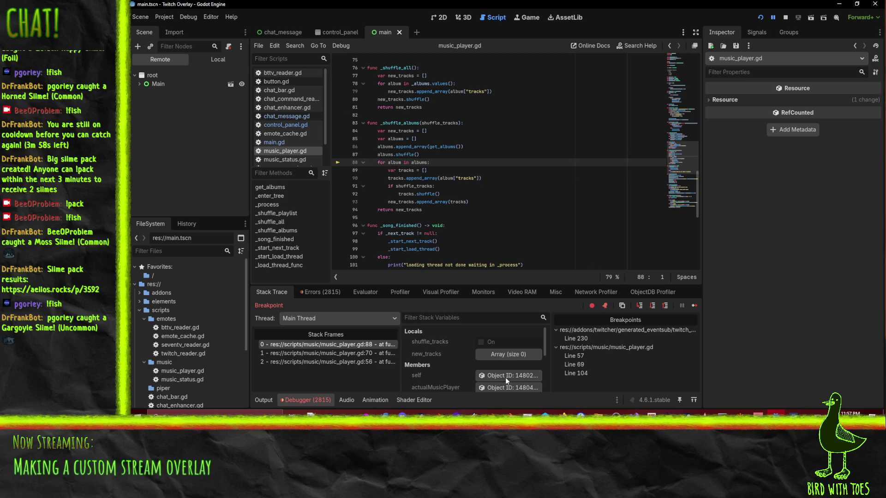
{"action": "scroll", "coordinate": [513, 362], "scroll_direction": "down", "scroll_amount": 5}
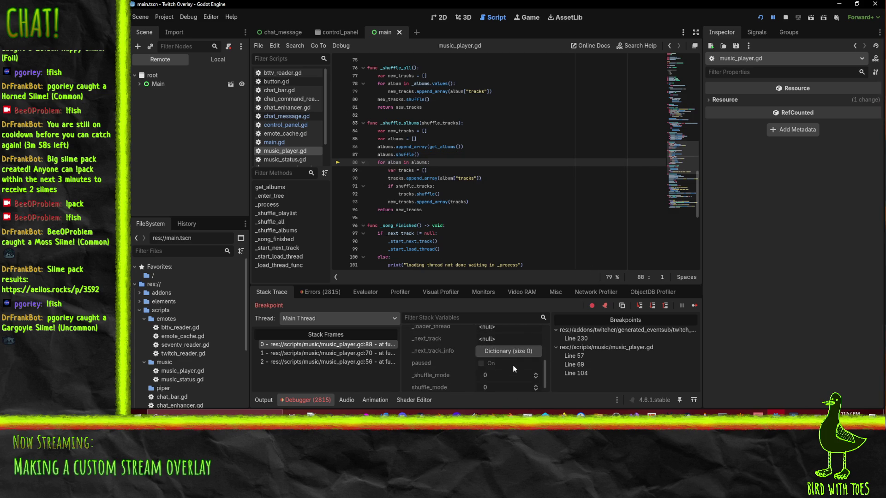
{"action": "scroll", "coordinate": [513, 365], "scroll_direction": "down", "scroll_amount": 1}
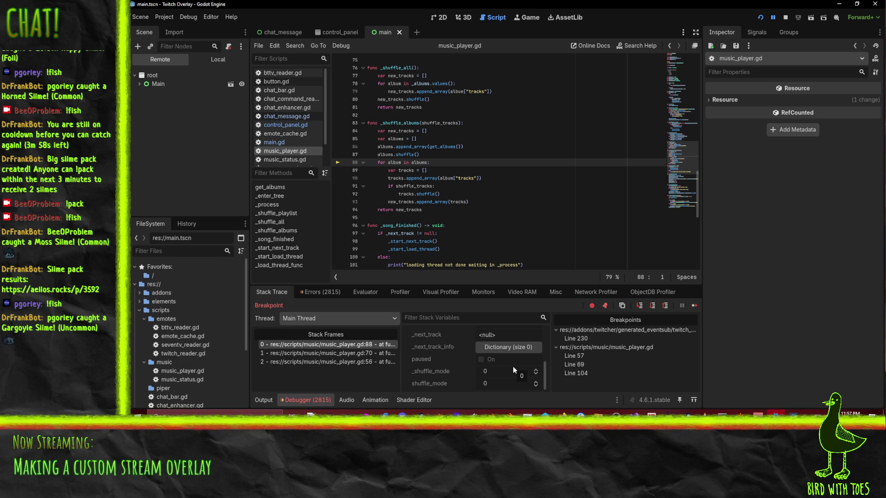
{"action": "scroll", "coordinate": [496, 368], "scroll_direction": "up", "scroll_amount": 6}
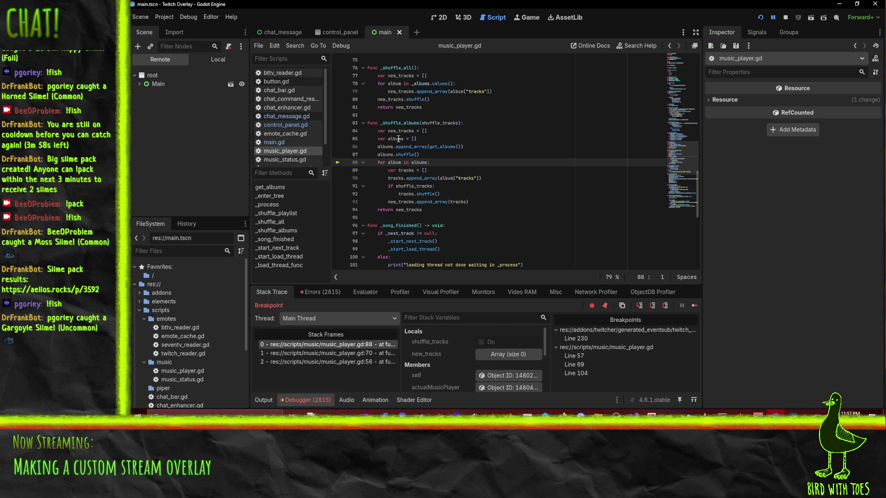
{"action": "scroll", "coordinate": [428, 355], "scroll_direction": "down", "scroll_amount": 5}
{"action": "scroll", "coordinate": [427, 363], "scroll_direction": "down", "scroll_amount": 2}
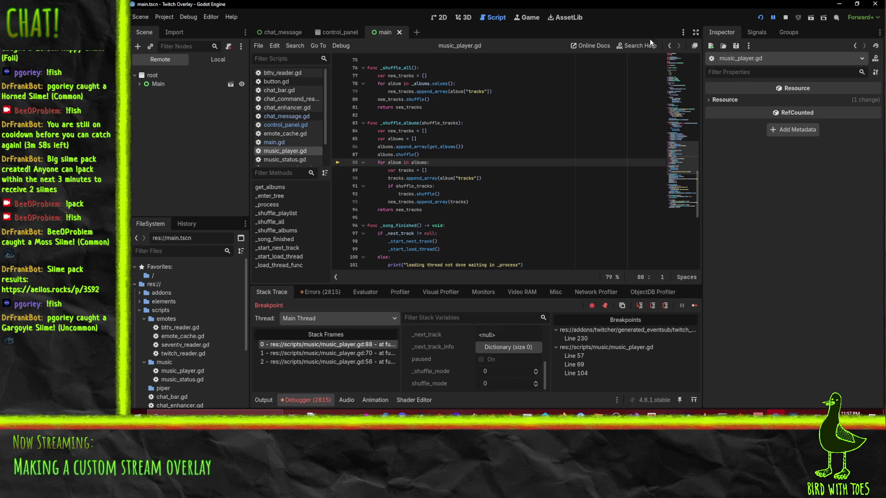
{"action": "left_click", "coordinate": [640, 306]}
{"action": "left_click", "coordinate": [640, 306]}
{"action": "left_click", "coordinate": [640, 306]}
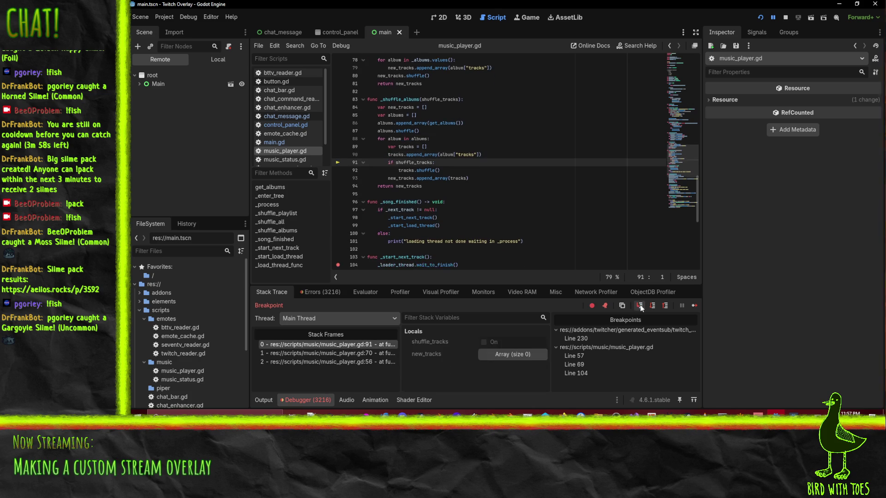
{"action": "left_click", "coordinate": [640, 306]}
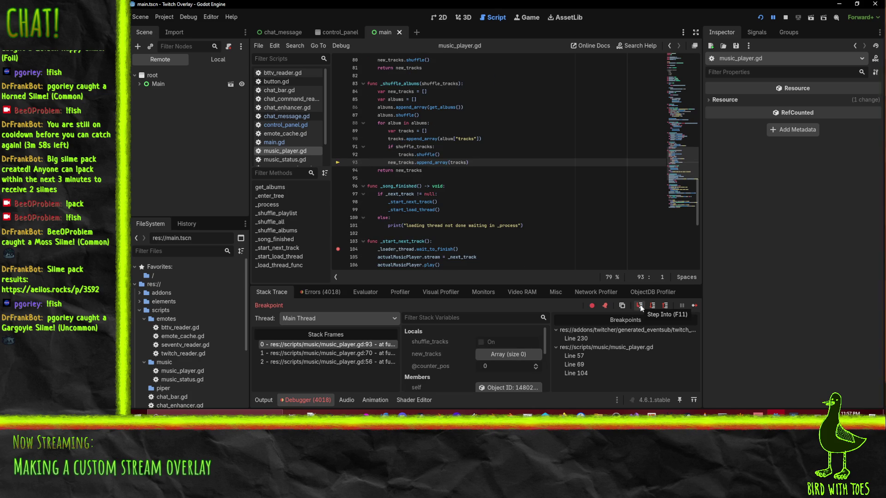
Step through further album loop passes and add a breakpoint on the return at line 94.
{"action": "left_click", "coordinate": [640, 306]}
{"action": "left_click", "coordinate": [639, 306]}
{"action": "left_click", "coordinate": [639, 307]}
{"action": "left_click", "coordinate": [640, 306]}
{"action": "left_click", "coordinate": [640, 307]}
{"action": "left_click", "coordinate": [640, 306]}
{"action": "left_click", "coordinate": [640, 306]}
{"action": "left_click", "coordinate": [640, 307]}
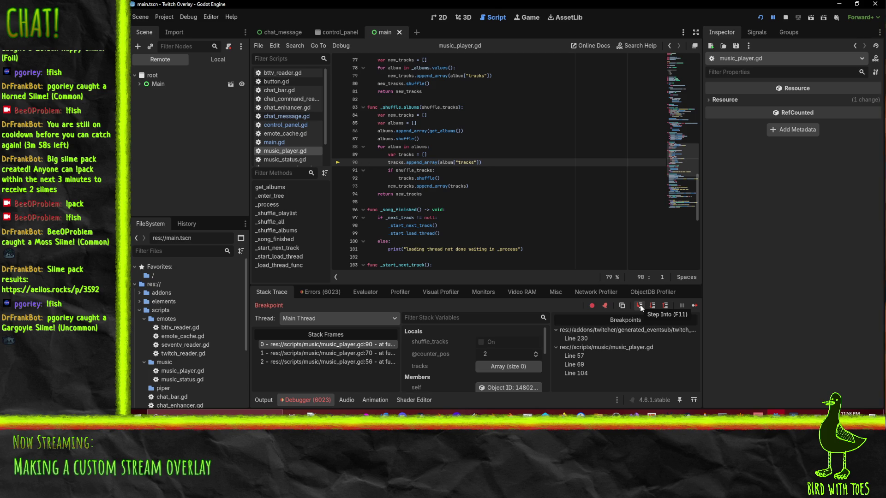
{"action": "left_click", "coordinate": [641, 306]}
{"action": "left_click", "coordinate": [640, 306]}
{"action": "left_click", "coordinate": [640, 307]}
{"action": "left_click", "coordinate": [640, 307]}
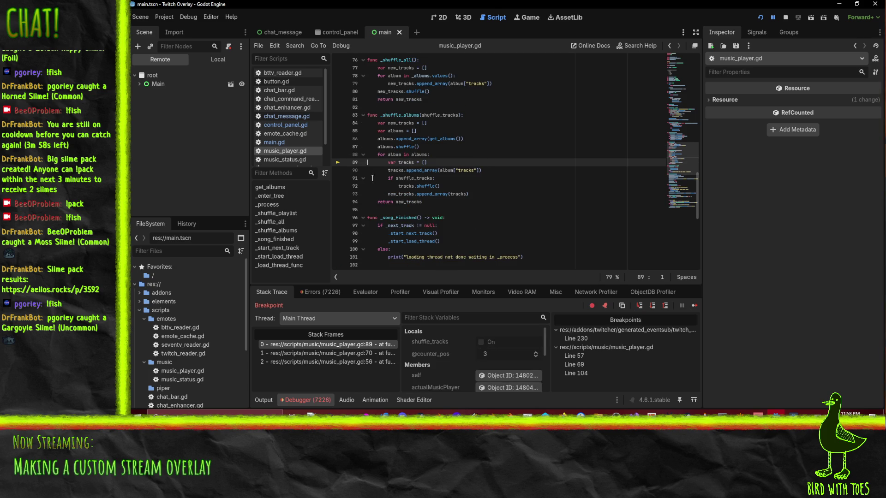
{"action": "left_click", "coordinate": [339, 202]}
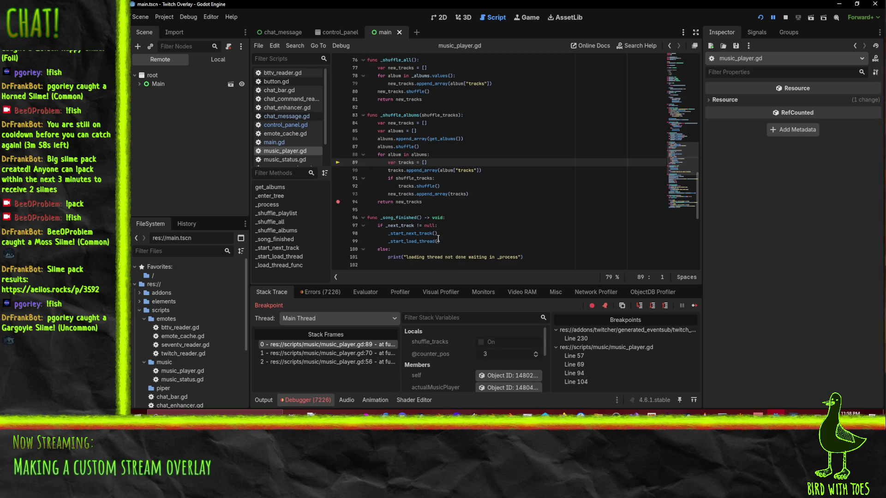
Continue execution to the line 94 breakpoint.
{"action": "left_click", "coordinate": [772, 17]}
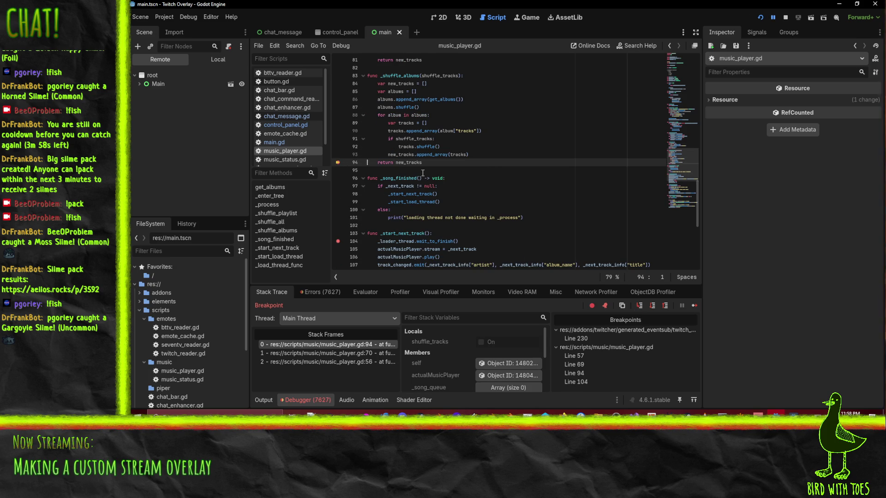
{"action": "scroll", "coordinate": [456, 346], "scroll_direction": "down", "scroll_amount": 5}
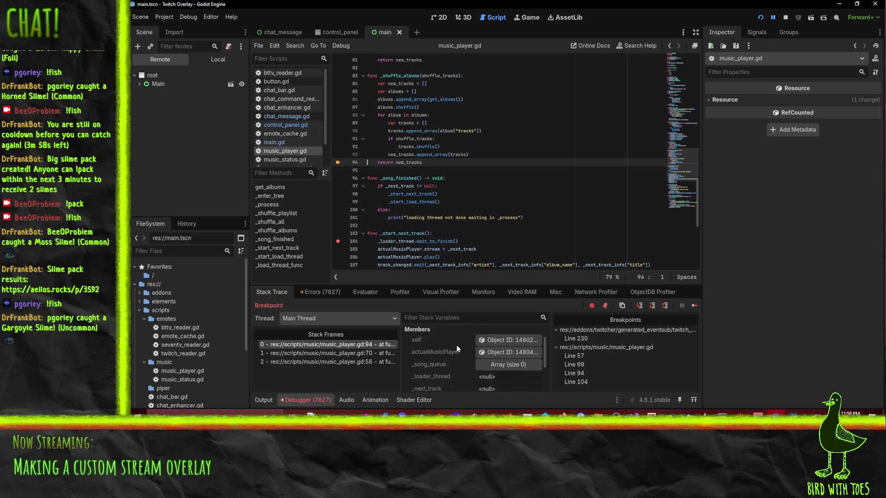
{"action": "scroll", "coordinate": [454, 353], "scroll_direction": "up", "scroll_amount": 5}
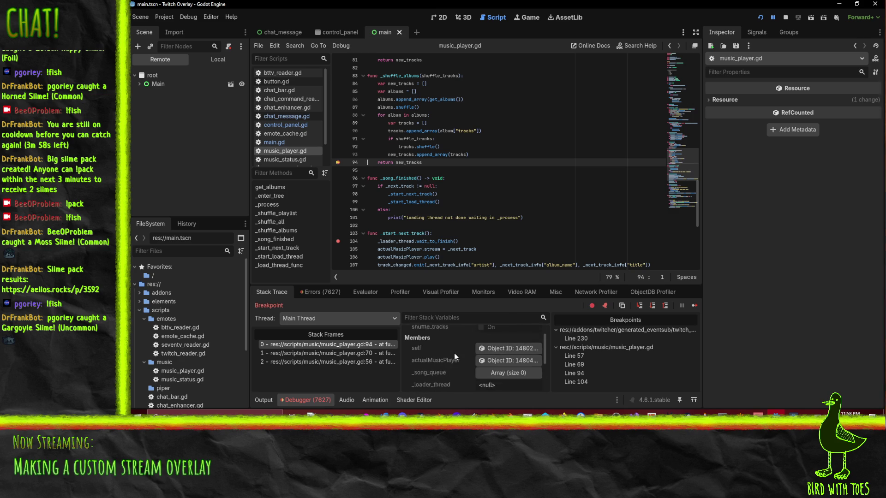
Type a name into the Filter Stack Variables field, then clear it.
{"action": "left_click", "coordinate": [437, 319]}
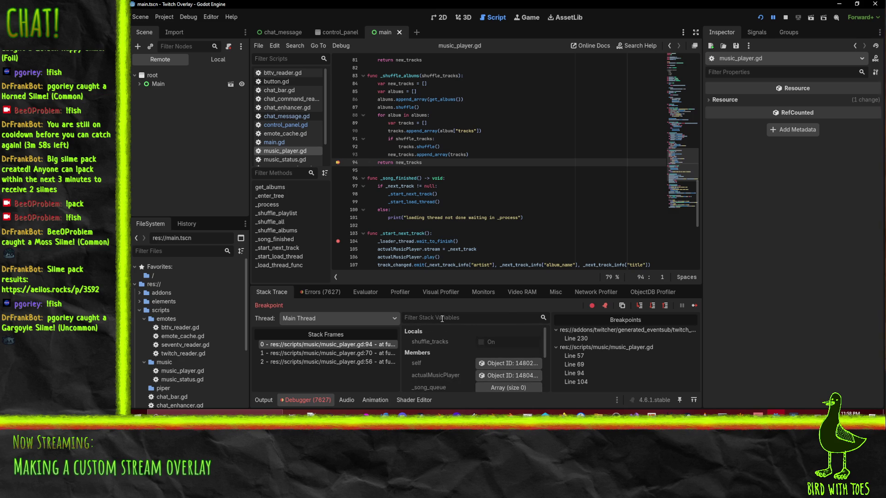
{"action": "type", "text": "nre"}
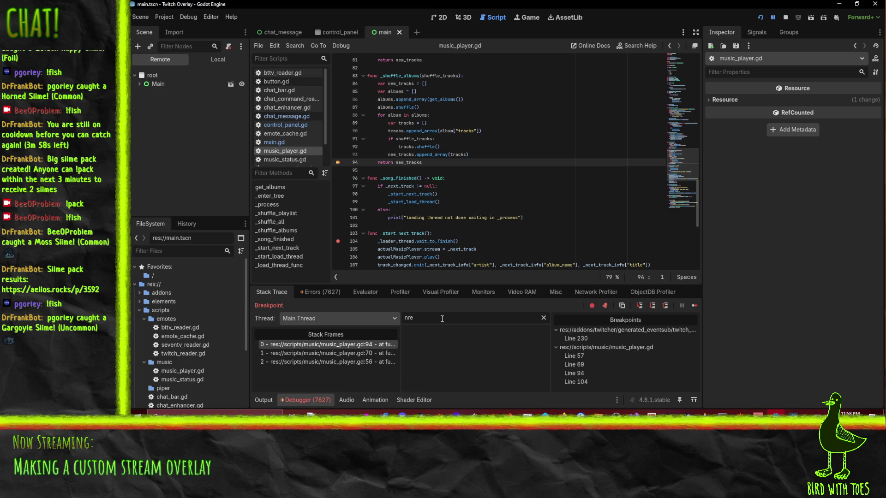
{"action": "key", "text": "BackSpace"}
{"action": "key", "text": "BackSpace"}
{"action": "type", "text": "e"}
{"action": "key", "text": "BackSpace"}
{"action": "key", "text": "BackSpace"}
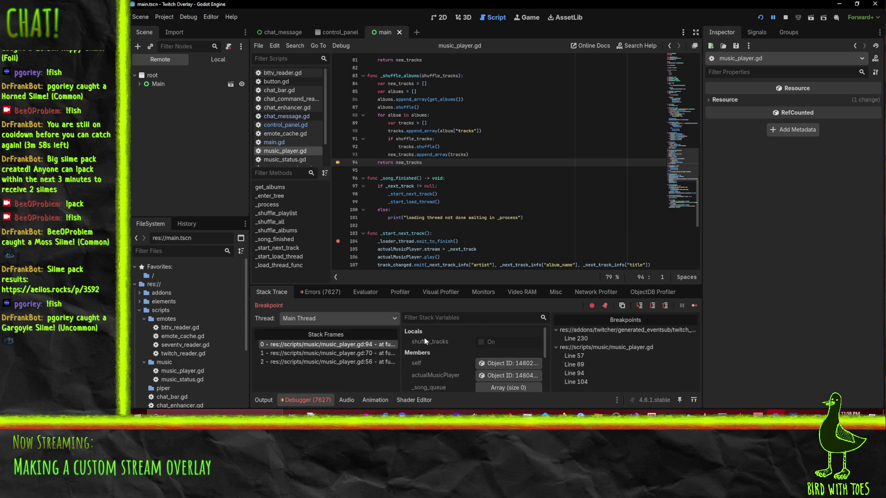
Step past the line 94 return back into _enter_tree at line 57.
{"action": "scroll", "coordinate": [424, 88], "scroll_direction": "up", "scroll_amount": 1}
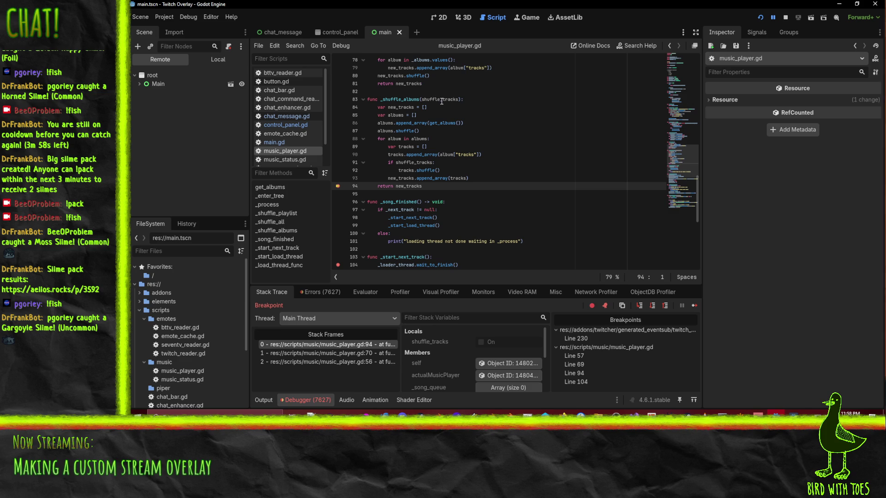
{"action": "left_click", "coordinate": [433, 186]}
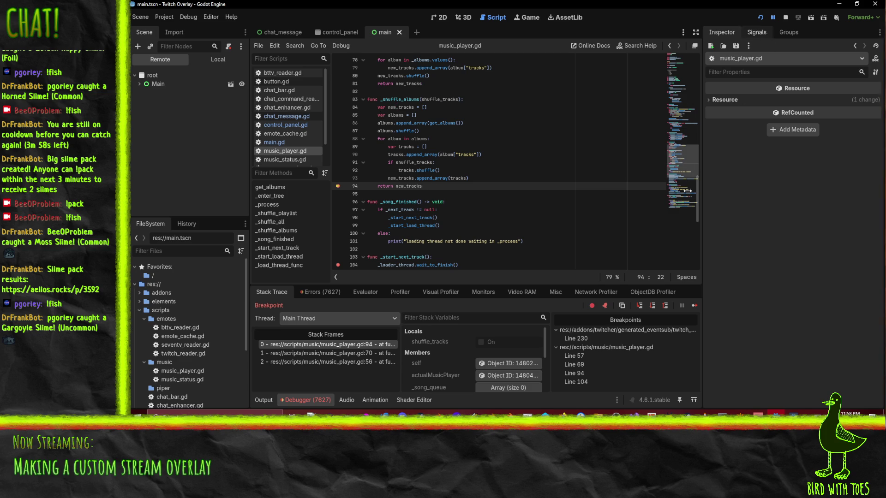
{"action": "left_click", "coordinate": [642, 306]}
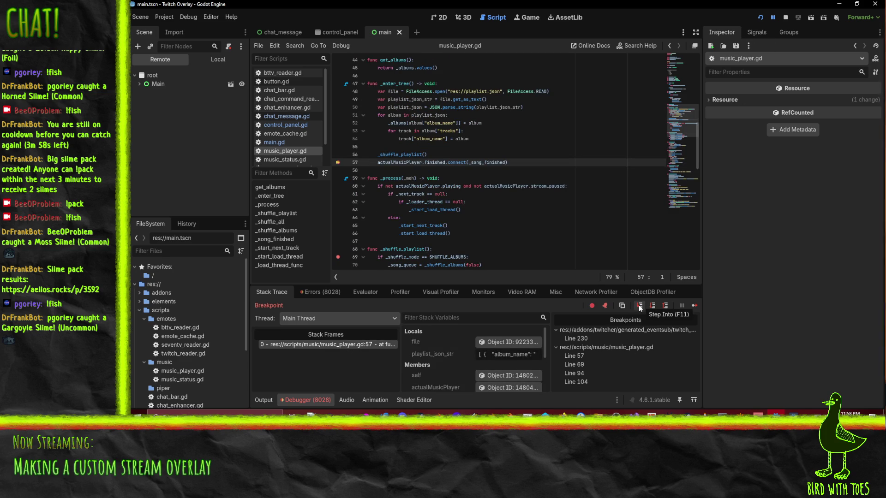
Scroll through the stack variables of the music player paused at line 57.
{"action": "scroll", "coordinate": [453, 368], "scroll_direction": "down", "scroll_amount": 1}
{"action": "scroll", "coordinate": [453, 368], "scroll_direction": "down", "scroll_amount": 4}
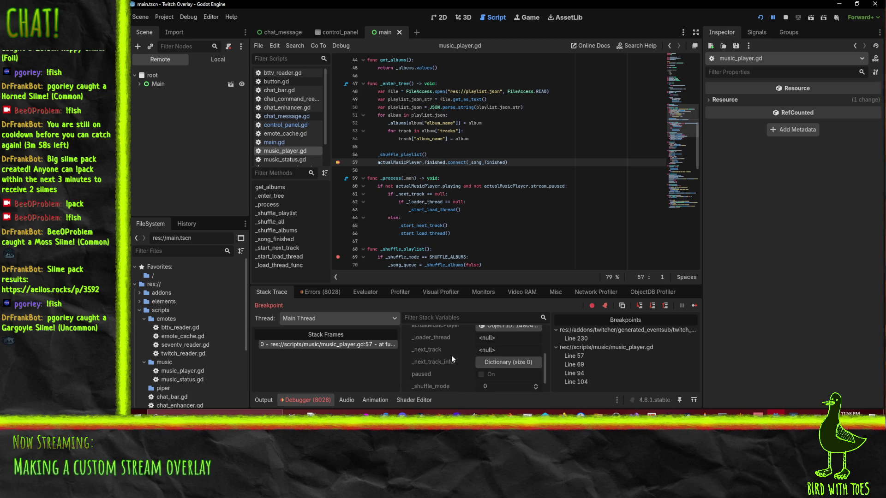
{"action": "scroll", "coordinate": [453, 358], "scroll_direction": "up", "scroll_amount": 3}
{"action": "scroll", "coordinate": [455, 359], "scroll_direction": "up", "scroll_amount": 3}
{"action": "scroll", "coordinate": [455, 363], "scroll_direction": "down", "scroll_amount": 1}
{"action": "scroll", "coordinate": [475, 359], "scroll_direction": "down", "scroll_amount": 2}
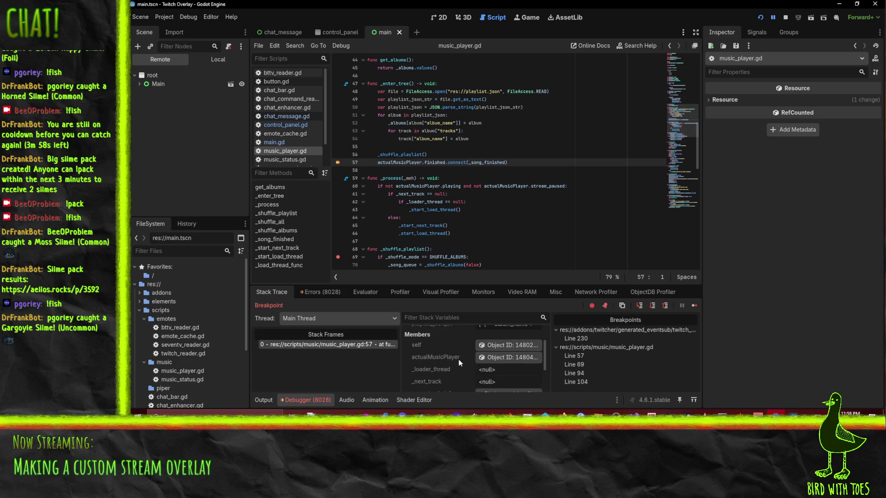
{"action": "scroll", "coordinate": [443, 349], "scroll_direction": "down", "scroll_amount": 1}
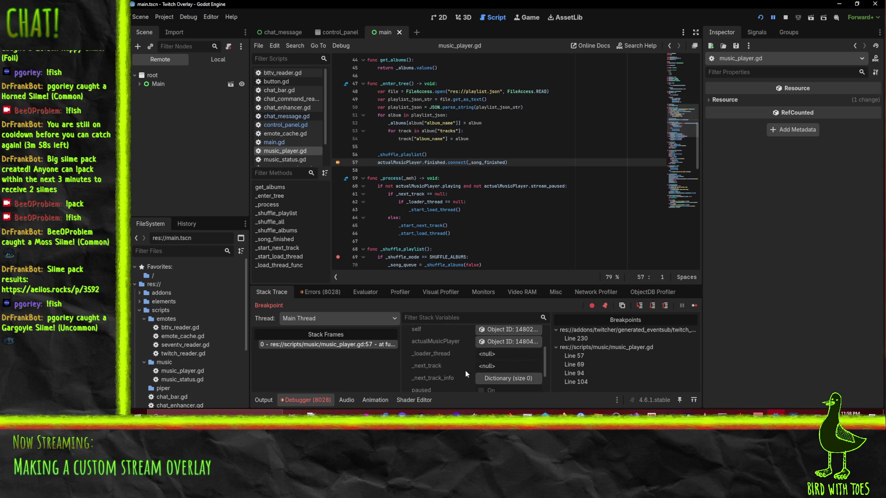
{"action": "scroll", "coordinate": [465, 343], "scroll_direction": "down", "scroll_amount": 2}
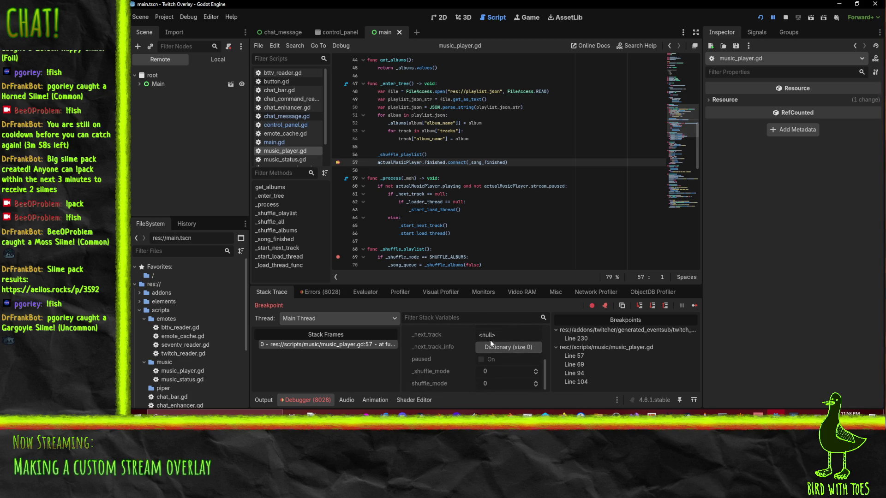
{"action": "scroll", "coordinate": [508, 355], "scroll_direction": "up", "scroll_amount": 2}
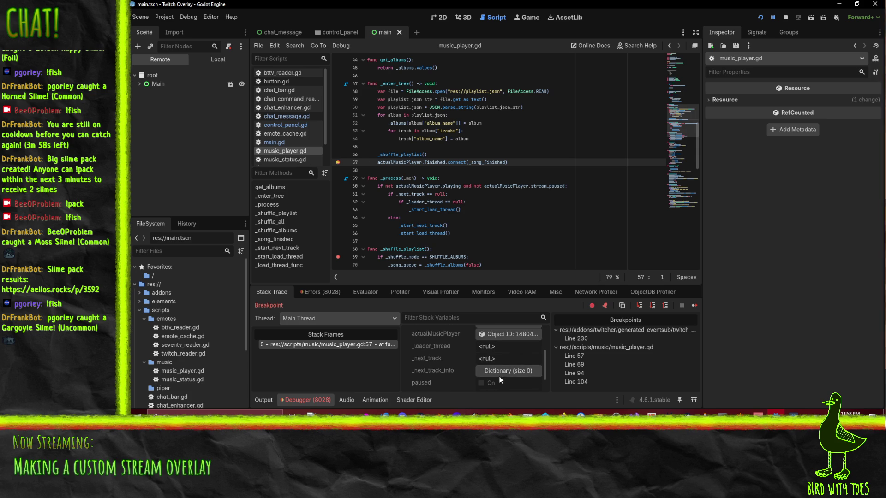
{"action": "scroll", "coordinate": [506, 375], "scroll_direction": "up", "scroll_amount": 2}
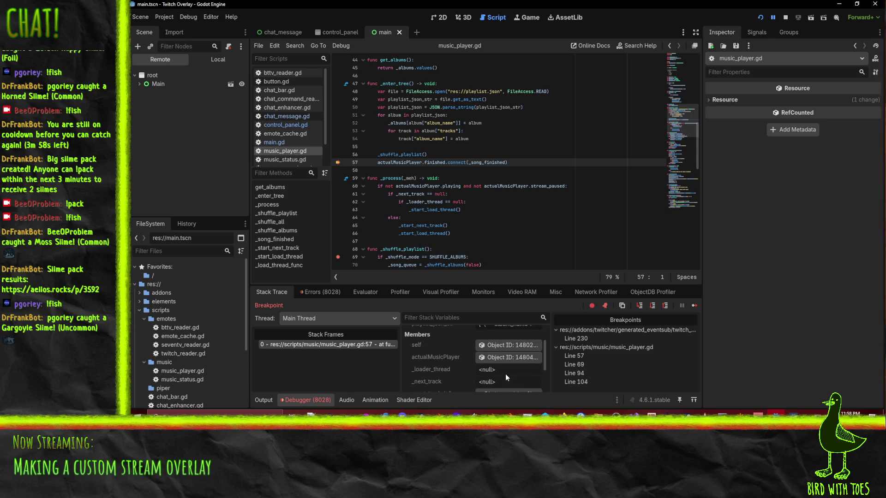
{"action": "scroll", "coordinate": [505, 374], "scroll_direction": "down", "scroll_amount": 2}
{"action": "scroll", "coordinate": [471, 202], "scroll_direction": "up", "scroll_amount": 10}
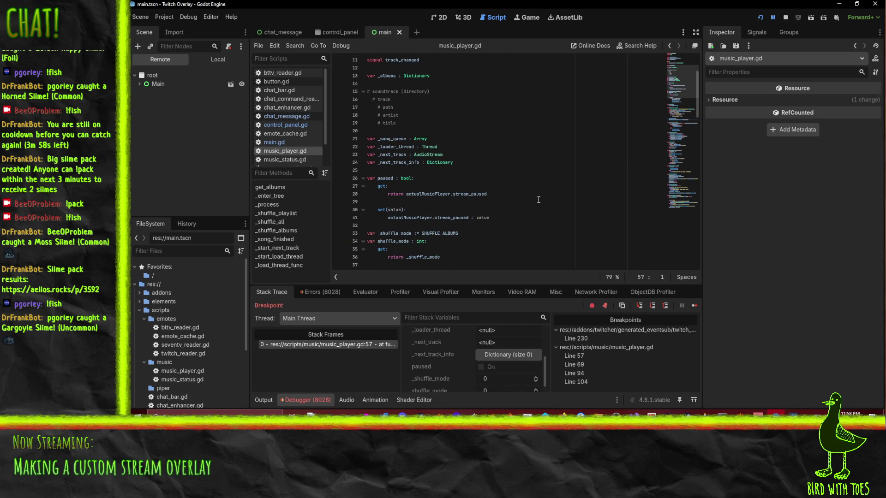
{"action": "scroll", "coordinate": [436, 363], "scroll_direction": "down", "scroll_amount": 1}
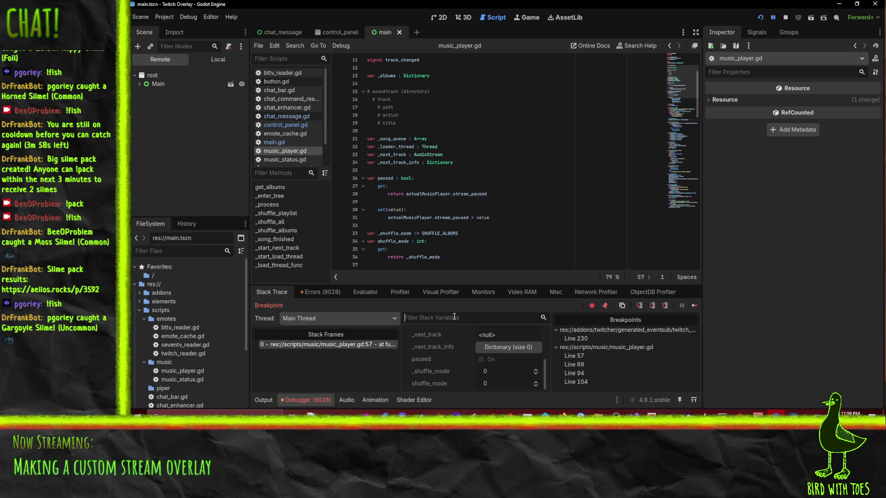
Filter the stack variables by 'sel' to inspect the self member, then clear the filter.
{"action": "type", "text": "_s"}
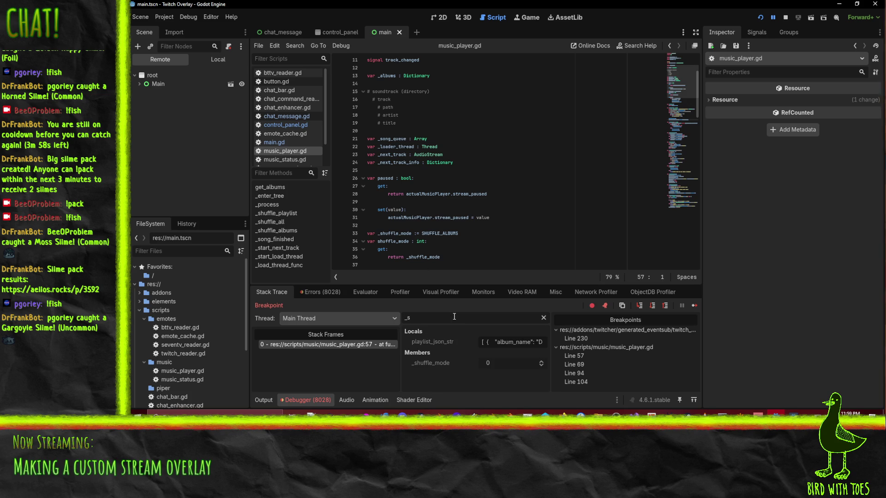
{"action": "key", "text": "BackSpace"}
{"action": "key", "text": "BackSpace"}
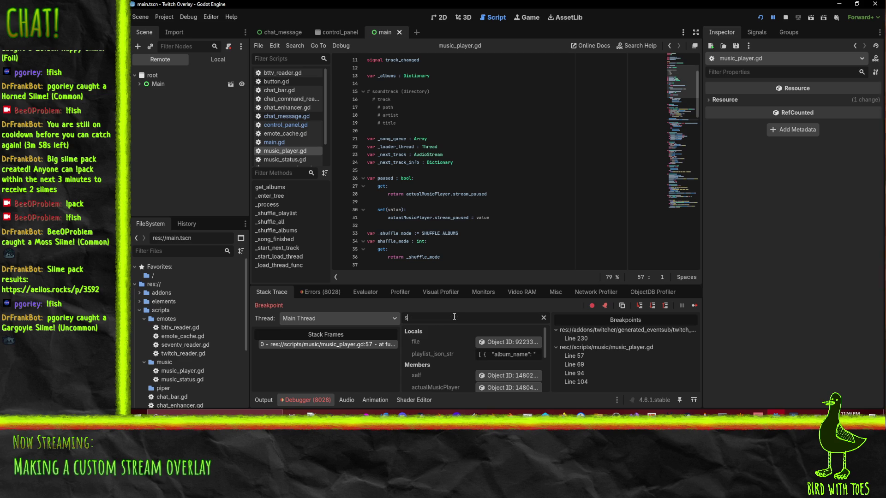
{"action": "type", "text": "sel"}
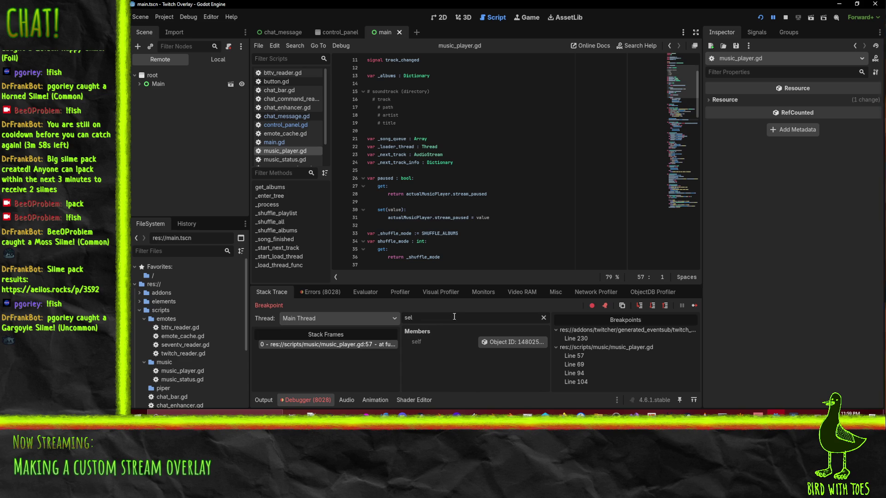
{"action": "left_click", "coordinate": [503, 346]}
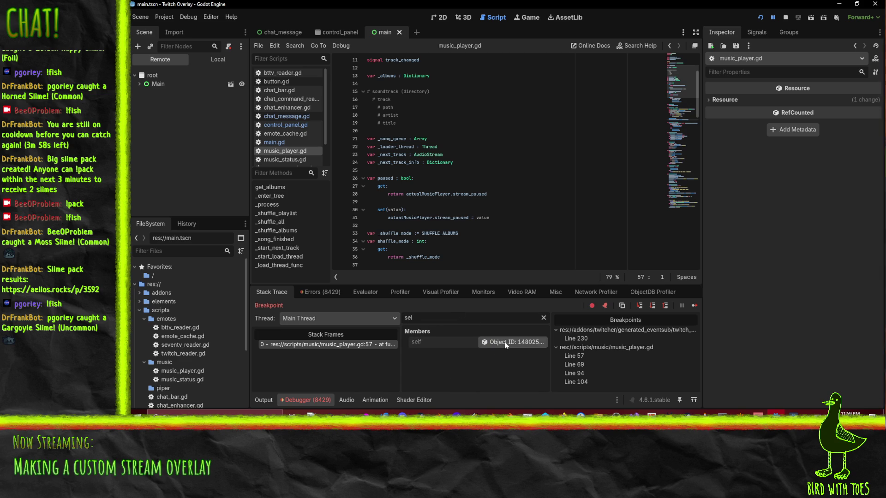
{"action": "key", "text": "BackSpace"}
{"action": "key", "text": "BackSpace"}
{"action": "key", "text": "BackSpace"}
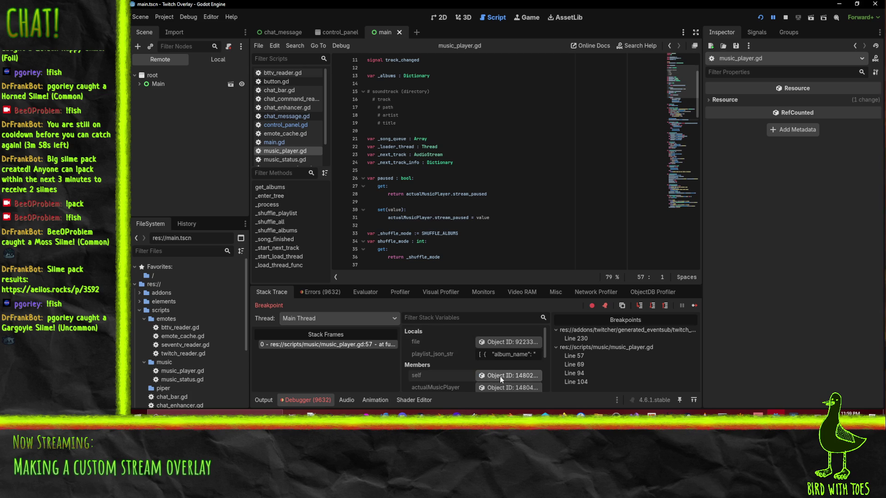
Scroll the full variable list, then bring up the error log of repeated line 69 errors.
{"action": "scroll", "coordinate": [500, 376], "scroll_direction": "down", "scroll_amount": 2}
{"action": "scroll", "coordinate": [486, 376], "scroll_direction": "down", "scroll_amount": 2}
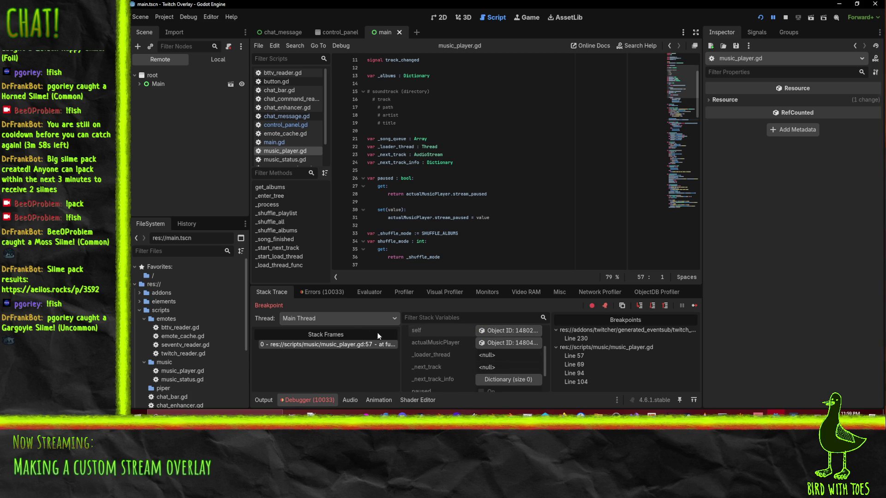
{"action": "left_click", "coordinate": [317, 294]}
Clear the Errors list and relaunch with Run Project (F5), halting at line 69.
{"action": "scroll", "coordinate": [373, 373], "scroll_direction": "down", "scroll_amount": 5}
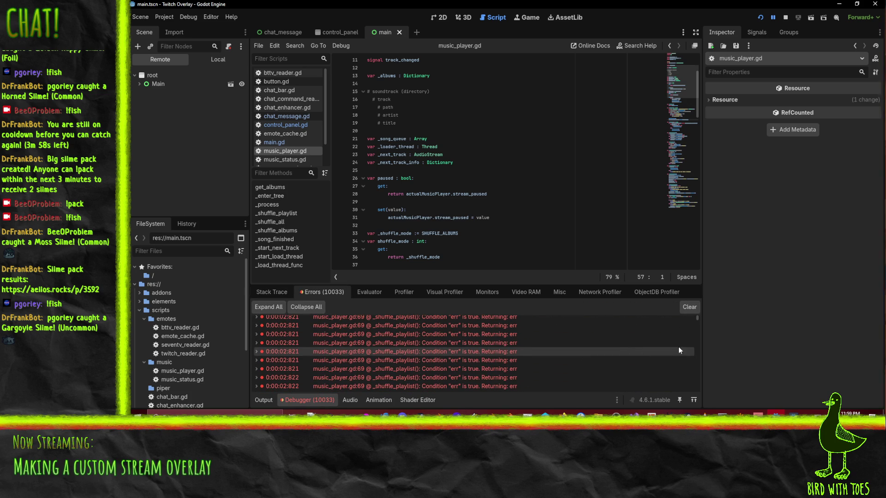
{"action": "left_click_drag", "start_coordinate": [697, 318], "coordinate": [710, 400]}
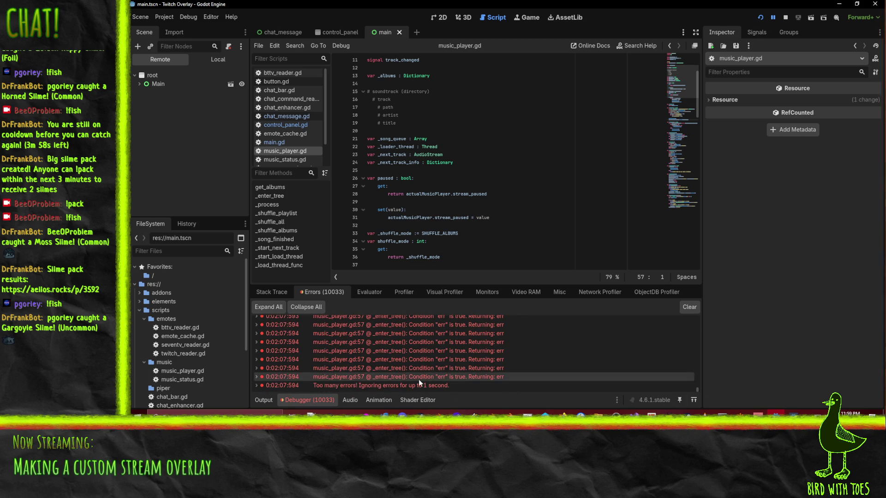
{"action": "mouse_move", "coordinate": [485, 388]}
{"action": "scroll", "coordinate": [485, 387], "scroll_direction": "up", "scroll_amount": 4}
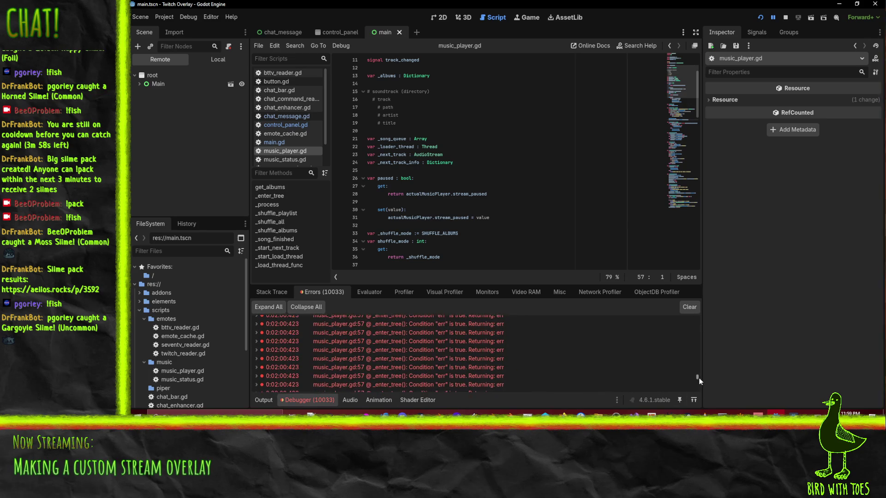
{"action": "left_click", "coordinate": [687, 309]}
{"action": "left_click", "coordinate": [760, 17]}
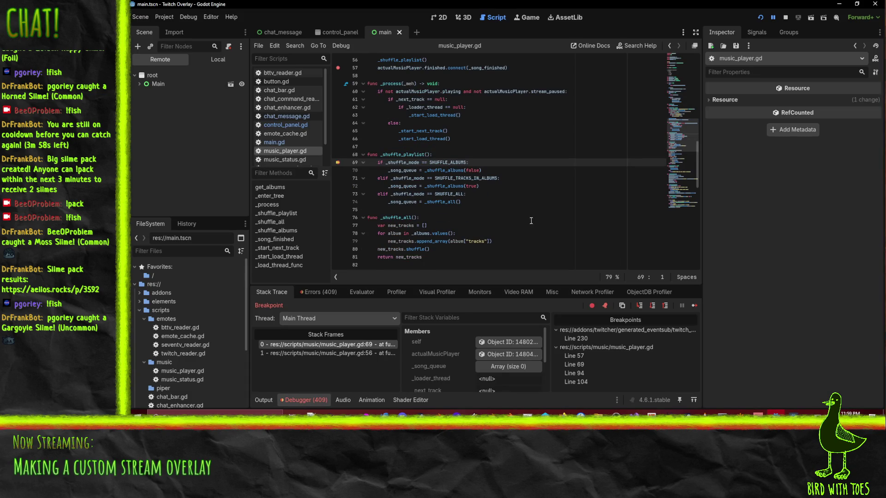
Step over to line 70, then step into _shuffle_albums at line 94.
{"action": "scroll", "coordinate": [531, 220], "scroll_direction": "down", "scroll_amount": 1}
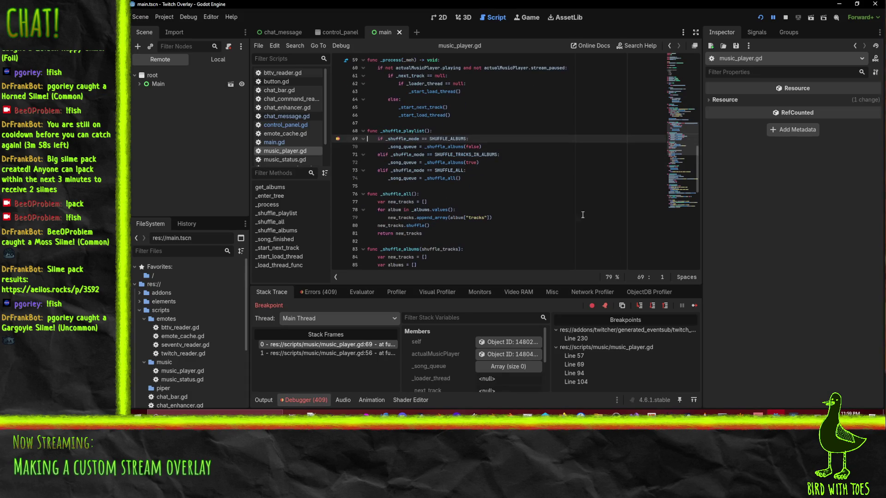
{"action": "left_click", "coordinate": [653, 306]}
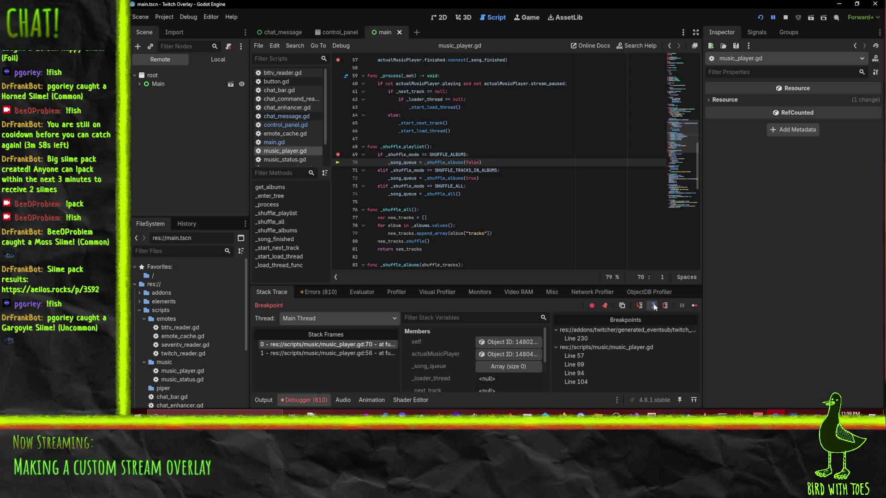
{"action": "left_click", "coordinate": [654, 307]}
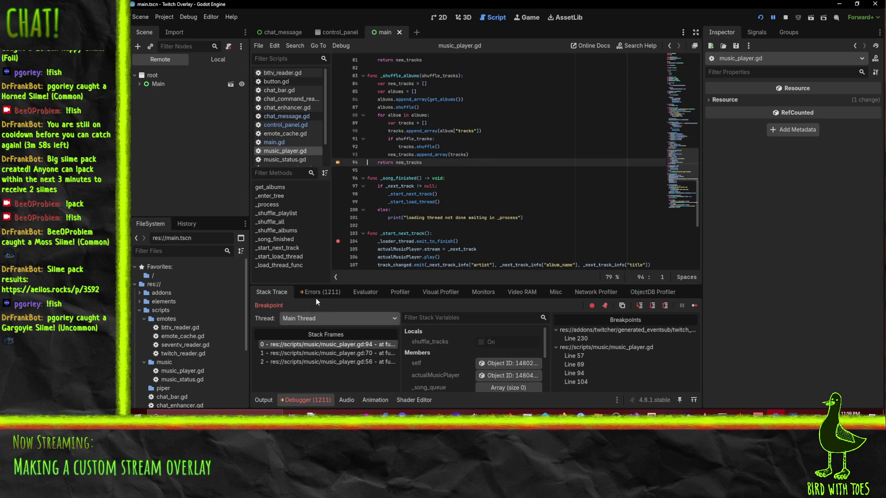
Review the 'Potential infinite recursion' entry in the Errors list.
{"action": "left_click", "coordinate": [307, 293]}
{"action": "scroll", "coordinate": [433, 364], "scroll_direction": "up", "scroll_amount": 5}
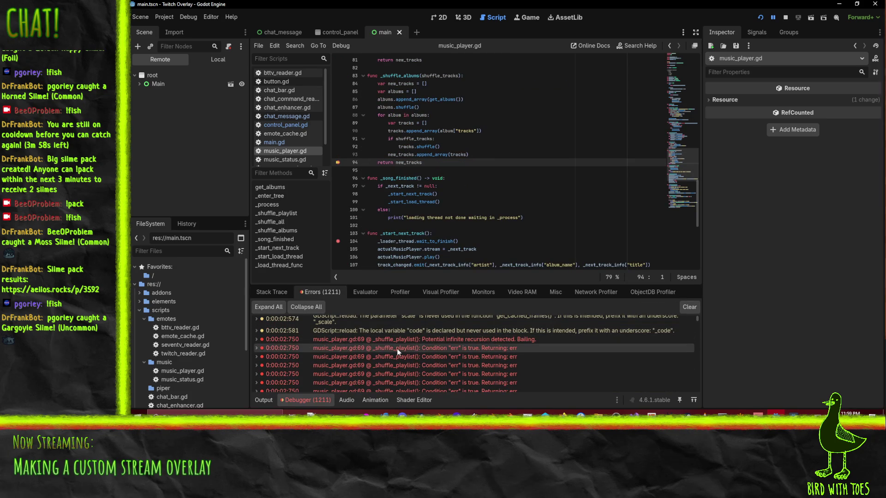
{"action": "mouse_move", "coordinate": [392, 343]}
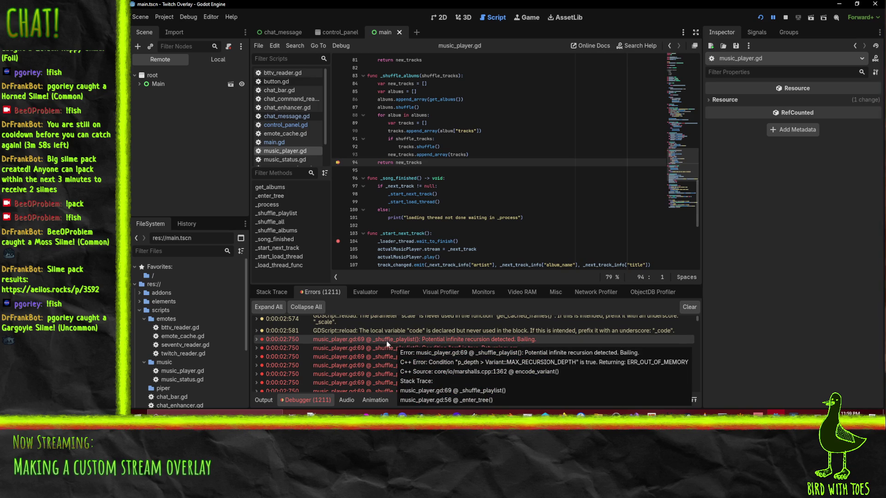
{"action": "scroll", "coordinate": [519, 226], "scroll_direction": "up", "scroll_amount": 3}
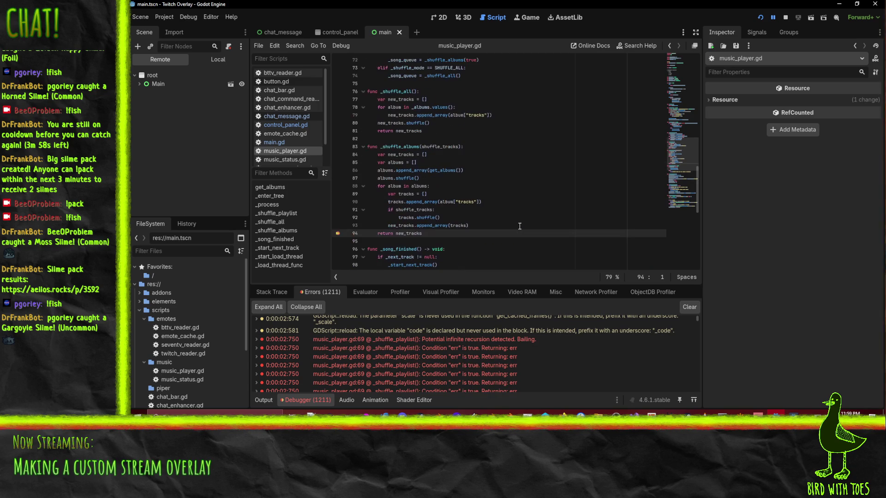
{"action": "scroll", "coordinate": [520, 227], "scroll_direction": "up", "scroll_amount": 1}
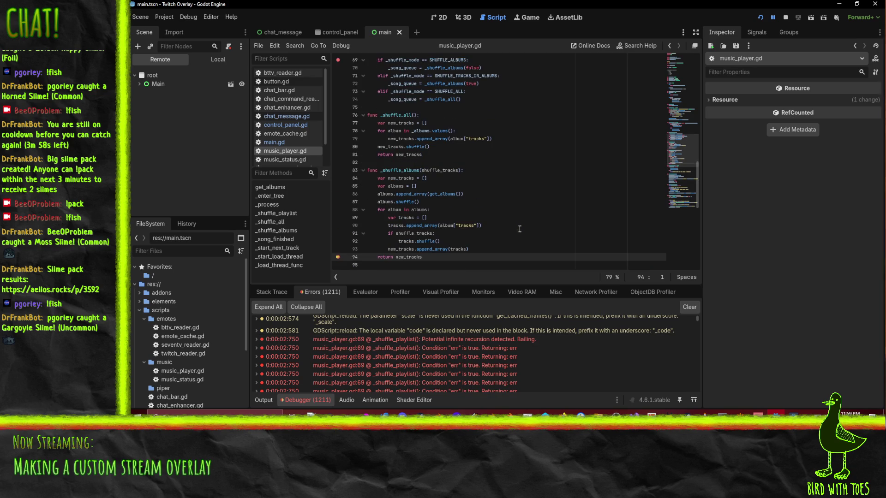
{"action": "scroll", "coordinate": [516, 233], "scroll_direction": "up", "scroll_amount": 1}
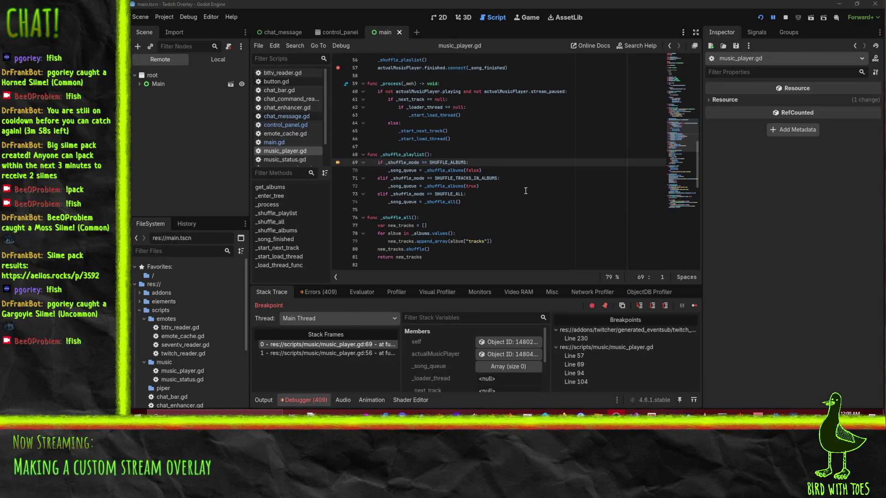
Scroll through the script and step execution from line 69 to line 70.
{"action": "scroll", "coordinate": [498, 173], "scroll_direction": "up", "scroll_amount": 1}
{"action": "scroll", "coordinate": [498, 173], "scroll_direction": "up", "scroll_amount": 2}
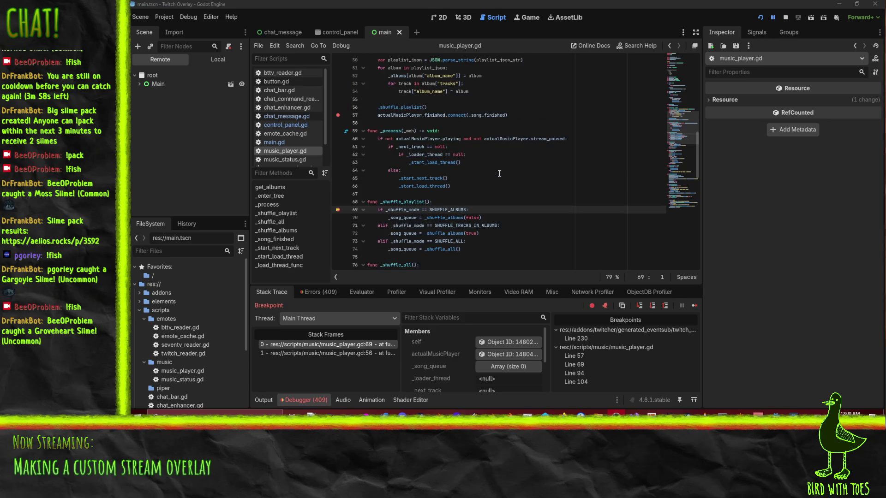
{"action": "scroll", "coordinate": [498, 173], "scroll_direction": "up", "scroll_amount": 1}
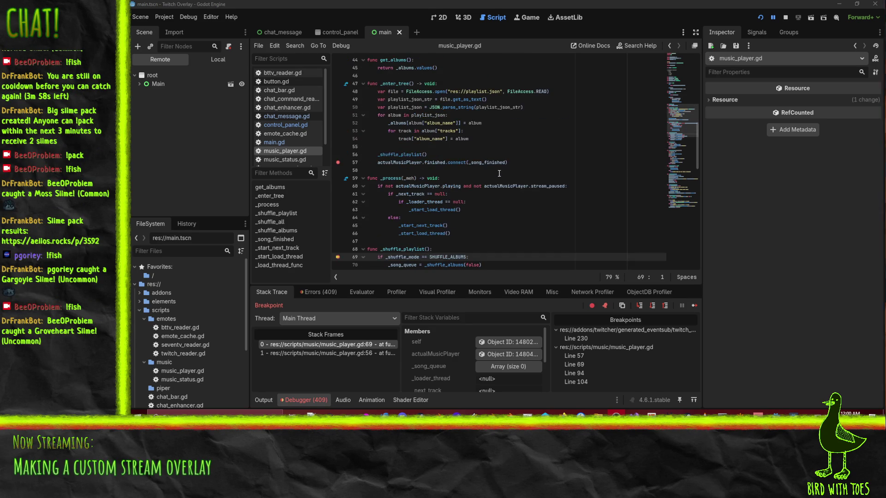
{"action": "scroll", "coordinate": [512, 148], "scroll_direction": "down", "scroll_amount": 5}
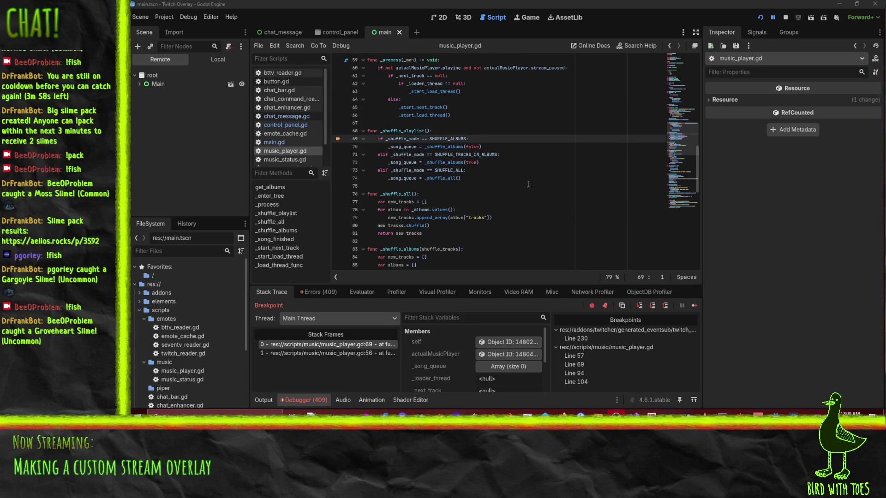
{"action": "scroll", "coordinate": [550, 179], "scroll_direction": "up", "scroll_amount": 1}
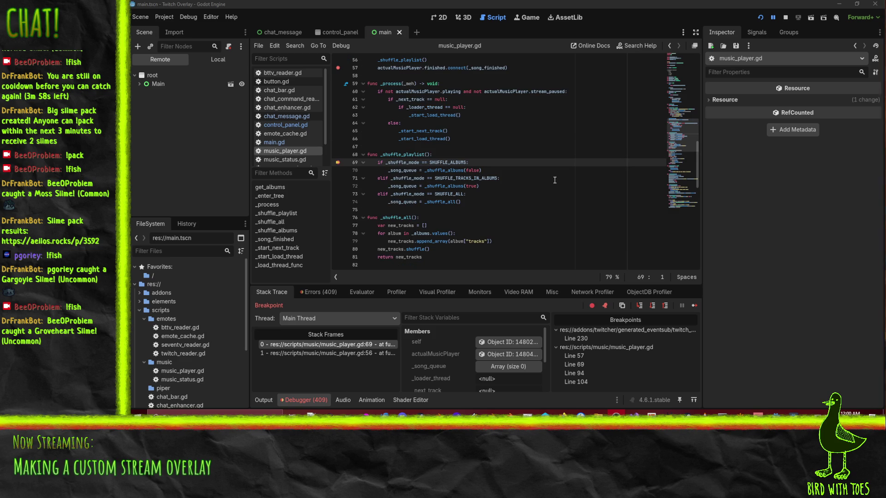
{"action": "scroll", "coordinate": [554, 179], "scroll_direction": "up", "scroll_amount": 1}
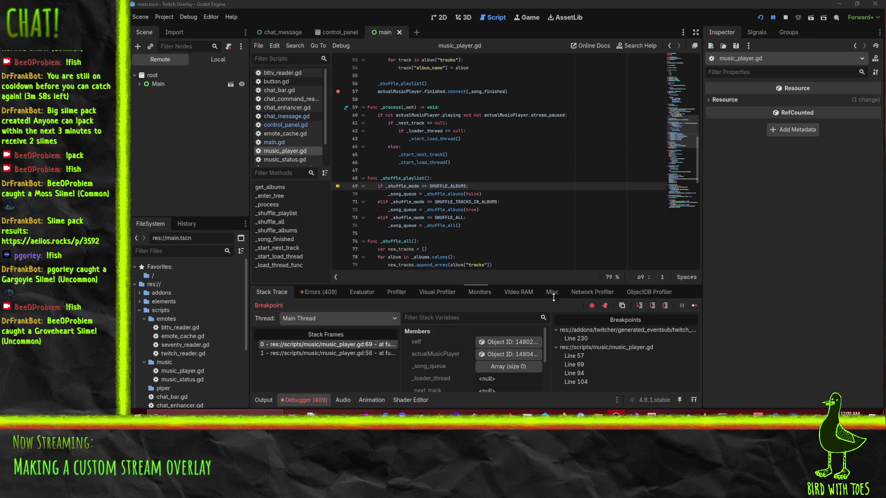
{"action": "left_click", "coordinate": [639, 306]}
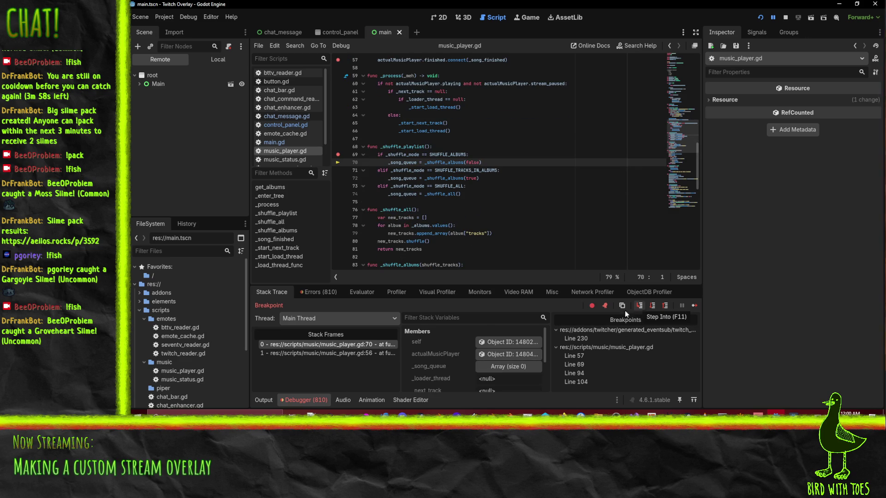
Read the recursion error's stack trace from _shuffle_playlist back to _enter_tree.
{"action": "left_click", "coordinate": [323, 292]}
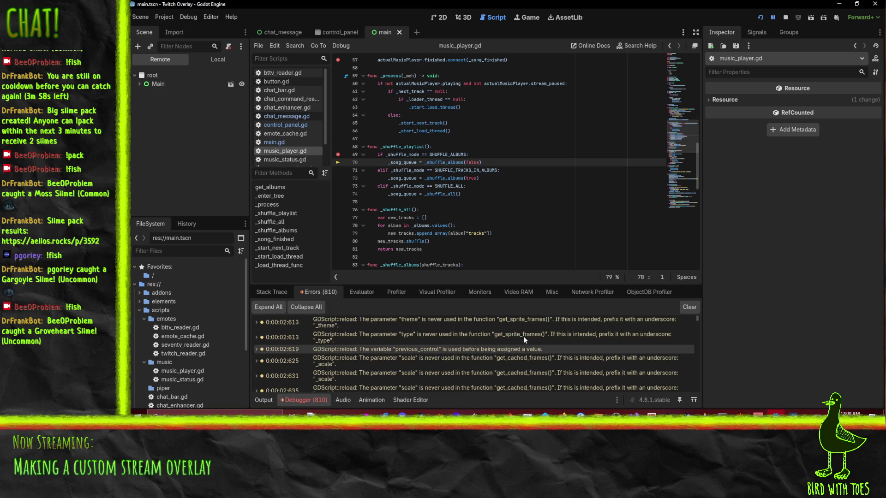
{"action": "scroll", "coordinate": [476, 347], "scroll_direction": "up", "scroll_amount": 1}
{"action": "scroll", "coordinate": [619, 326], "scroll_direction": "down", "scroll_amount": 3}
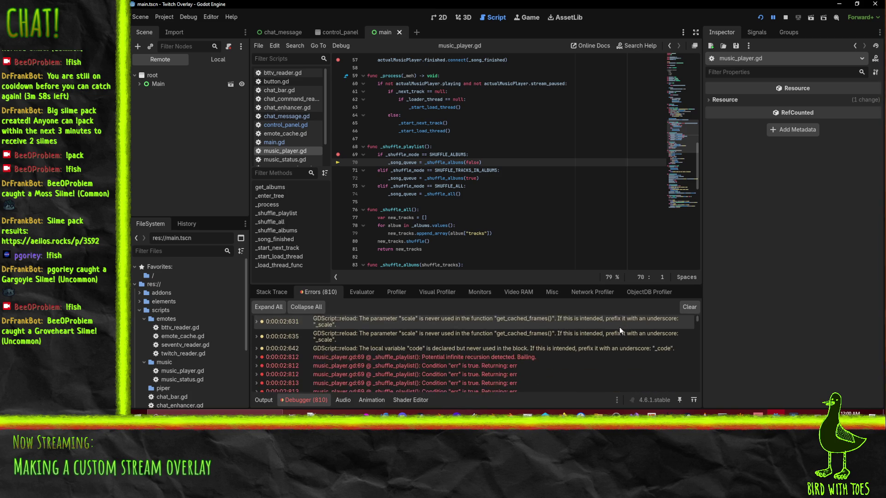
{"action": "scroll", "coordinate": [619, 326], "scroll_direction": "down", "scroll_amount": 2}
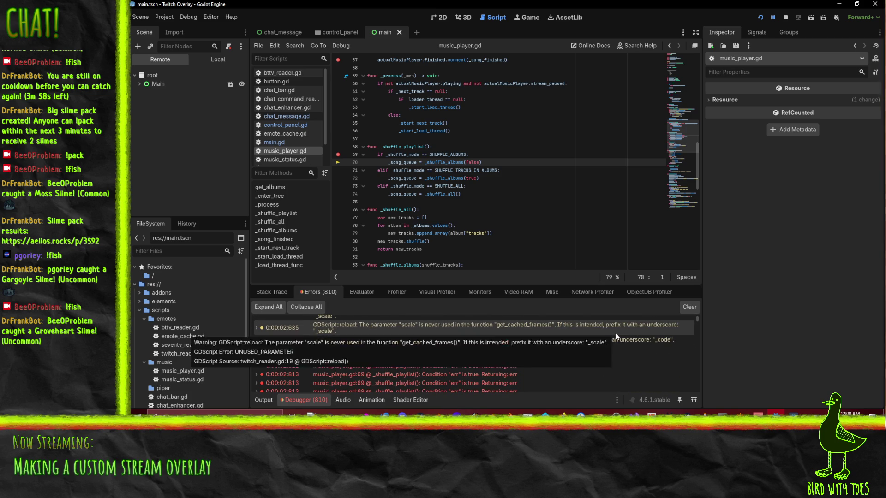
{"action": "mouse_move", "coordinate": [400, 355]}
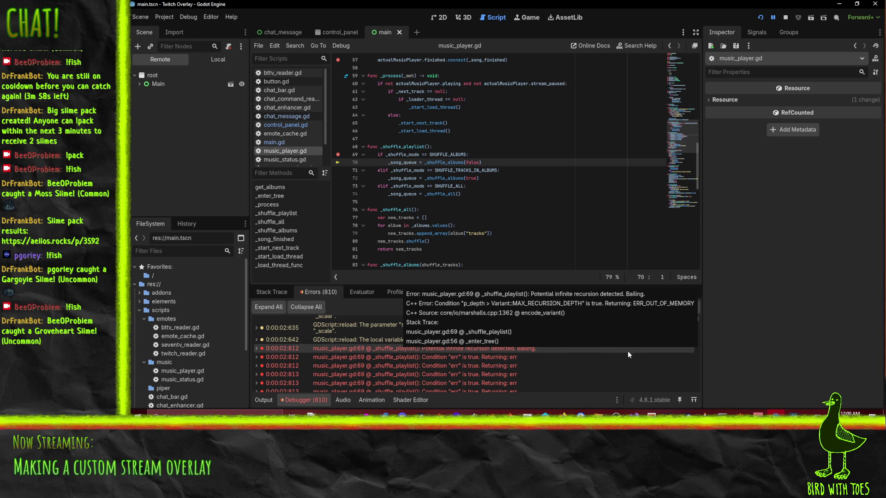
{"action": "mouse_move", "coordinate": [560, 357]}
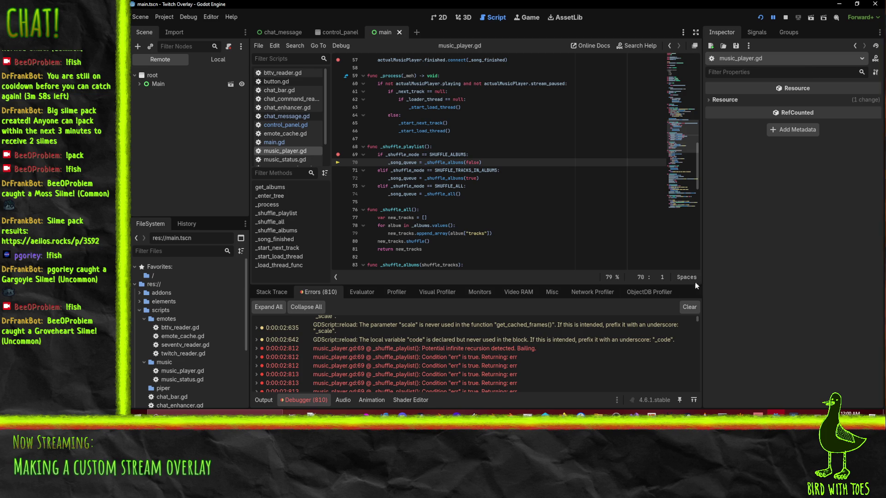
Clear the logged errors, restart the running game and check the Errors list.
{"action": "left_click", "coordinate": [689, 307]}
{"action": "left_click", "coordinate": [757, 19]}
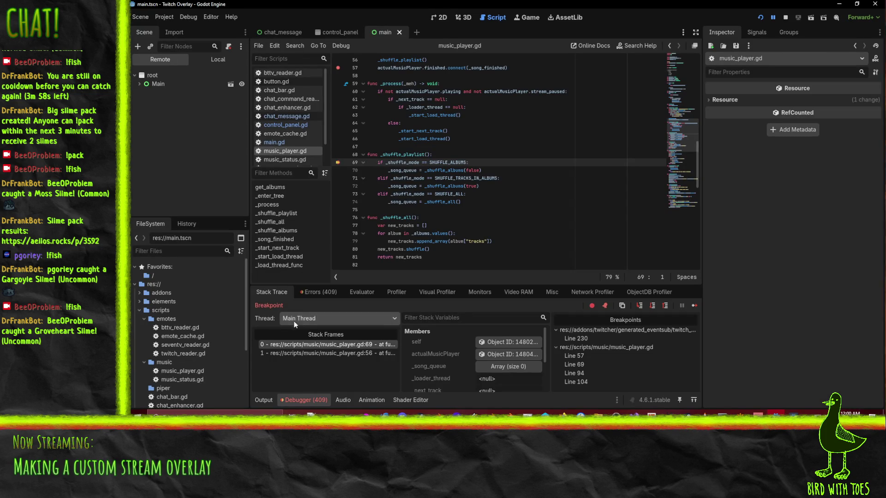
{"action": "left_click", "coordinate": [318, 291]}
{"action": "scroll", "coordinate": [486, 347], "scroll_direction": "down", "scroll_amount": 2}
{"action": "scroll", "coordinate": [486, 347], "scroll_direction": "up", "scroll_amount": 3}
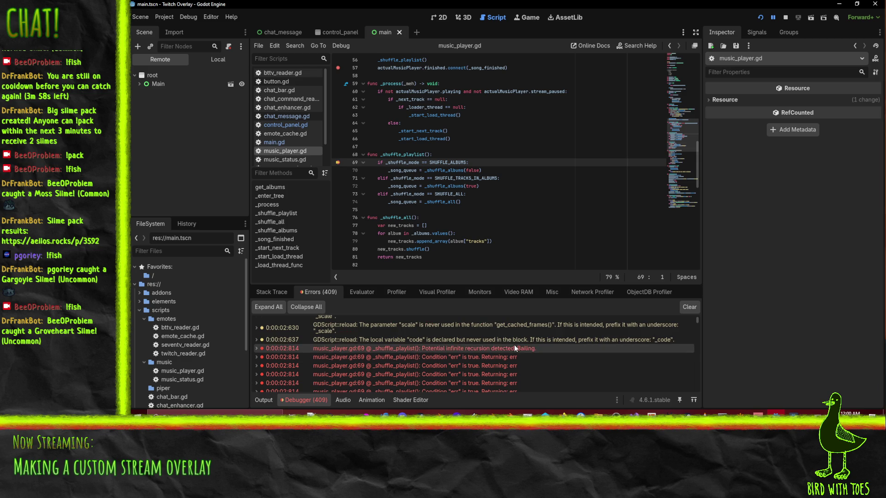
{"action": "scroll", "coordinate": [591, 236], "scroll_direction": "up", "scroll_amount": 5}
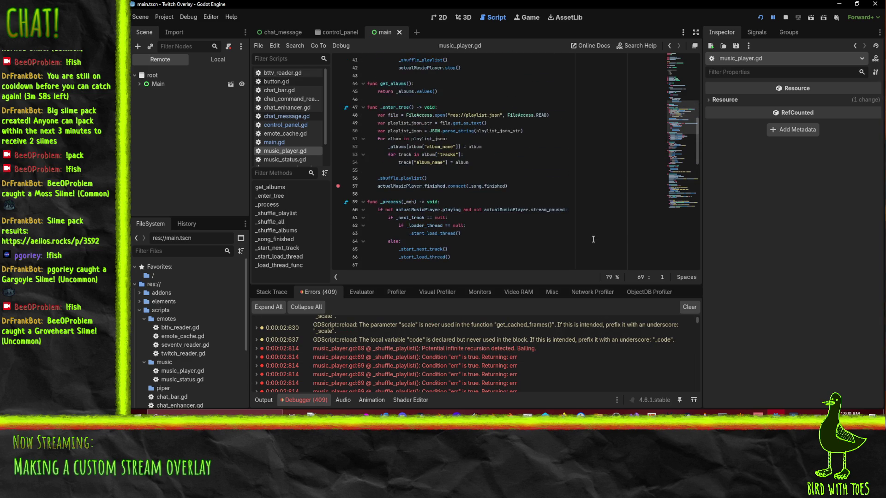
Add breakpoints on line 56 and line 48 of _enter_tree, then run the game again.
{"action": "left_click", "coordinate": [338, 178]}
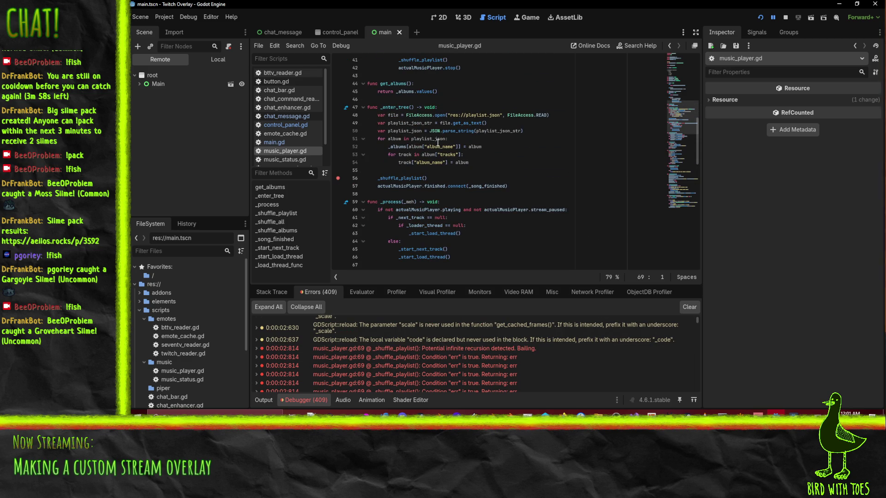
{"action": "left_click", "coordinate": [338, 115]}
{"action": "scroll", "coordinate": [560, 146], "scroll_direction": "up", "scroll_amount": 6}
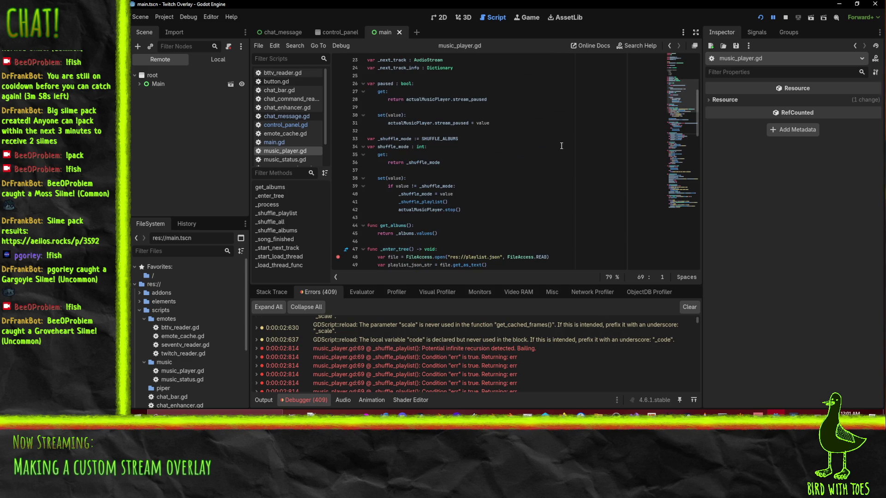
{"action": "left_click", "coordinate": [760, 18]}
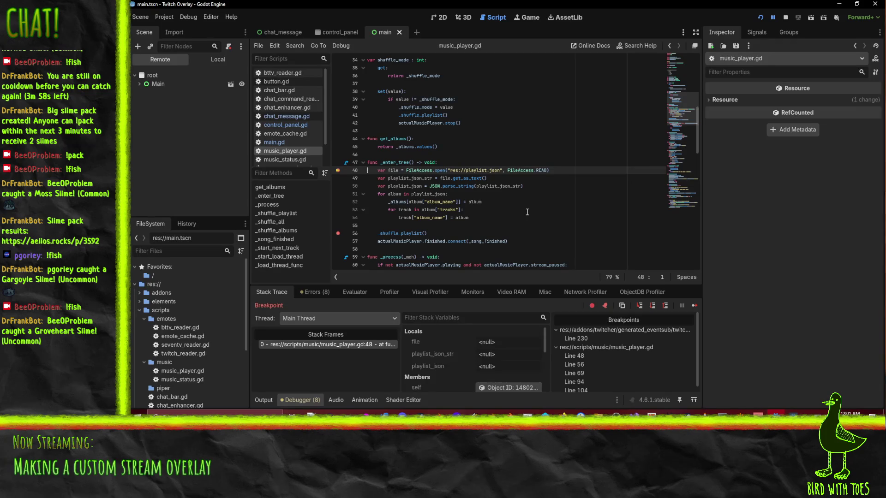
Check the Errors list, then return to the Stack Trace paused at line 48.
{"action": "left_click", "coordinate": [326, 295]}
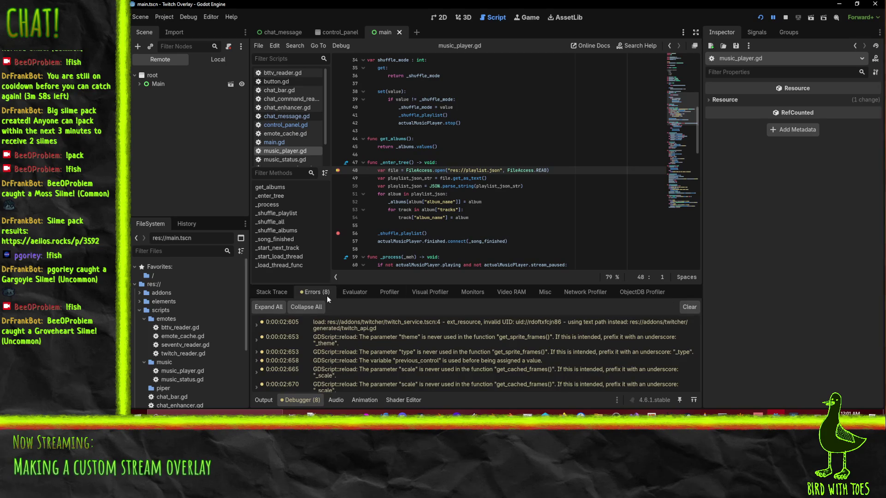
{"action": "scroll", "coordinate": [431, 238], "scroll_direction": "down", "scroll_amount": 2}
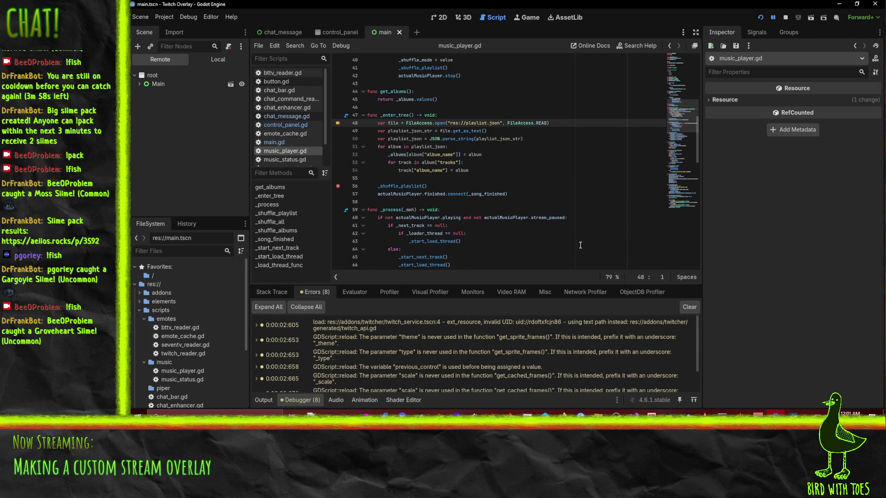
{"action": "scroll", "coordinate": [415, 240], "scroll_direction": "up", "scroll_amount": 6}
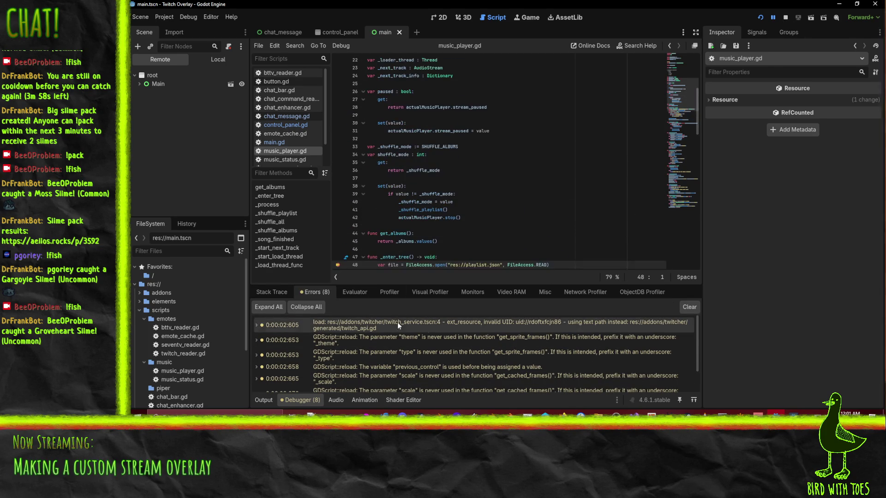
{"action": "left_click", "coordinate": [276, 291]}
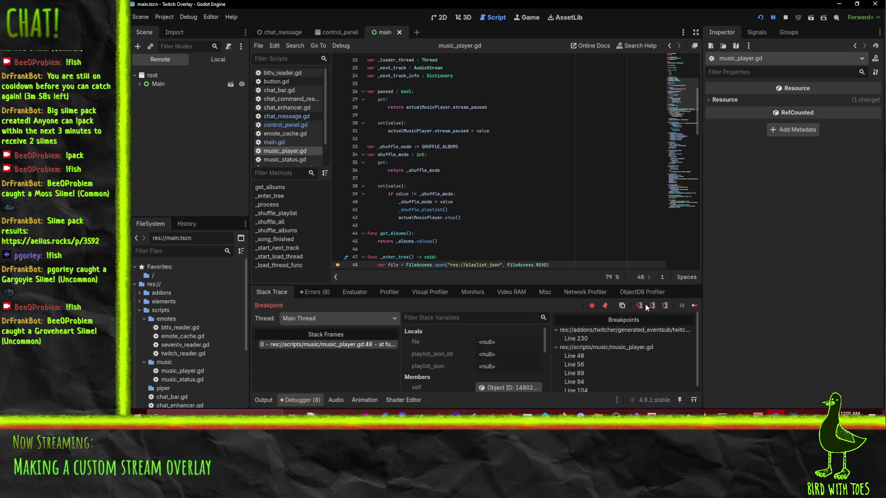
{"action": "scroll", "coordinate": [542, 229], "scroll_direction": "down", "scroll_amount": 6}
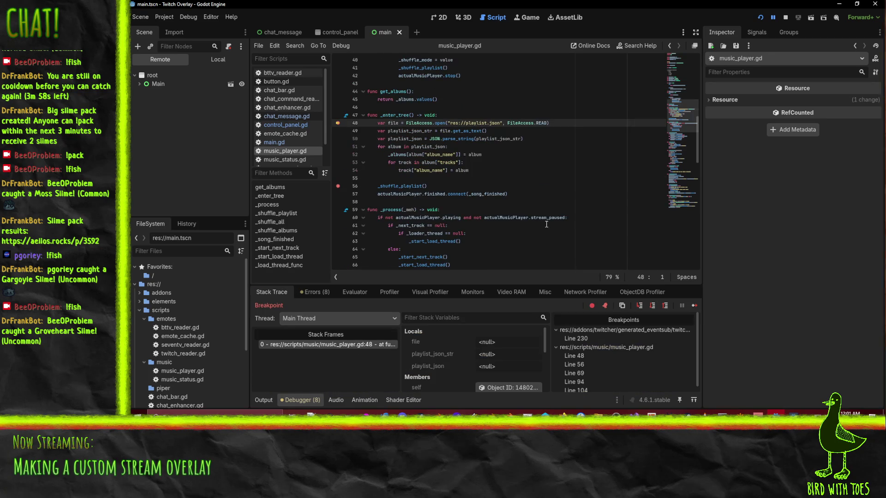
Step over four lines into the album loop, then continue to the line 56 breakpoint.
{"action": "left_click", "coordinate": [652, 306]}
{"action": "left_click", "coordinate": [651, 306]}
{"action": "left_click", "coordinate": [651, 306]}
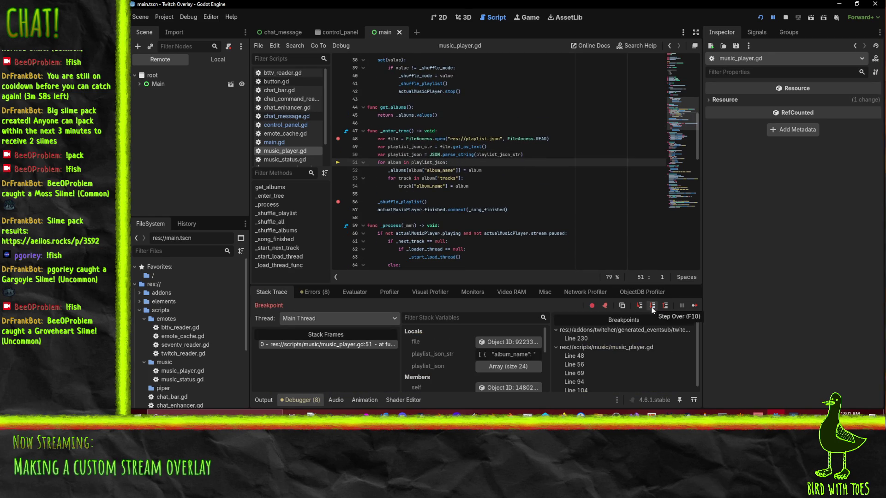
{"action": "left_click", "coordinate": [651, 306]}
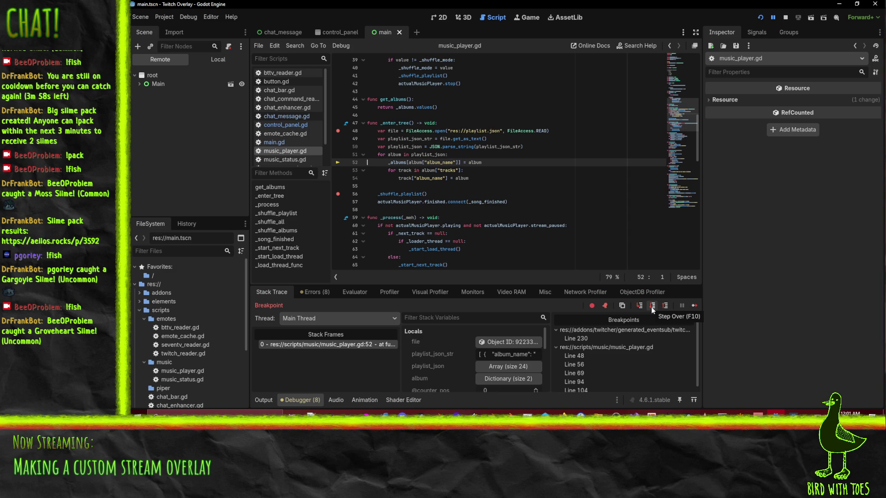
{"action": "left_click", "coordinate": [772, 17]}
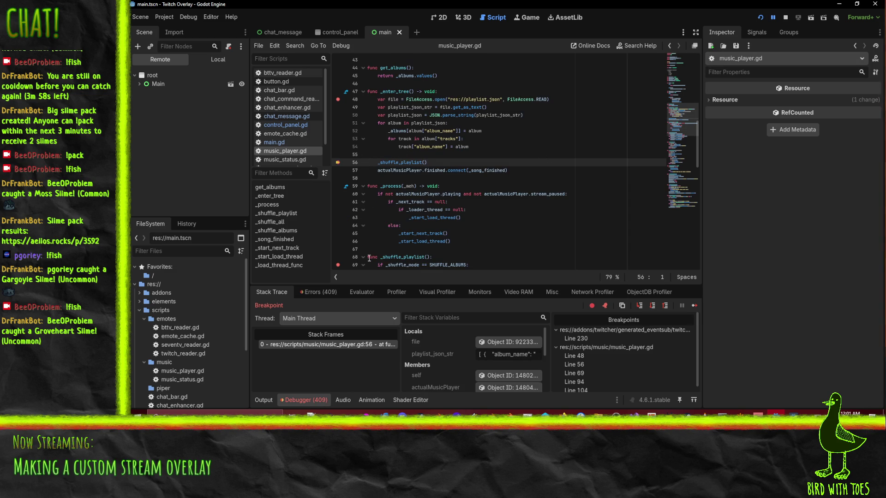
Review the 409 infinite-recursion errors reported at music_player.gd:56 in _enter_tree.
{"action": "left_click", "coordinate": [320, 295]}
{"action": "scroll", "coordinate": [392, 376], "scroll_direction": "down", "scroll_amount": 3}
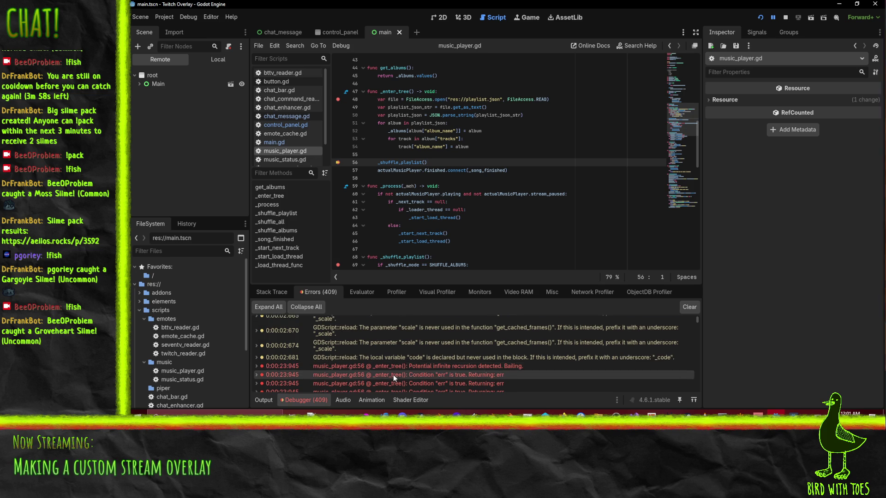
{"action": "mouse_move", "coordinate": [421, 367]}
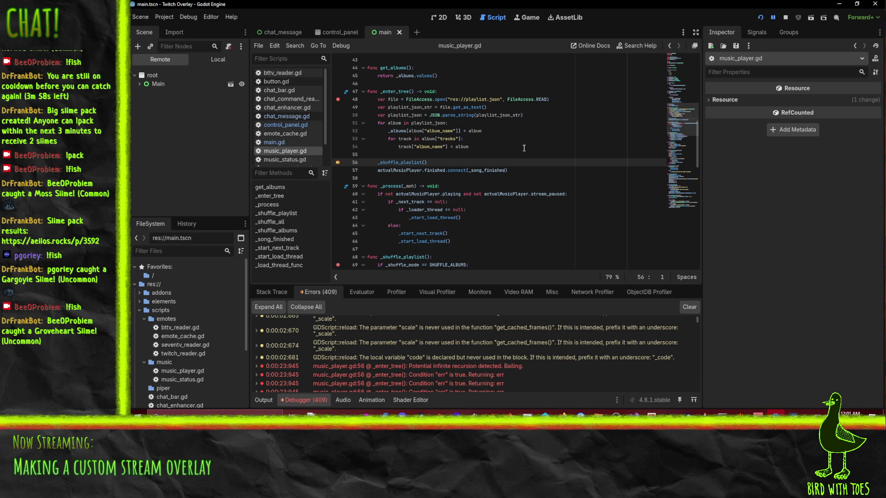
{"action": "scroll", "coordinate": [525, 148], "scroll_direction": "up", "scroll_amount": 2}
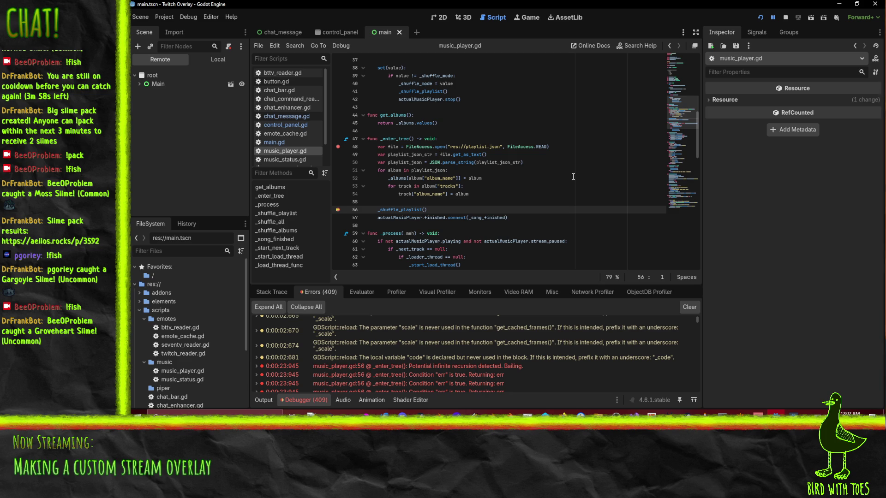
Restart the debug run and step through _enter_tree from line 48 to line 54.
{"action": "left_click", "coordinate": [760, 17]}
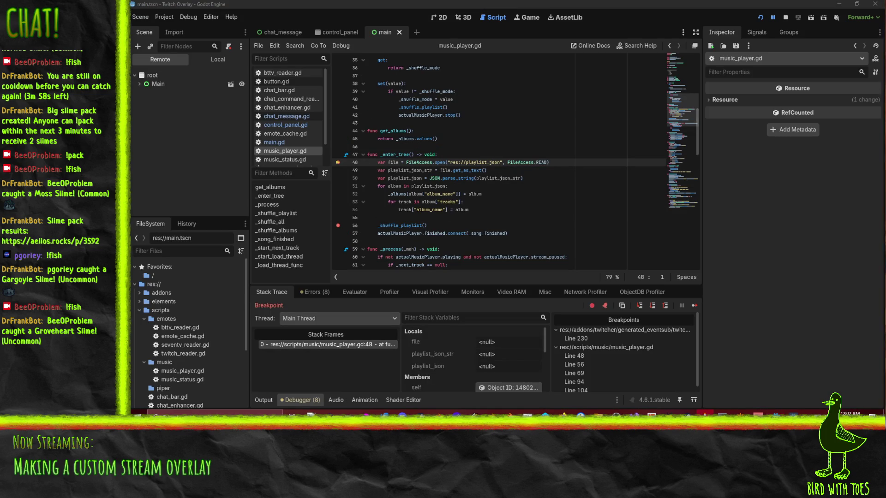
{"action": "left_click", "coordinate": [561, 162]}
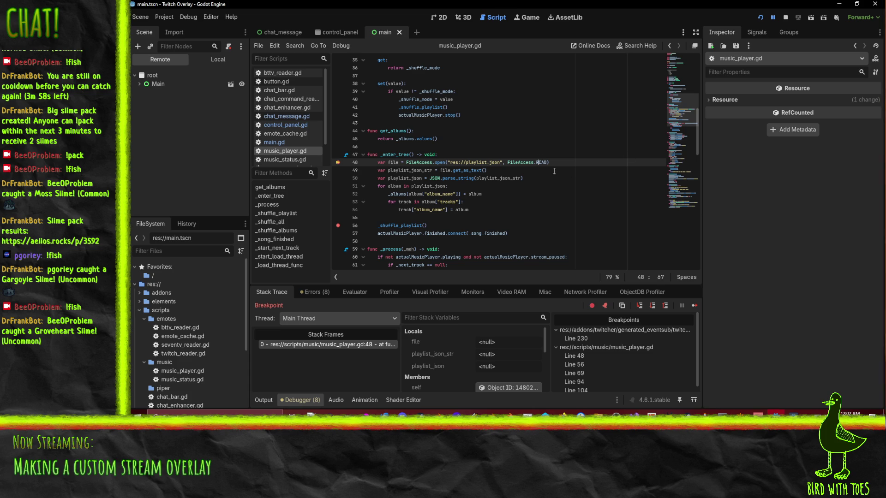
{"action": "left_click", "coordinate": [650, 306]}
{"action": "left_click", "coordinate": [650, 306]}
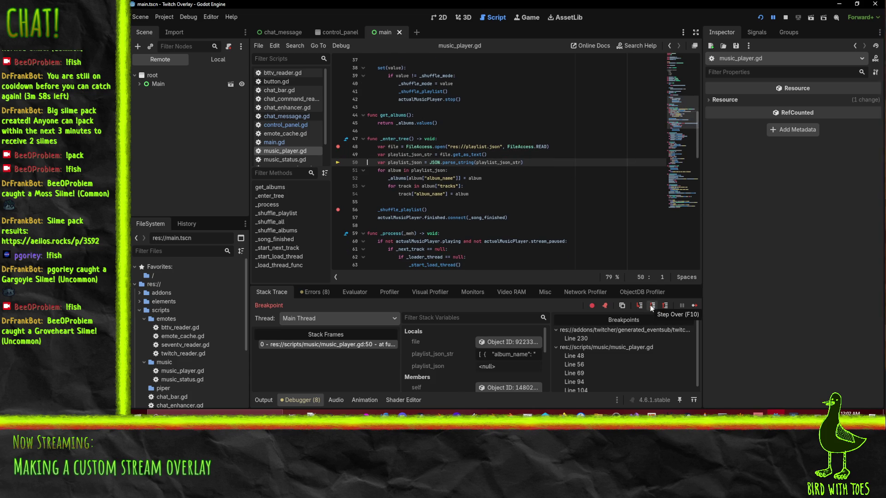
{"action": "left_click", "coordinate": [650, 306]}
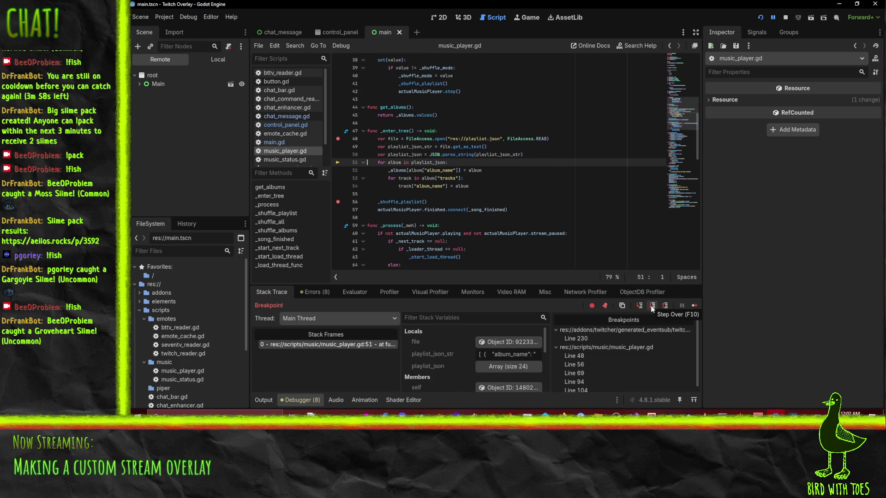
{"action": "left_click", "coordinate": [652, 307]}
{"action": "left_click", "coordinate": [651, 308]}
{"action": "left_click", "coordinate": [652, 309]}
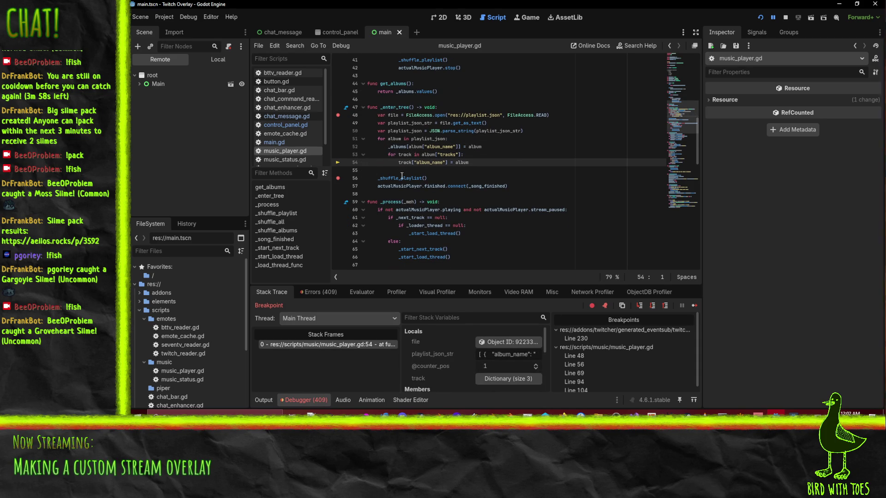
Inspect the track and album values at line 54, then stop the debug session.
{"action": "mouse_move", "coordinate": [404, 162]}
{"action": "mouse_move", "coordinate": [464, 163]}
{"action": "left_click", "coordinate": [786, 19]}
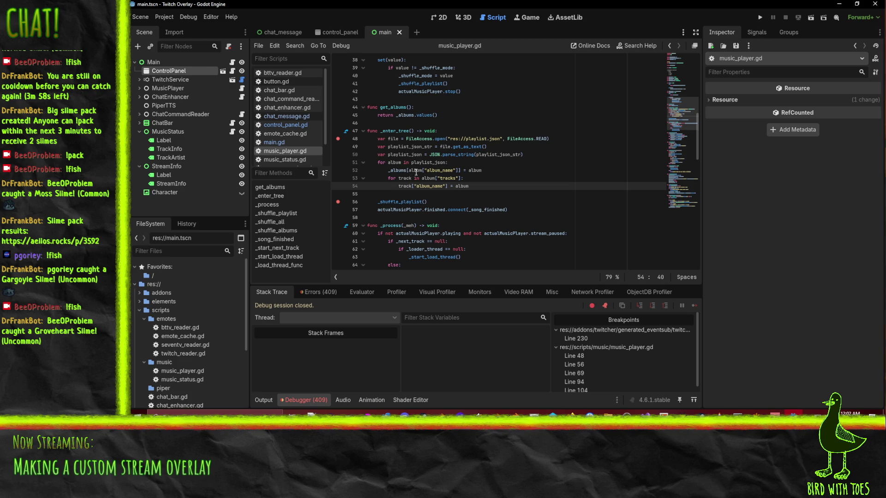
Copy the album_name key from line 52 so line 54 stores album["album_name"].
{"action": "left_click_drag", "start_coordinate": [422, 170], "coordinate": [454, 172]}
{"action": "key", "text": "ctrl+c"}
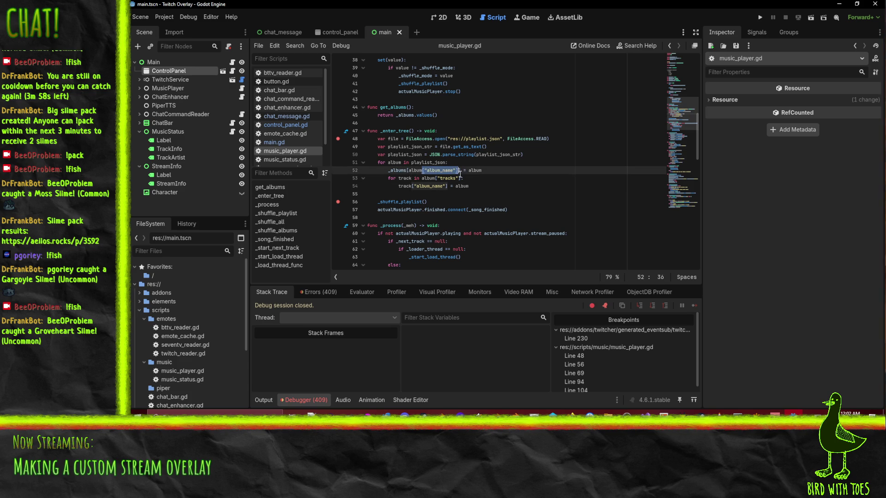
{"action": "left_click", "coordinate": [484, 186]}
{"action": "type", "text": "["}
{"action": "key", "text": "ctrl+v"}
{"action": "left_click", "coordinate": [502, 171]}
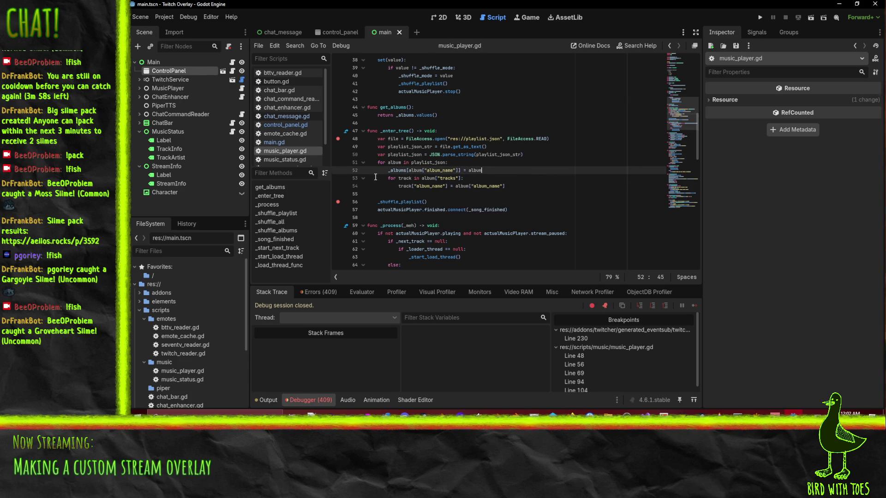
{"action": "left_click", "coordinate": [476, 179]}
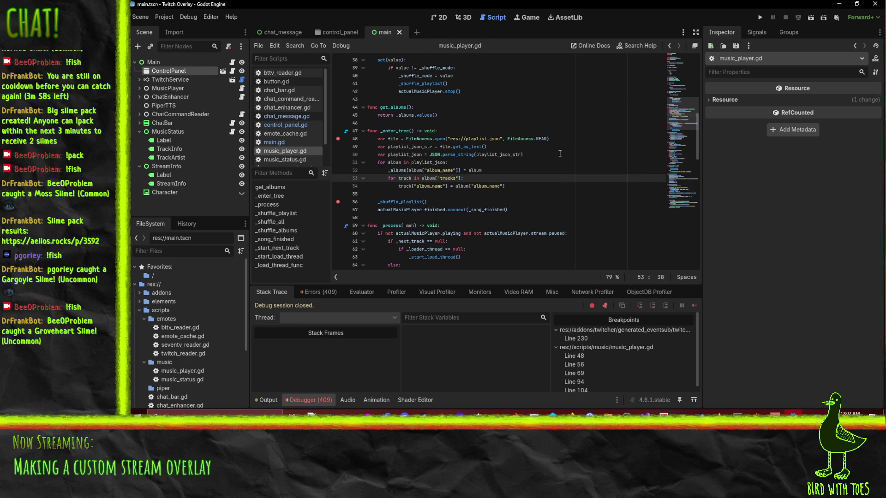
Rerun the project, remove the line 56 and 48 breakpoints, and continue to line 69.
{"action": "left_click", "coordinate": [760, 17]}
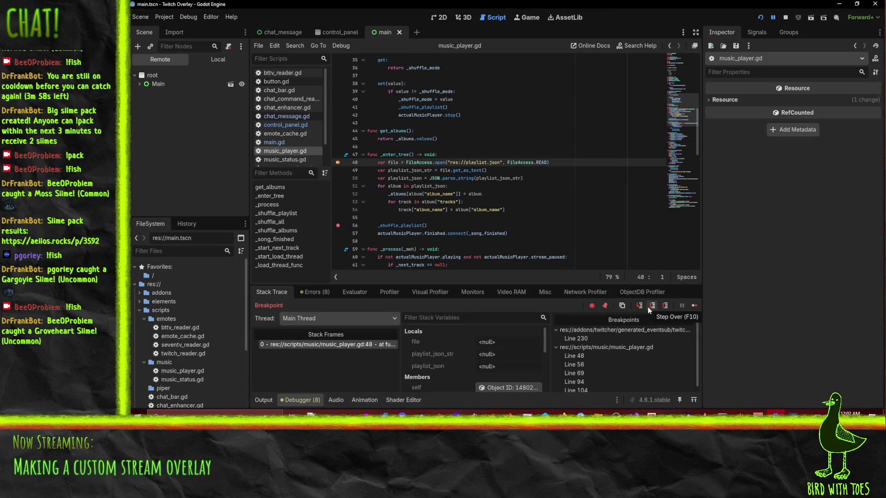
{"action": "left_click", "coordinate": [775, 20]}
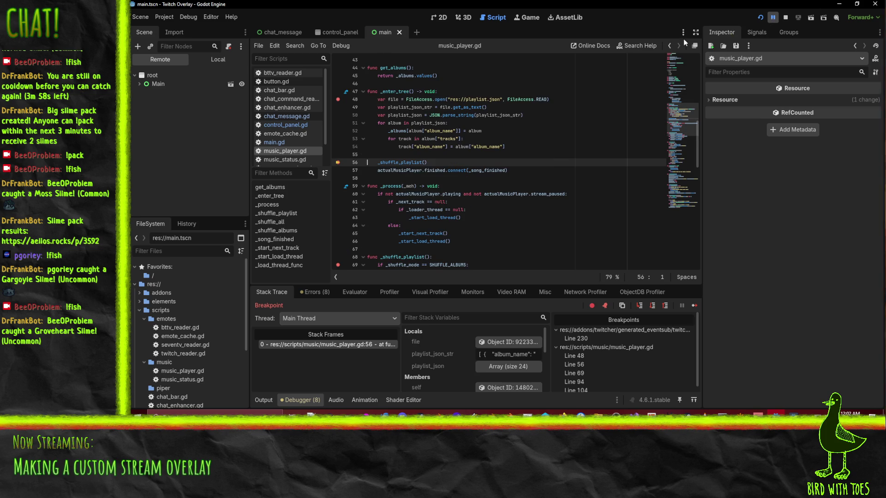
{"action": "left_click", "coordinate": [338, 162]}
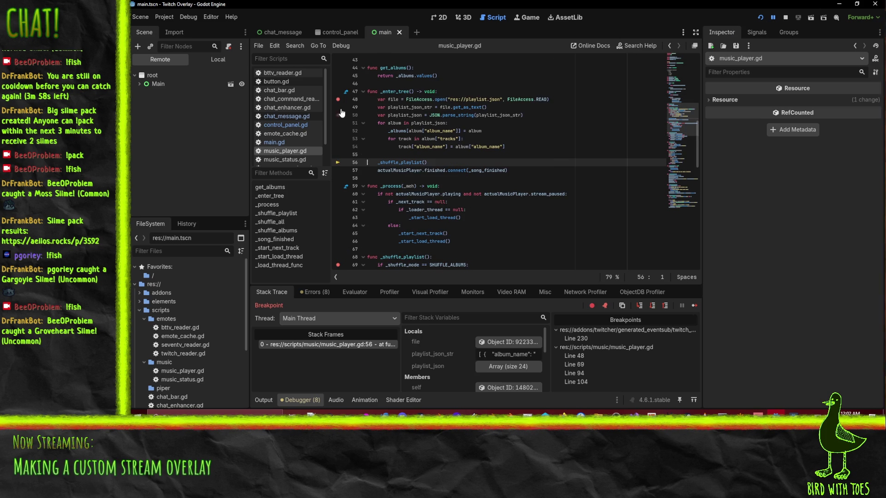
{"action": "left_click", "coordinate": [337, 99]}
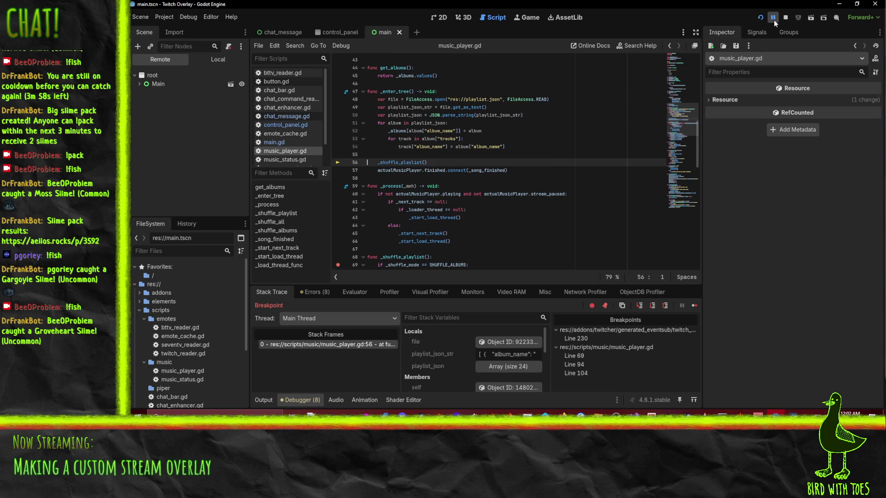
{"action": "left_click", "coordinate": [774, 19]}
{"action": "scroll", "coordinate": [601, 167], "scroll_direction": "down", "scroll_amount": 4}
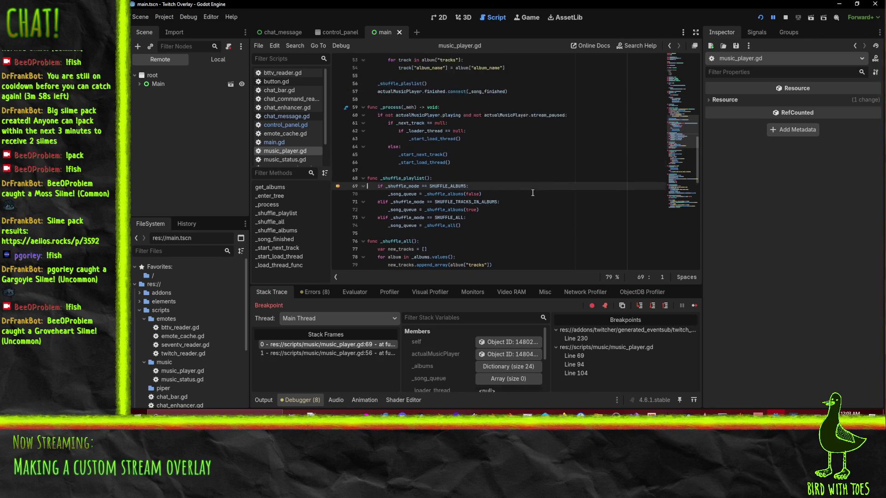
Continue to line 94 in _shuffle_albums, then relaunch so execution halts again at line 69.
{"action": "scroll", "coordinate": [602, 167], "scroll_direction": "up", "scroll_amount": 2}
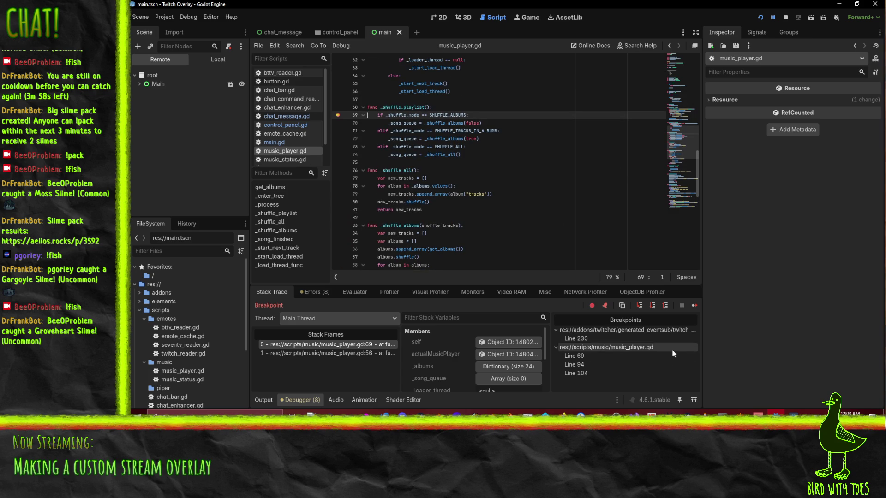
{"action": "left_click", "coordinate": [649, 306]}
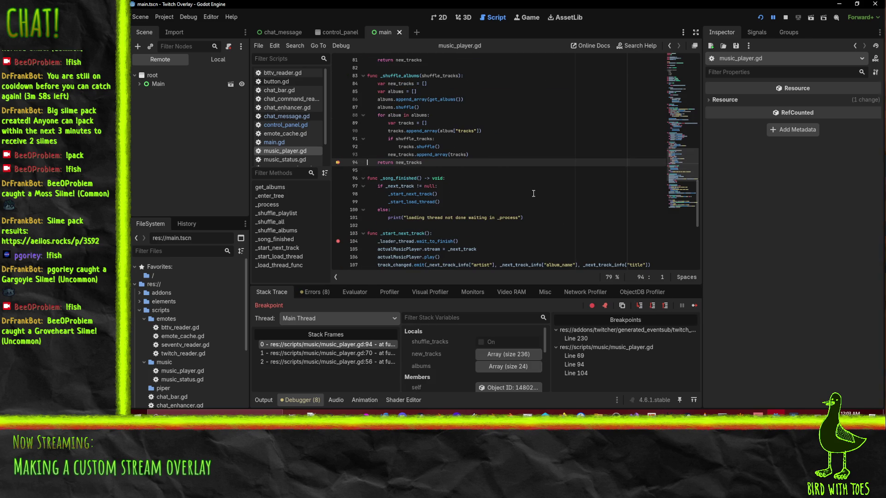
{"action": "scroll", "coordinate": [462, 365], "scroll_direction": "down", "scroll_amount": 5}
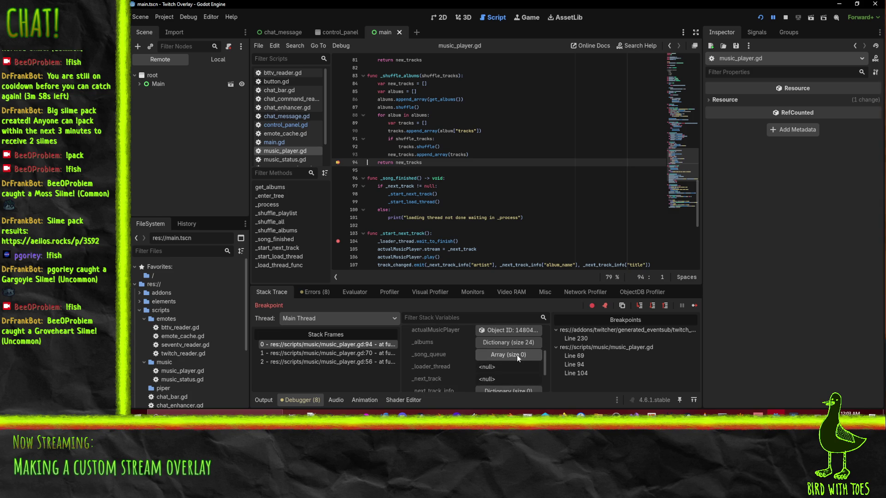
{"action": "scroll", "coordinate": [507, 187], "scroll_direction": "up", "scroll_amount": 5}
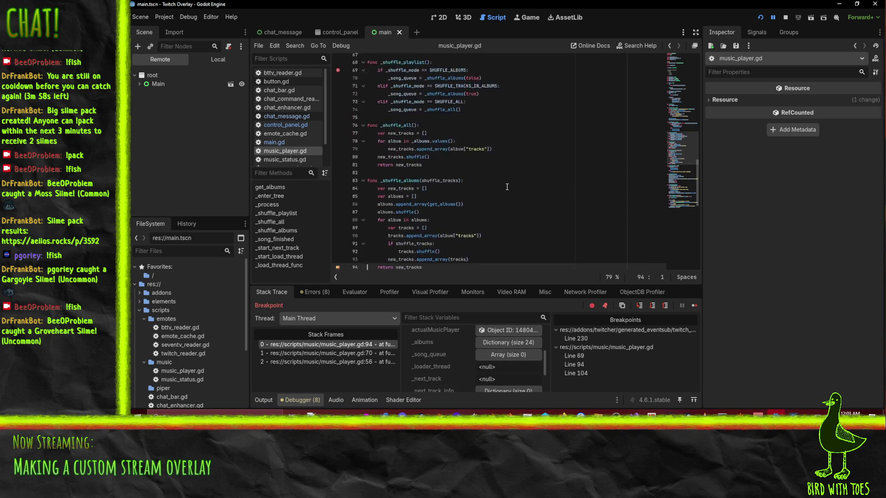
{"action": "scroll", "coordinate": [506, 186], "scroll_direction": "up", "scroll_amount": 1}
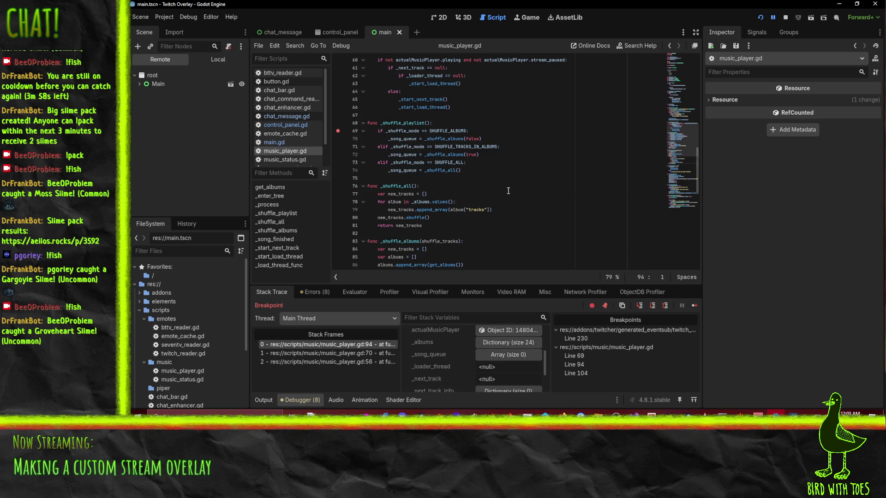
{"action": "scroll", "coordinate": [508, 191], "scroll_direction": "down", "scroll_amount": 2}
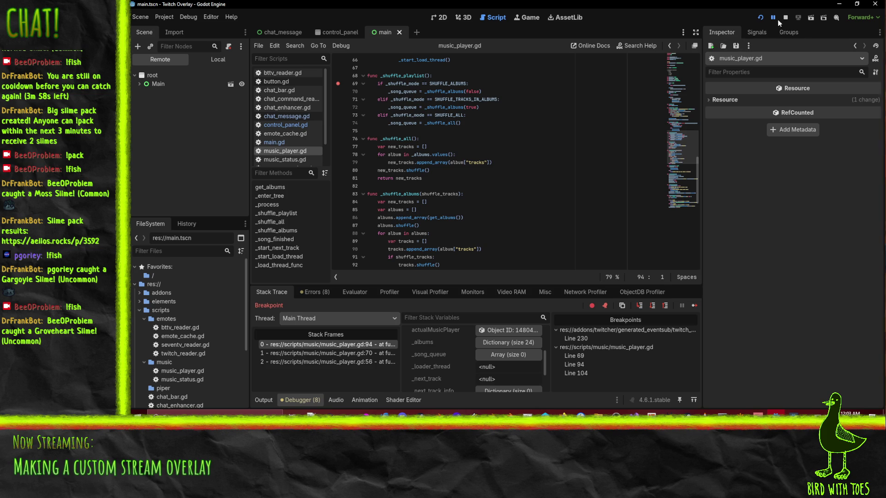
{"action": "left_click", "coordinate": [760, 18]}
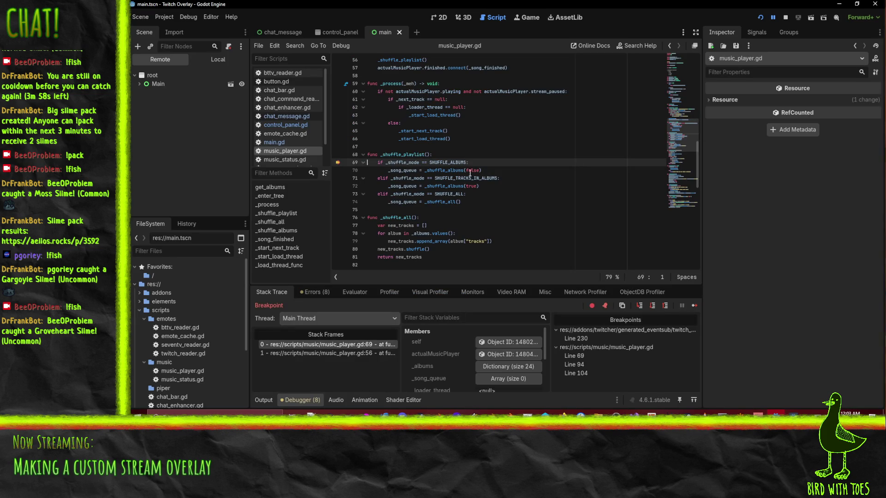
{"action": "scroll", "coordinate": [533, 168], "scroll_direction": "up", "scroll_amount": 1}
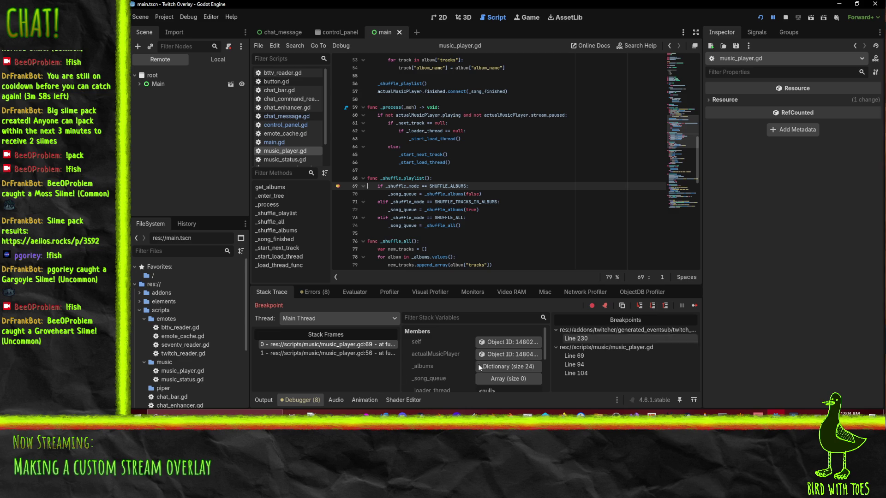
Expand _albums and the Duke Nukem II album down to its first track, then collapse it.
{"action": "left_click", "coordinate": [505, 366]}
{"action": "scroll", "coordinate": [504, 365], "scroll_direction": "down", "scroll_amount": 1}
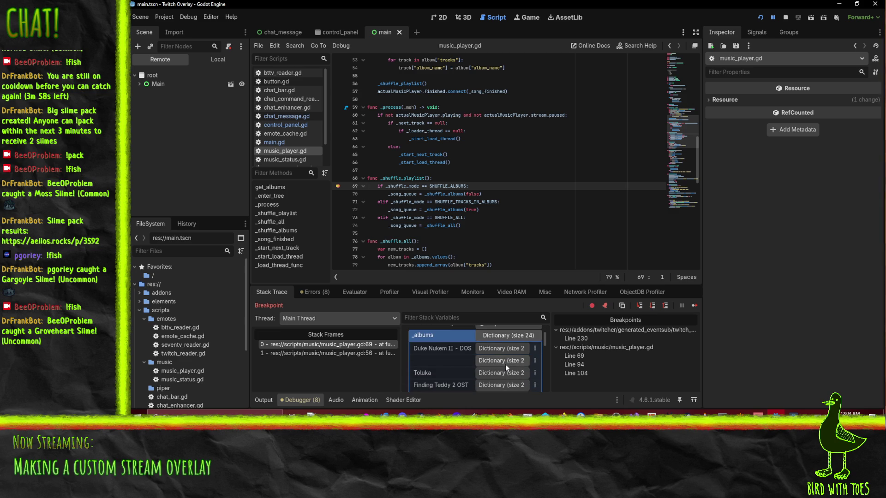
{"action": "scroll", "coordinate": [461, 350], "scroll_direction": "down", "scroll_amount": 1}
{"action": "left_click", "coordinate": [501, 343]}
{"action": "scroll", "coordinate": [502, 347], "scroll_direction": "down", "scroll_amount": 1}
{"action": "left_click", "coordinate": [502, 349]}
{"action": "scroll", "coordinate": [508, 352], "scroll_direction": "down", "scroll_amount": 1}
{"action": "left_click", "coordinate": [510, 364]}
{"action": "scroll", "coordinate": [510, 364], "scroll_direction": "down", "scroll_amount": 3}
{"action": "scroll", "coordinate": [508, 366], "scroll_direction": "up", "scroll_amount": 10}
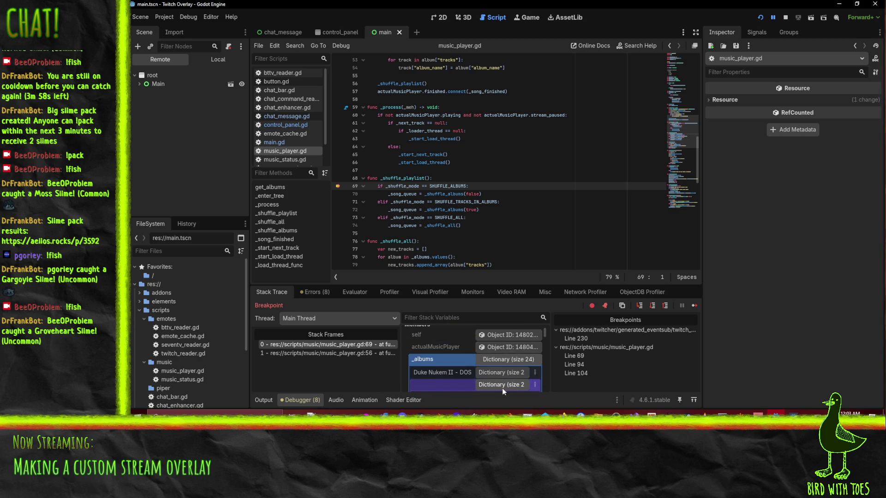
{"action": "scroll", "coordinate": [502, 378], "scroll_direction": "down", "scroll_amount": 1}
{"action": "left_click", "coordinate": [503, 363]}
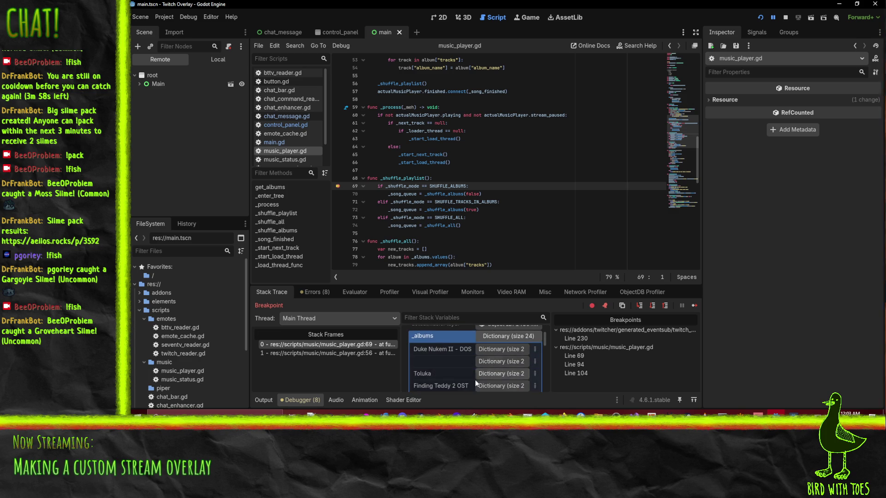
Expand Hocus Pocus's 6 tracks and one track's path, title and artist, then step past line 69.
{"action": "scroll", "coordinate": [490, 364], "scroll_direction": "down", "scroll_amount": 4}
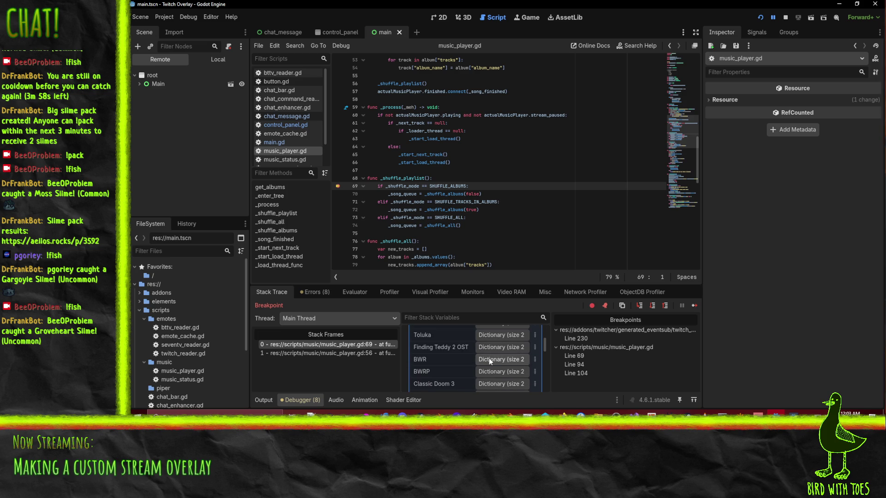
{"action": "scroll", "coordinate": [492, 360], "scroll_direction": "down", "scroll_amount": 3}
{"action": "scroll", "coordinate": [502, 363], "scroll_direction": "down", "scroll_amount": 4}
{"action": "scroll", "coordinate": [503, 363], "scroll_direction": "down", "scroll_amount": 2}
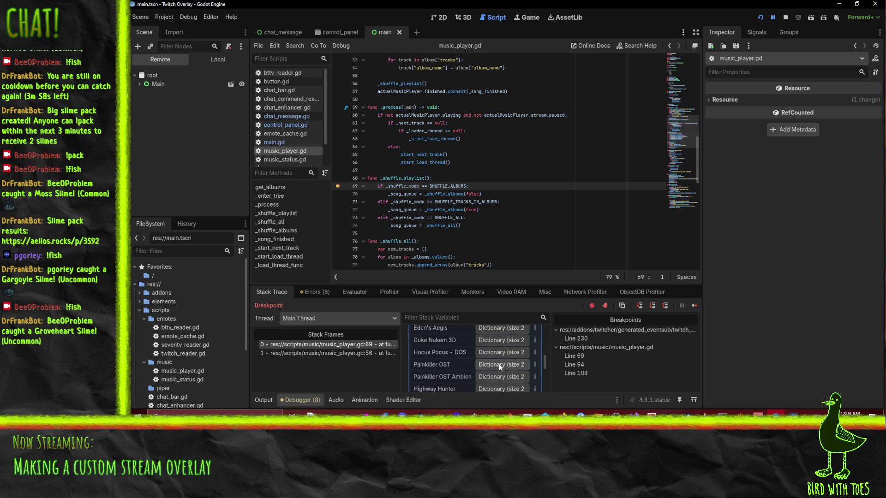
{"action": "scroll", "coordinate": [500, 363], "scroll_direction": "up", "scroll_amount": 8}
{"action": "scroll", "coordinate": [499, 363], "scroll_direction": "down", "scroll_amount": 5}
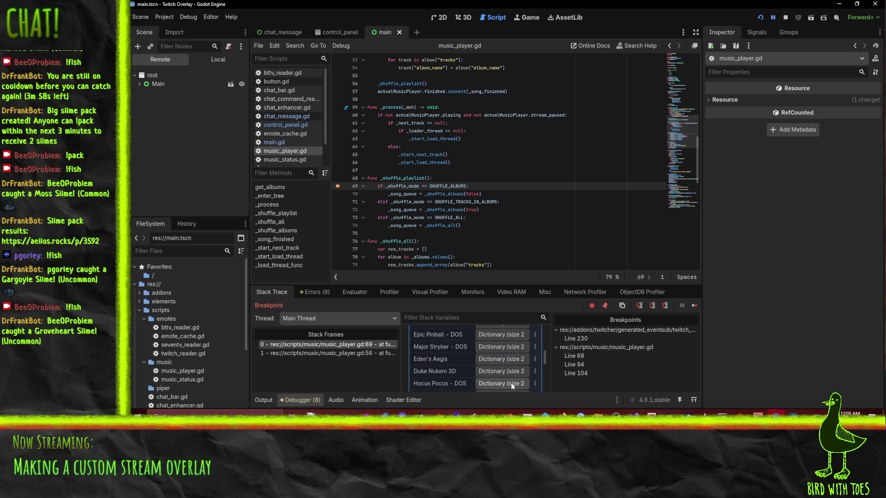
{"action": "left_click", "coordinate": [511, 383]}
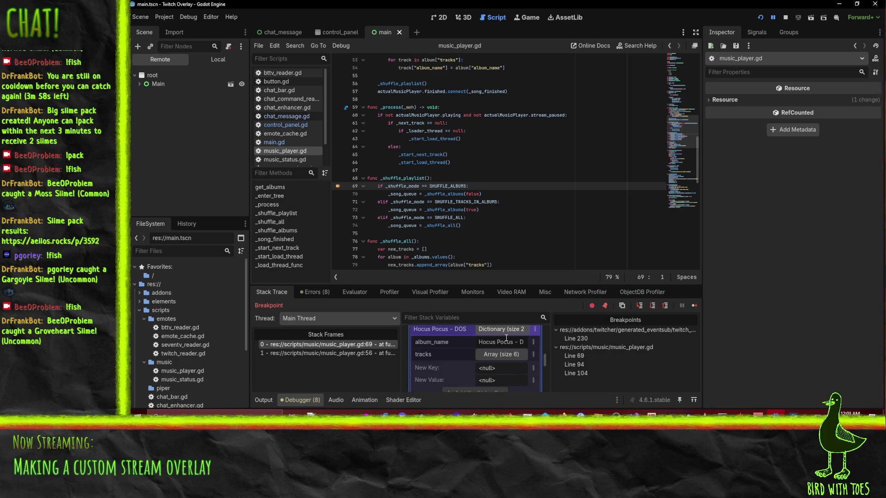
{"action": "scroll", "coordinate": [508, 352], "scroll_direction": "up", "scroll_amount": 1}
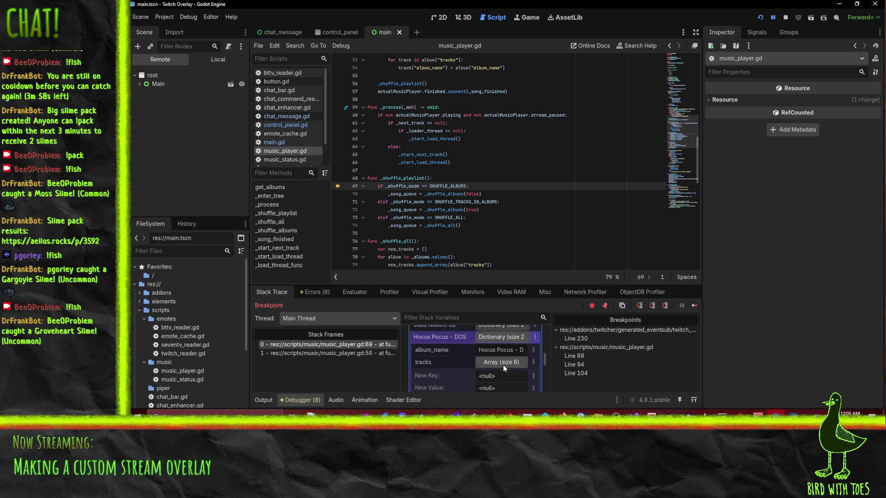
{"action": "left_click", "coordinate": [502, 364]}
{"action": "left_click", "coordinate": [501, 367]}
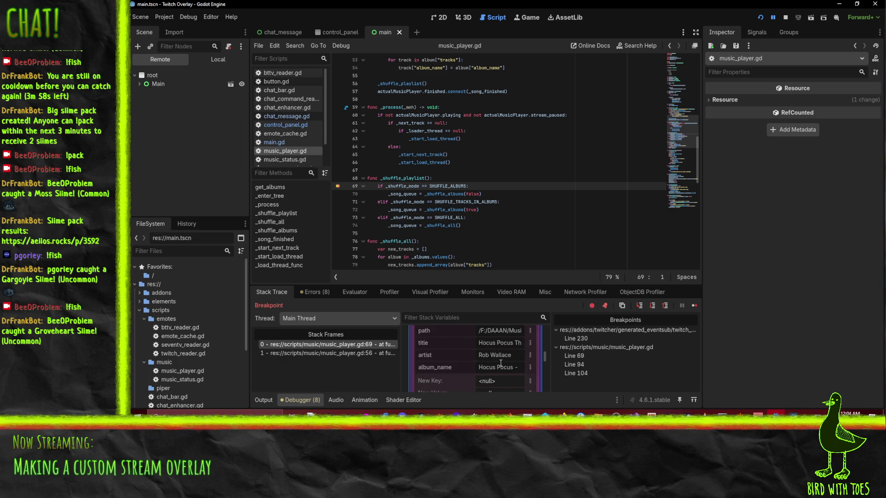
{"action": "scroll", "coordinate": [500, 369], "scroll_direction": "up", "scroll_amount": 1}
{"action": "scroll", "coordinate": [499, 371], "scroll_direction": "up", "scroll_amount": 5}
{"action": "scroll", "coordinate": [494, 372], "scroll_direction": "up", "scroll_amount": 3}
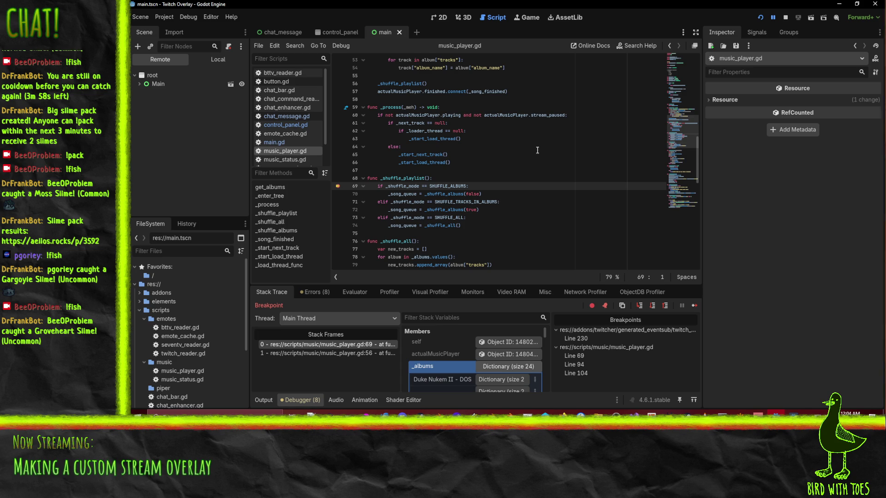
{"action": "left_click", "coordinate": [639, 305]}
Step into _shuffle_albums, then into get_albums and back out.
{"action": "left_click", "coordinate": [639, 306]}
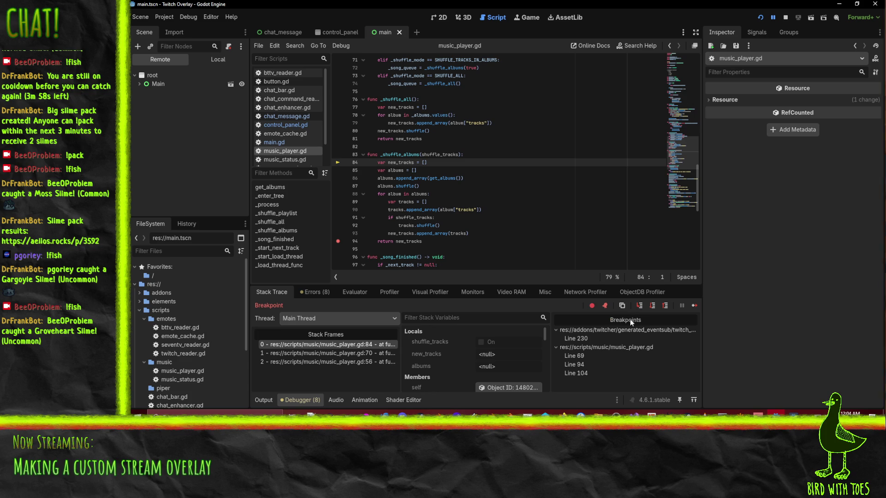
{"action": "left_click", "coordinate": [641, 306]}
{"action": "left_click", "coordinate": [641, 305]}
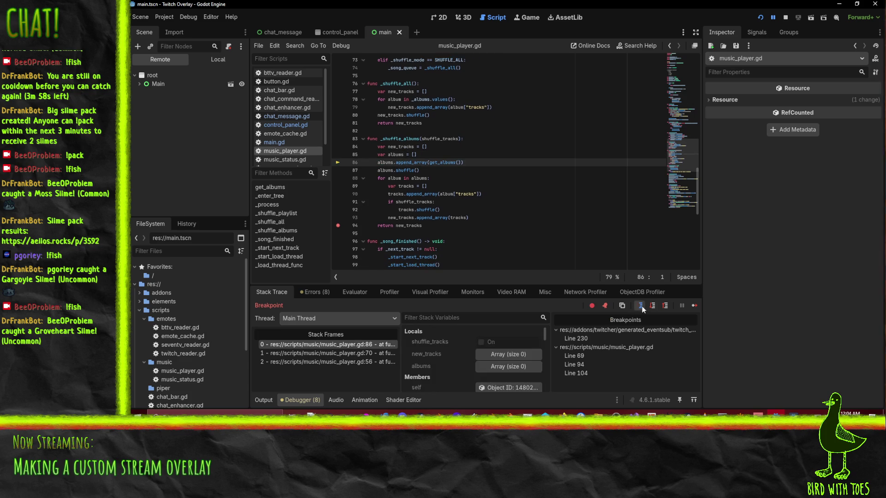
{"action": "left_click", "coordinate": [641, 306]}
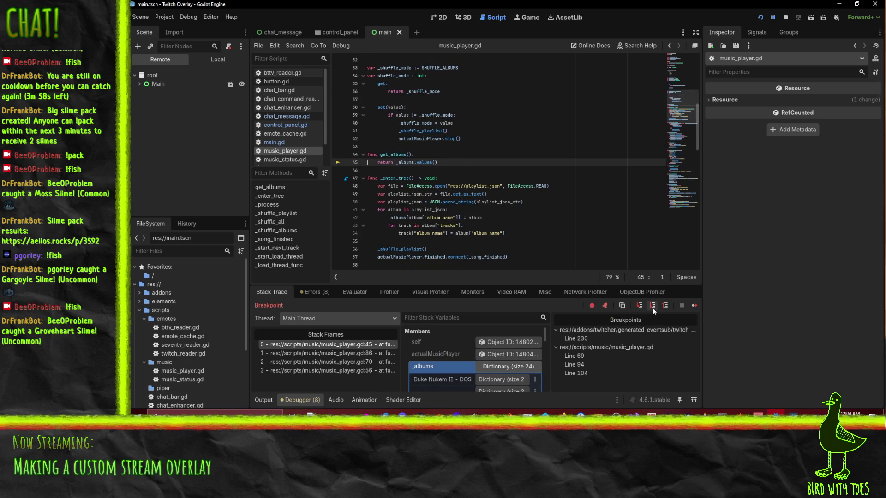
{"action": "left_click", "coordinate": [652, 308]}
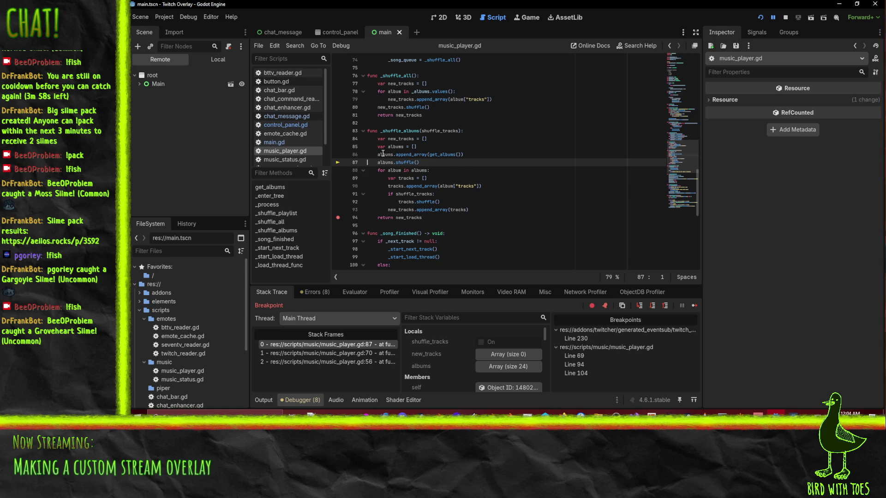
Step through the album loop, past the skipped shuffle_tracks check, to line 93.
{"action": "mouse_move", "coordinate": [385, 154]}
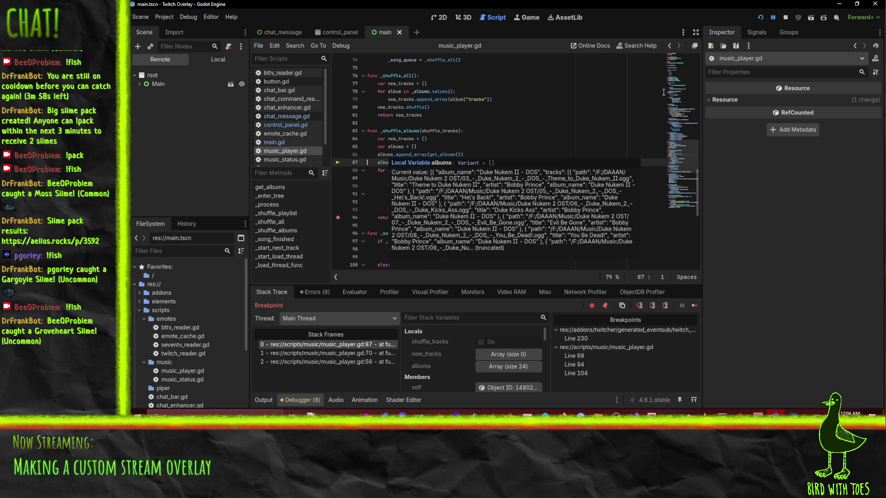
{"action": "left_click", "coordinate": [653, 306]}
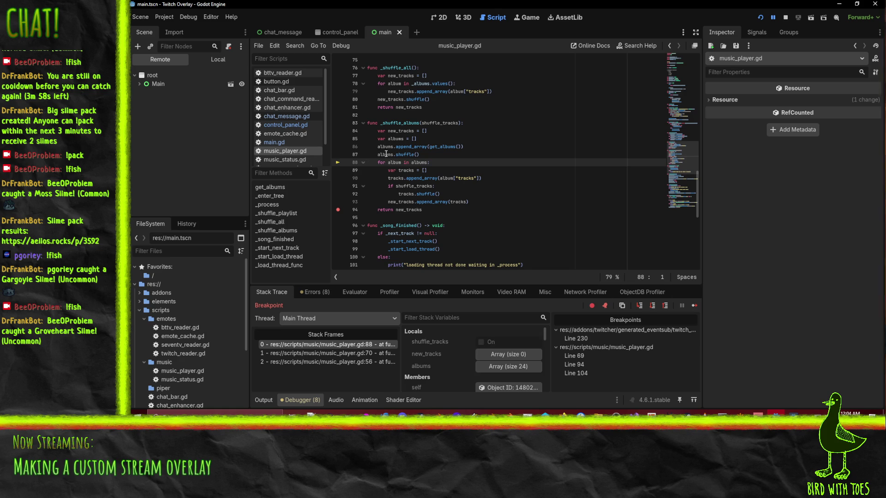
{"action": "mouse_move", "coordinate": [385, 154]}
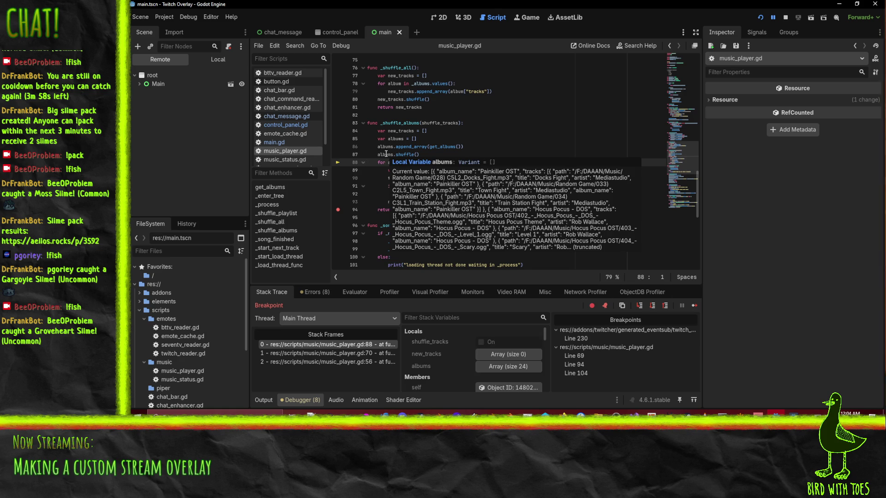
{"action": "left_click", "coordinate": [640, 307]}
{"action": "left_click", "coordinate": [640, 307]}
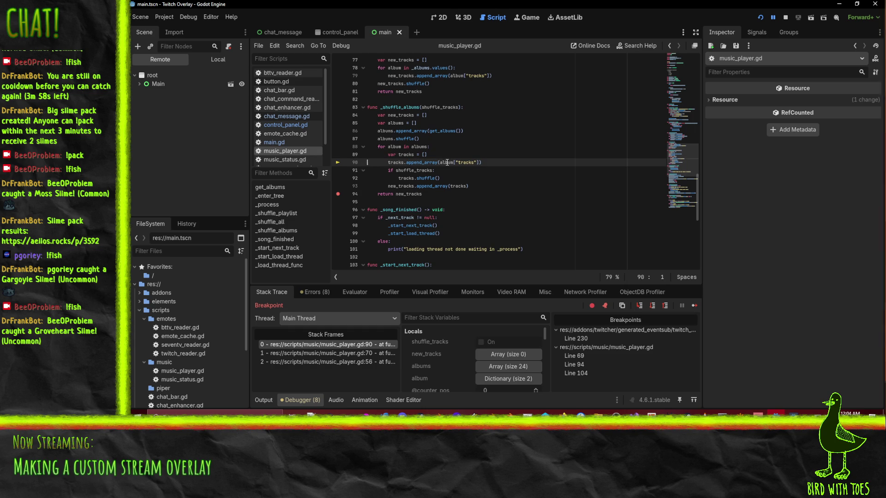
{"action": "mouse_move", "coordinate": [446, 162]}
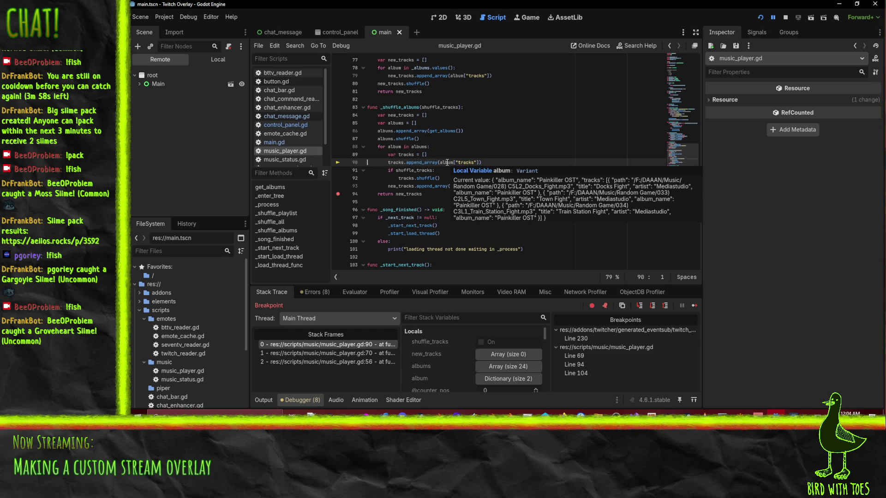
{"action": "left_click", "coordinate": [638, 307]}
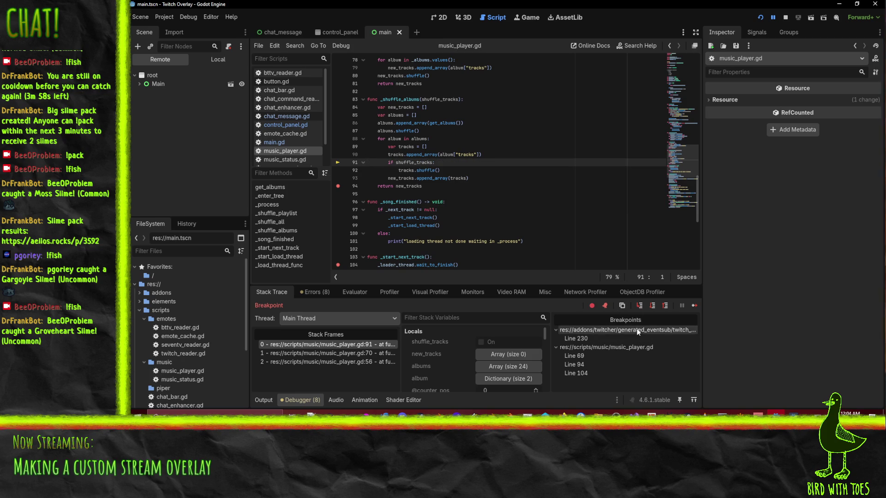
{"action": "left_click", "coordinate": [640, 306]}
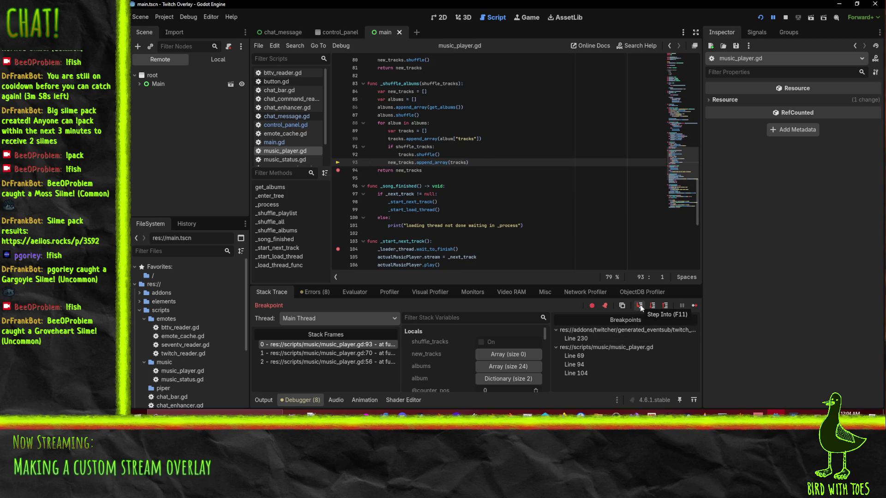